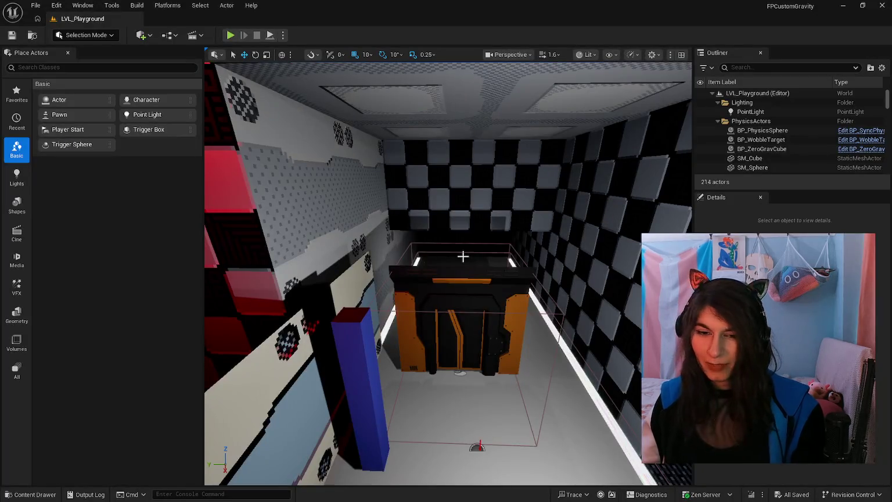
Step: Open the Content Drawer and browse the LevelPrototyping folders and LVL_ level assets
click(35, 495)
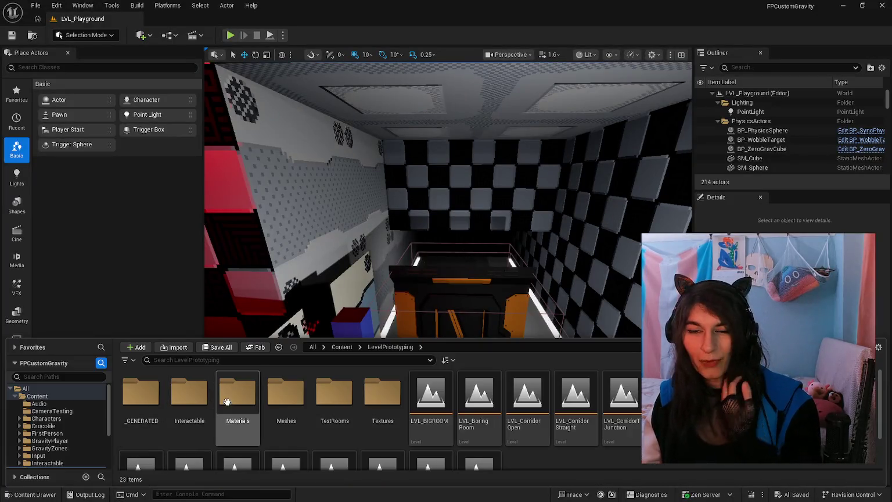
scroll(226, 402, down, 2)
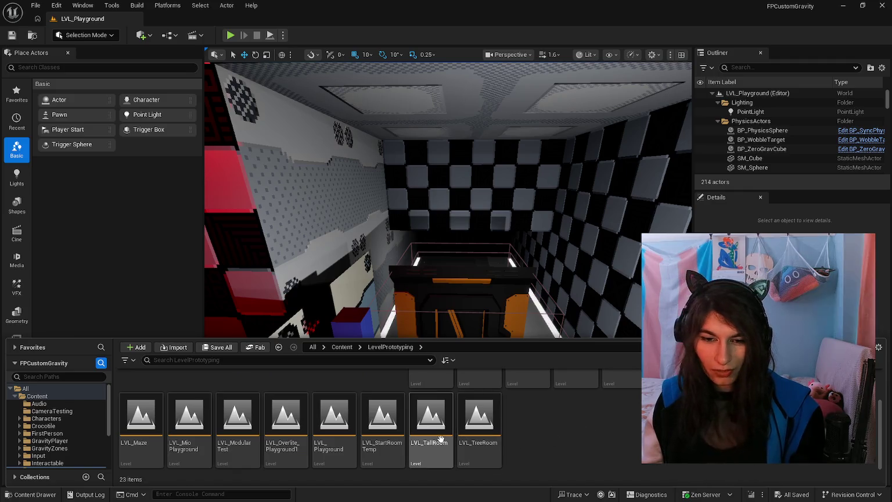
mouse_move(430, 425)
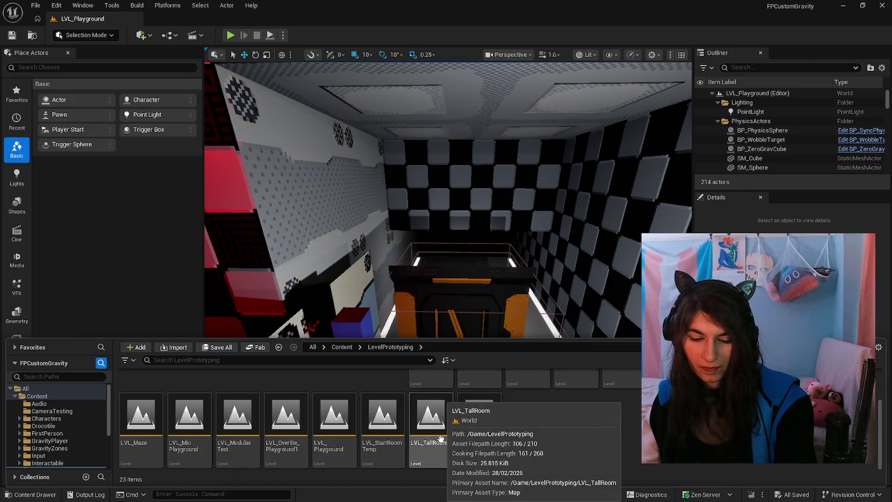
scroll(488, 433, up, 2)
scroll(511, 434, down, 2)
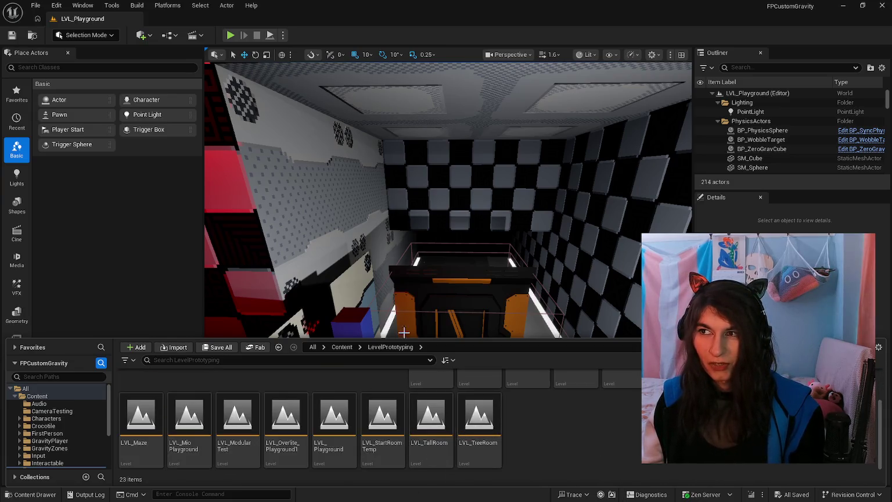
scroll(529, 450, up, 2)
scroll(529, 453, down, 2)
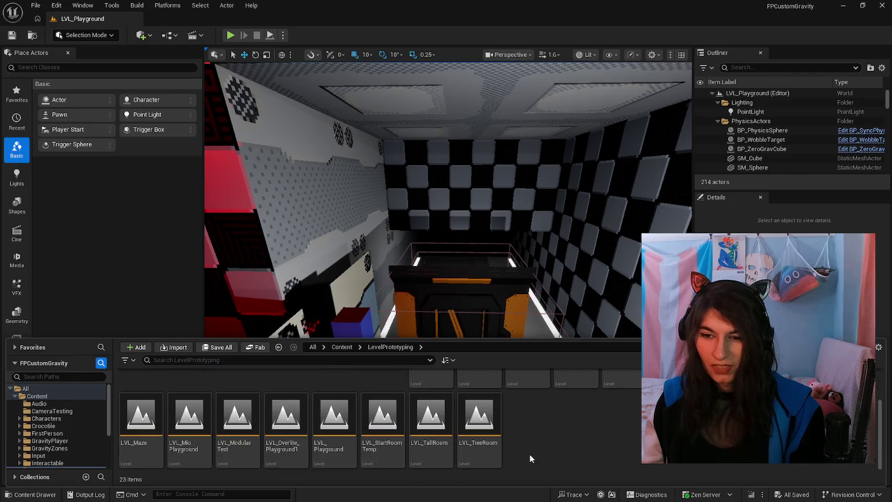
scroll(529, 447, up, 2)
Step: Finish scanning the level assets, then select the opening line of the Google Docs design doc
scroll(523, 459, down, 2)
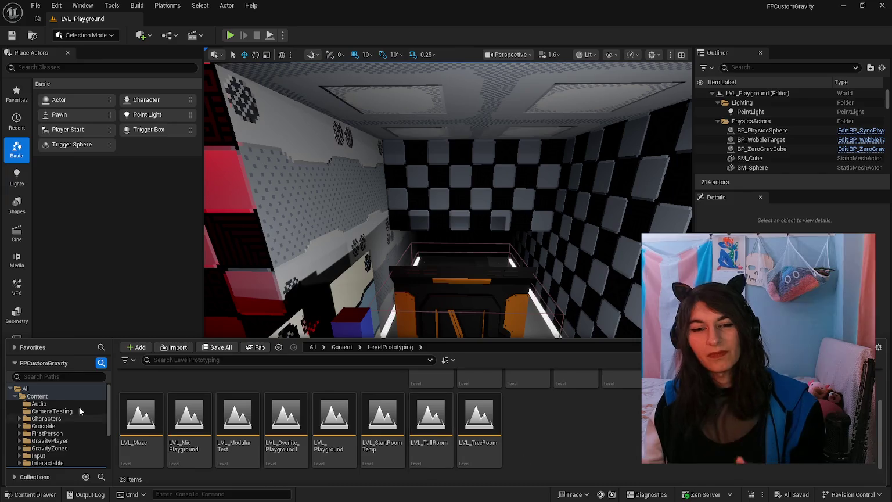
scroll(319, 436, up, 2)
scroll(530, 457, down, 2)
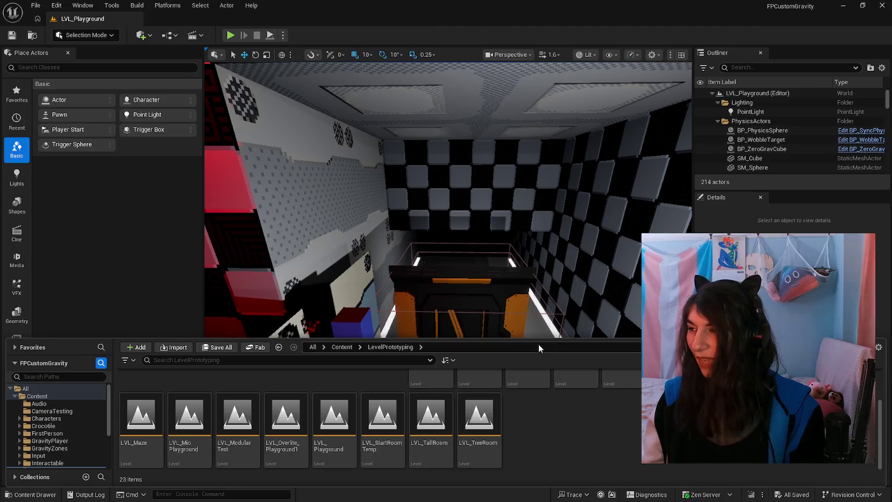
key(alt+Tab)
drag(552, 147, 315, 189)
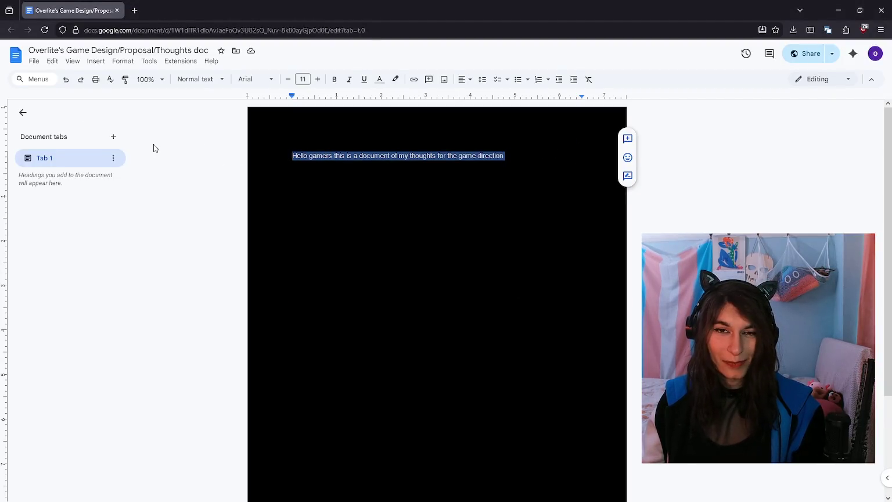
Step: Deselect the design doc's opening line, leaving it unedited
mouse_move(153, 148)
mouse_down()
mouse_move(607, 158)
mouse_move(302, 153)
mouse_move(583, 165)
mouse_up()
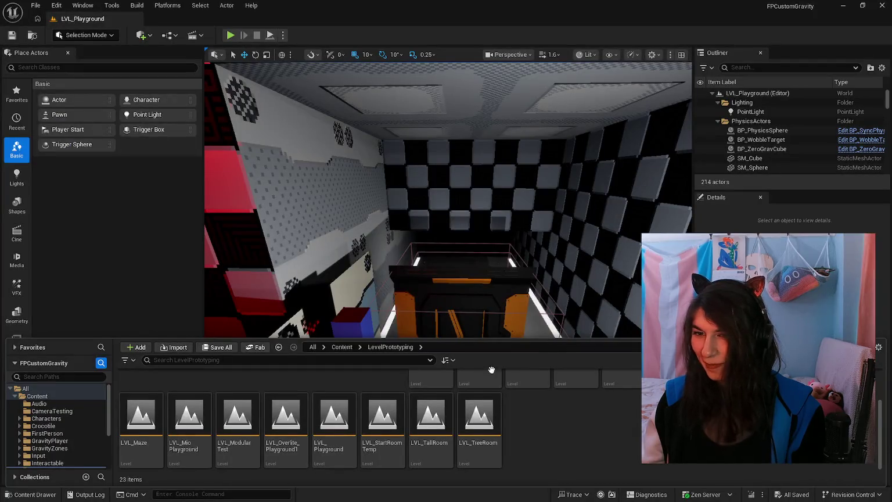
Step: Open the LVL_GameWorld level and start a Play in Editor session
scroll(519, 422, up, 3)
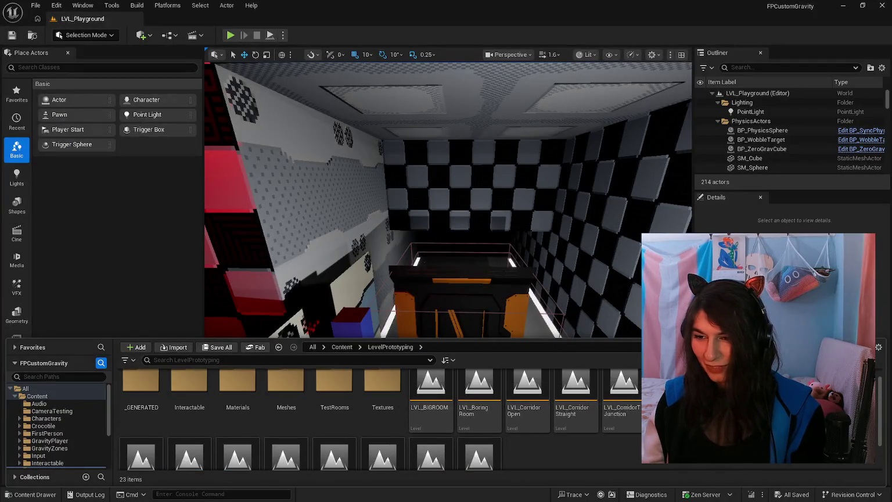
double_click(672, 395)
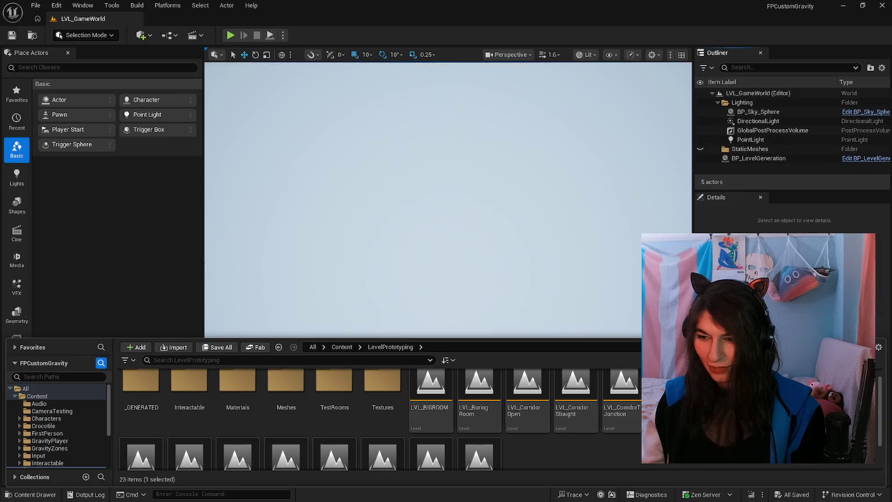
key(alt+p)
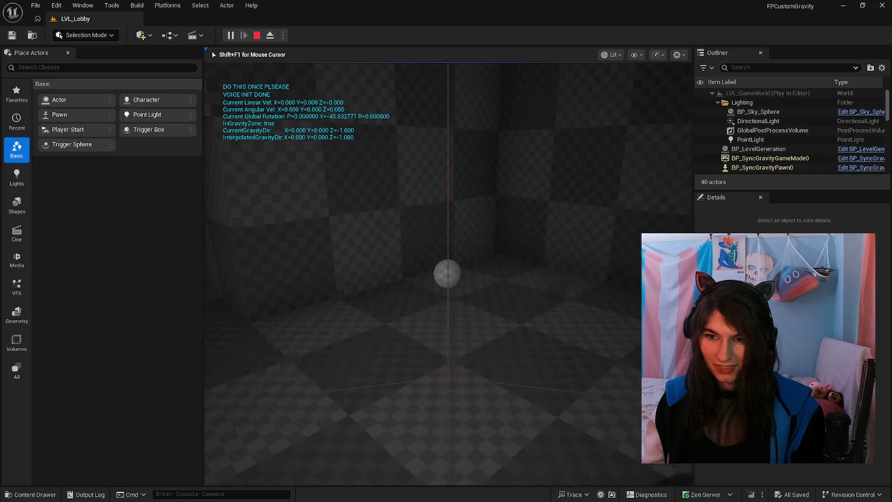
Step: Walk through the checkered room onto the wall until gravity flips to Y=1.000, then eject
key(w)
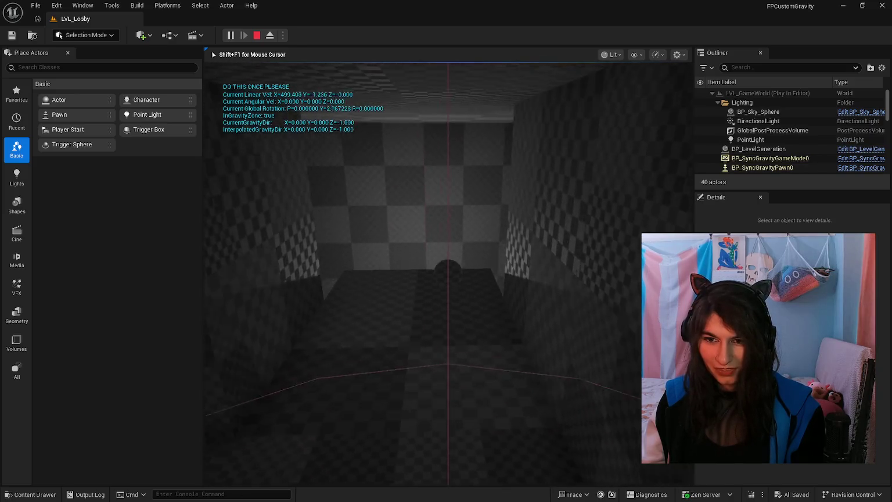
key(w)
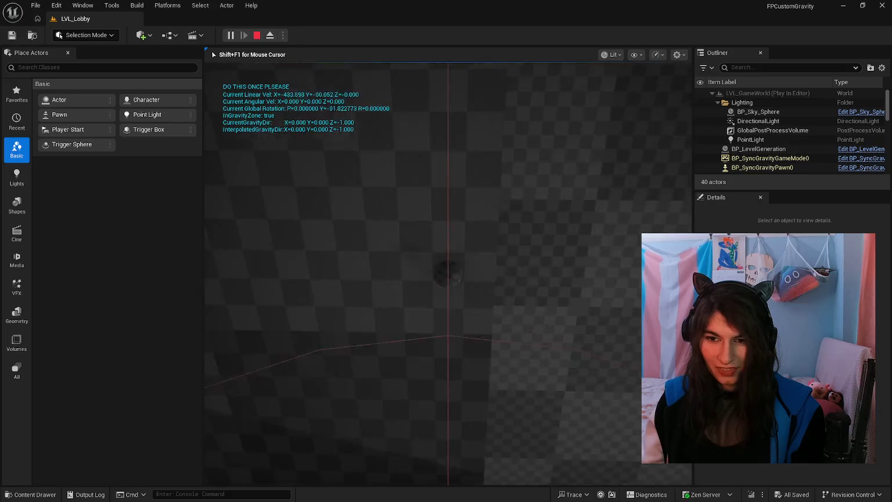
key(w)
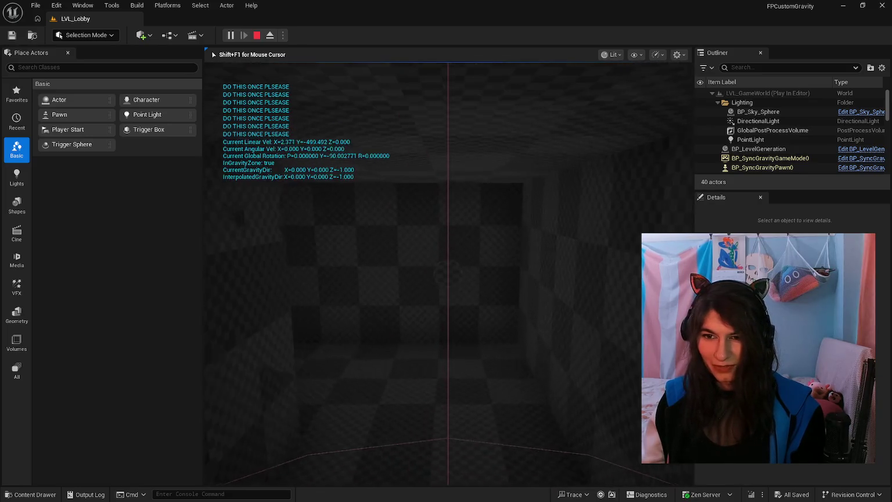
key(w)
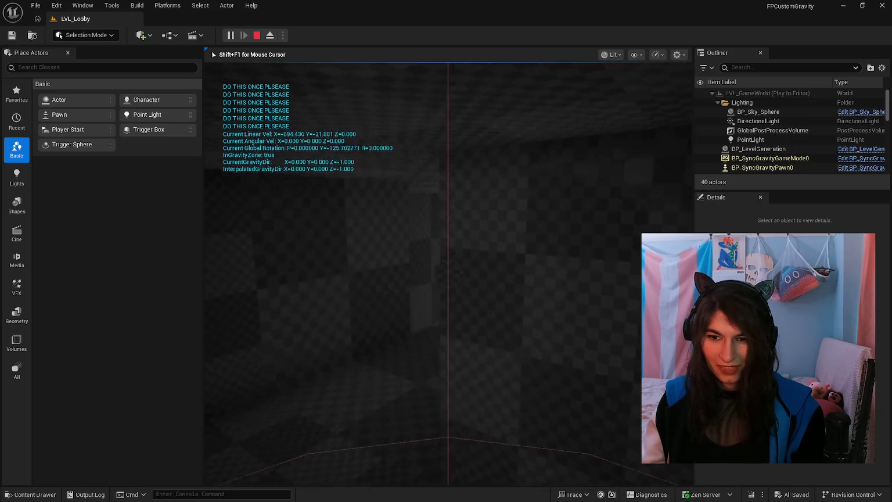
key(w)
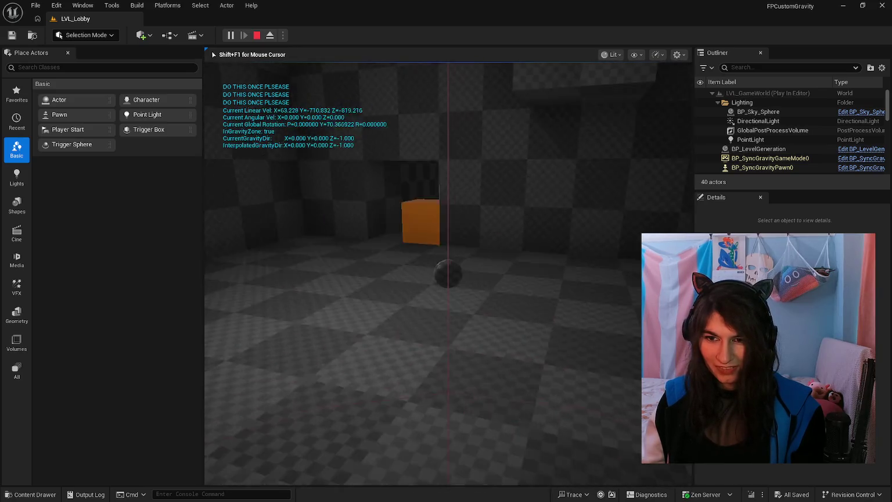
key(w)
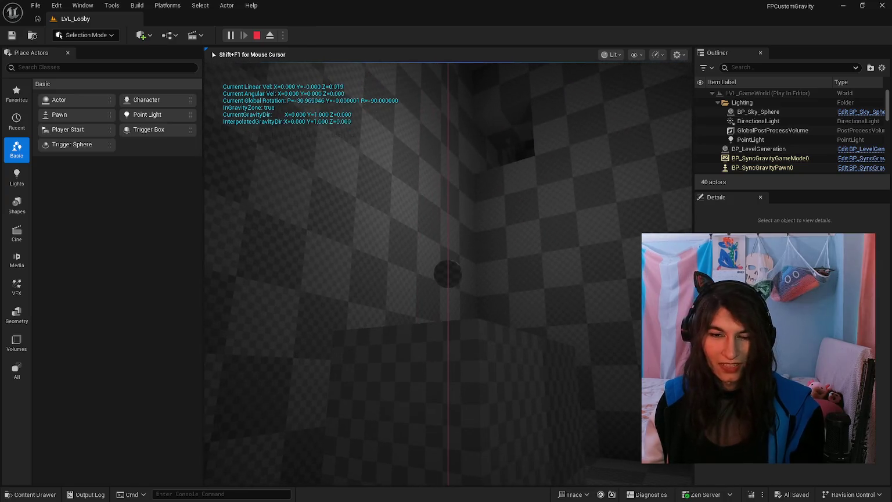
key(F8)
click(68, 52)
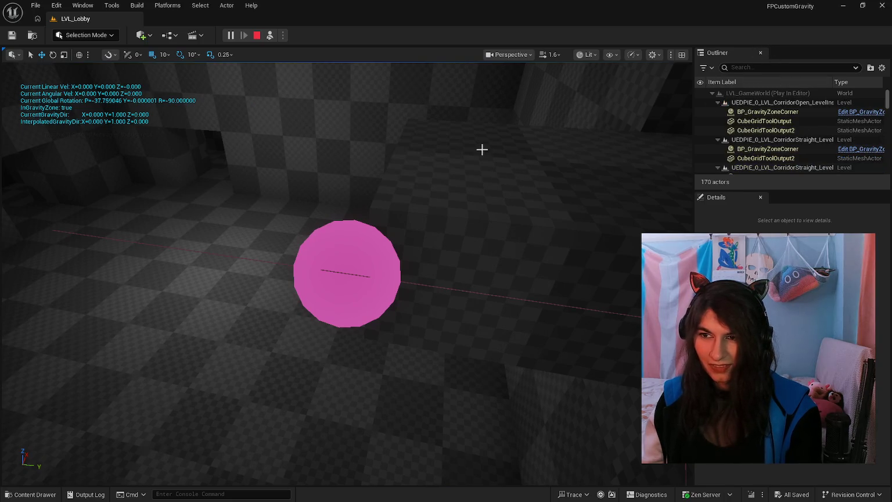
Step: Select the pink player sphere while ejected, then re-possess the player
key(F8)
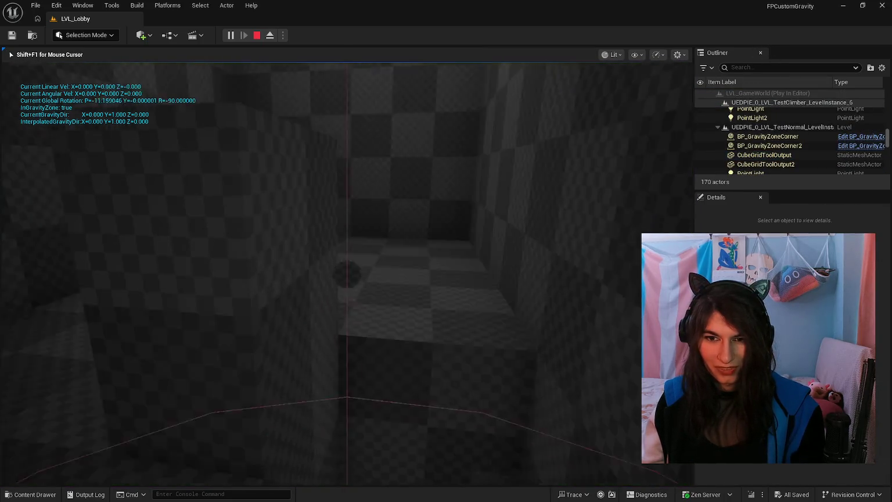
key(w)
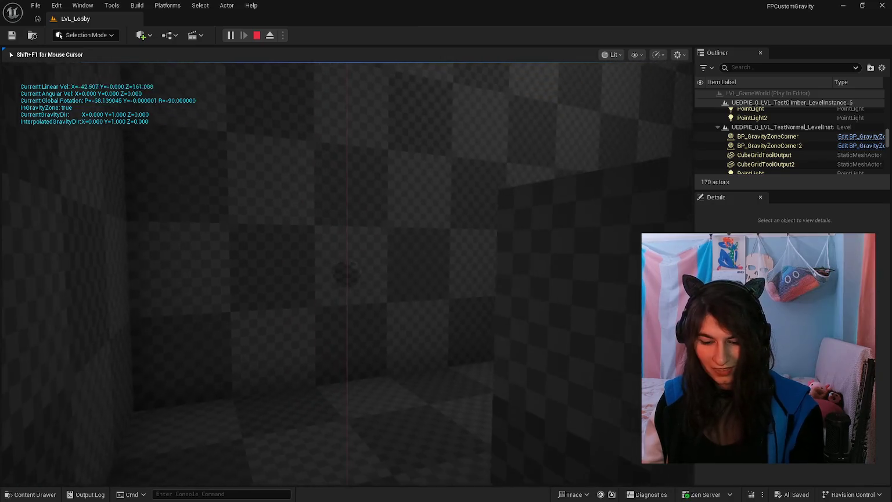
key(F8)
click(314, 243)
right_click(314, 242)
key(Escape)
key(F8)
click(190, 219)
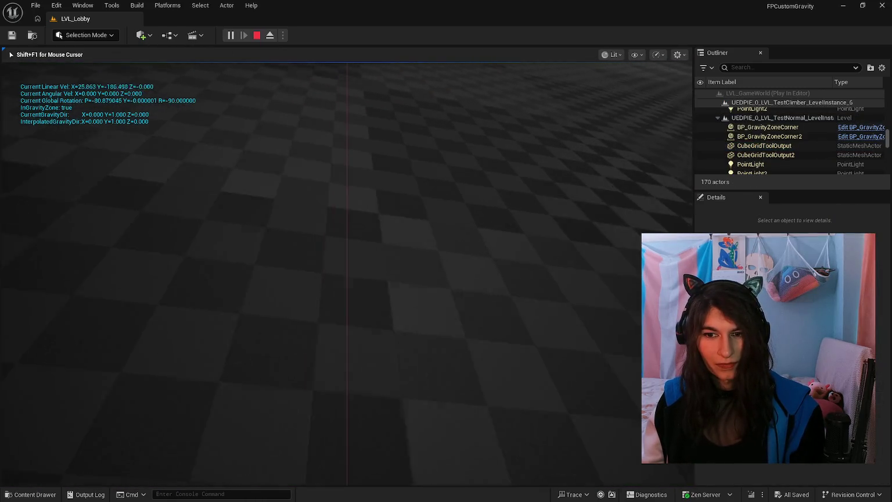
Step: Walk past the orange cube into the corridors, then go back to the Google Docs design doc
key(w)
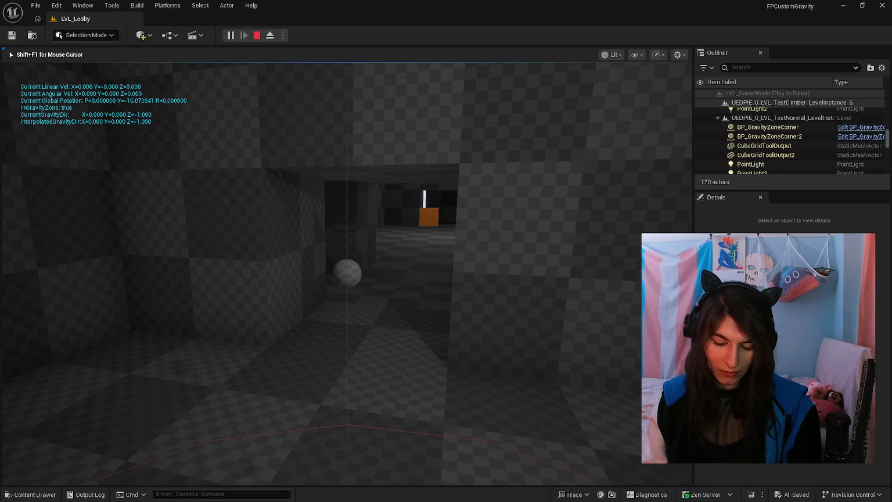
key(w)
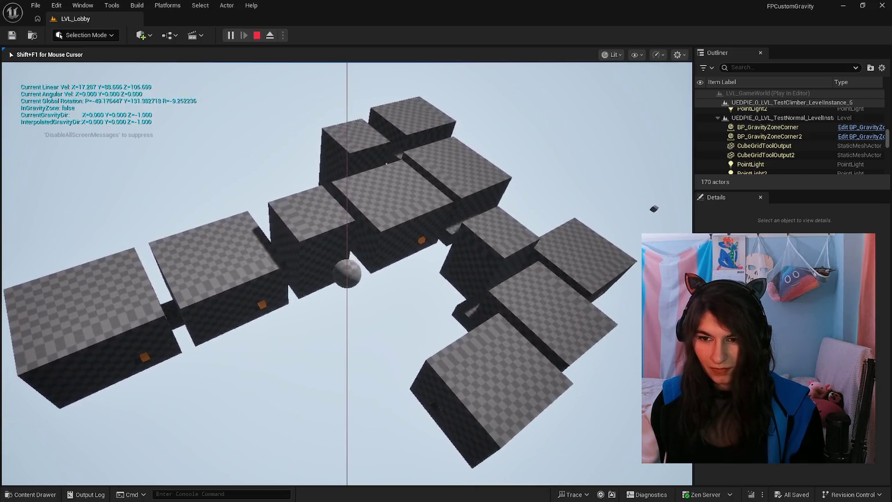
key(alt+Tab)
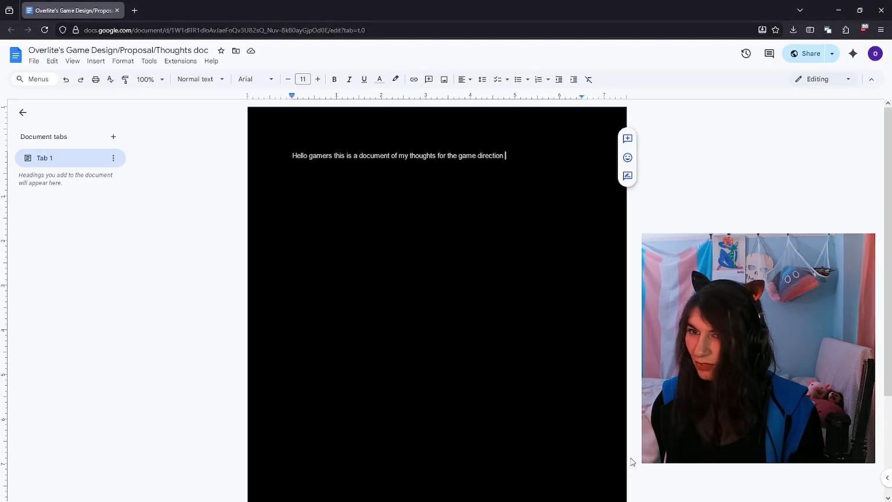
Step: Reword the intro line's ending to ask what direction to take the game
click(526, 168)
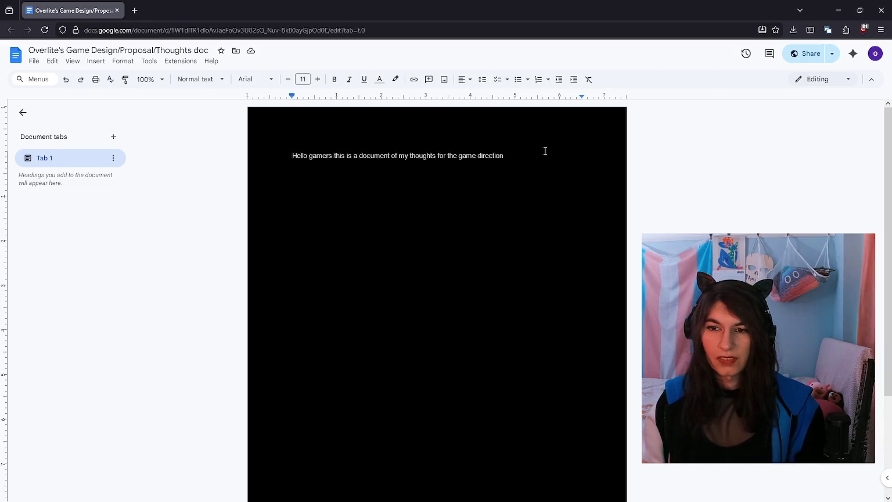
key(ctrl+BackSpace)
key(ctrl+BackSpace)
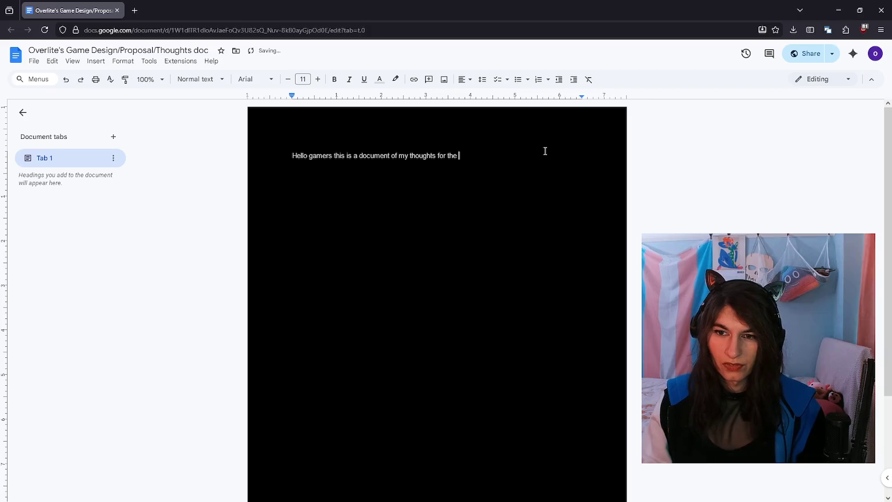
key(ctrl+BackSpace)
text(wha)
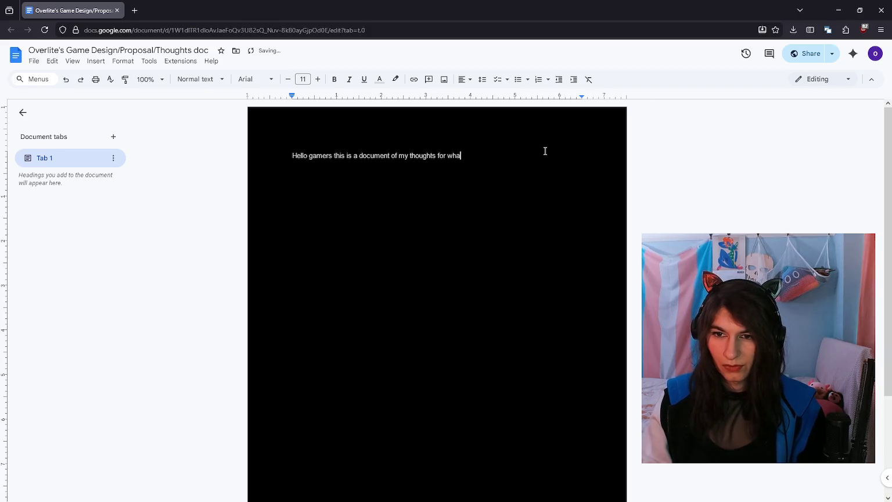
text(t direction we)
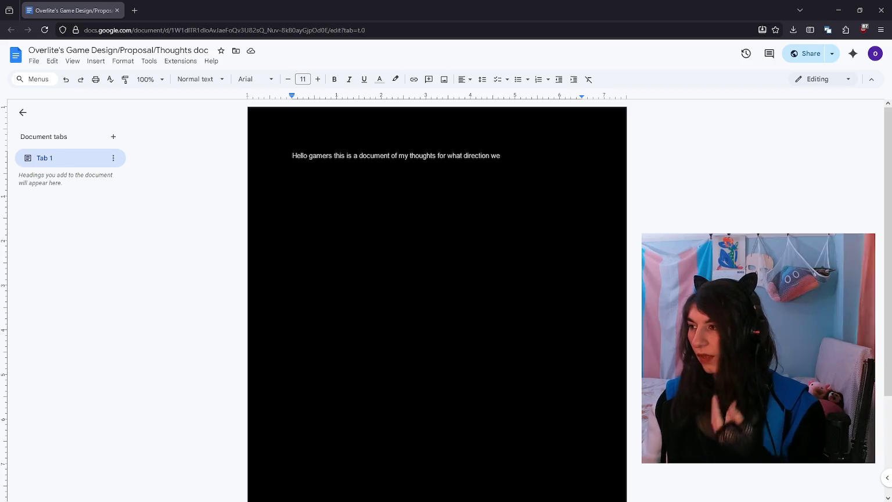
double_click(523, 162)
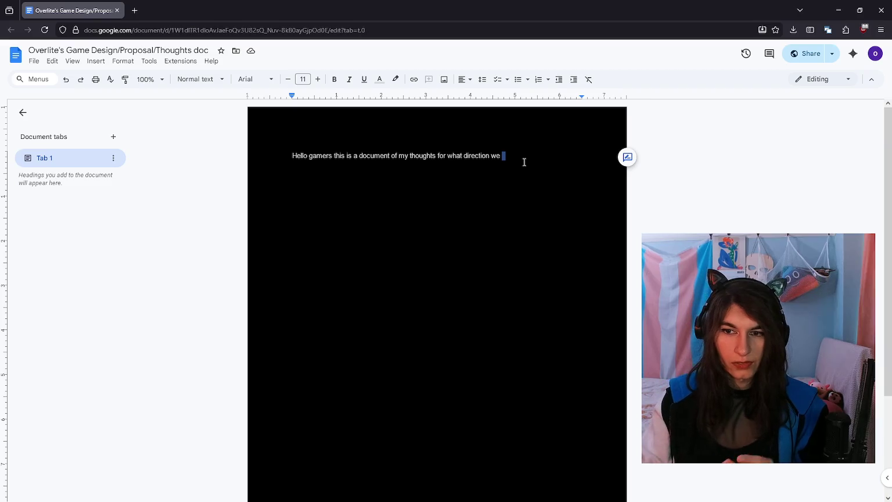
text(take)
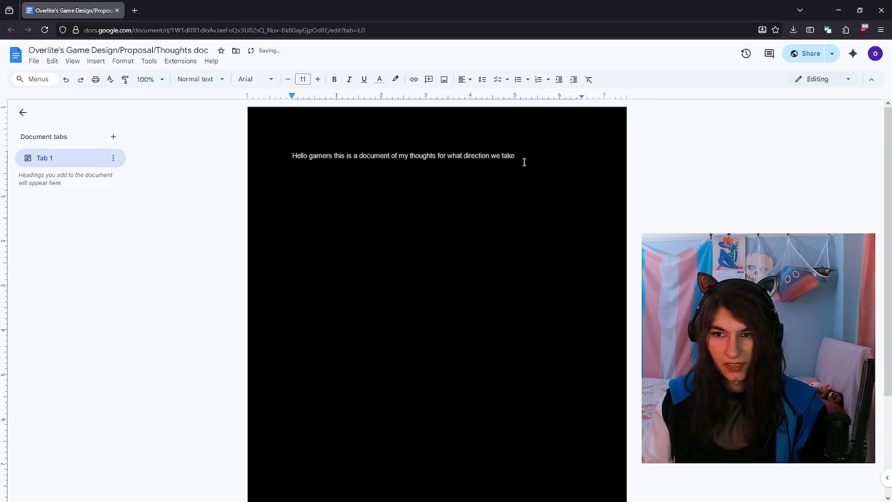
text( the game. p)
key(BackSpace)
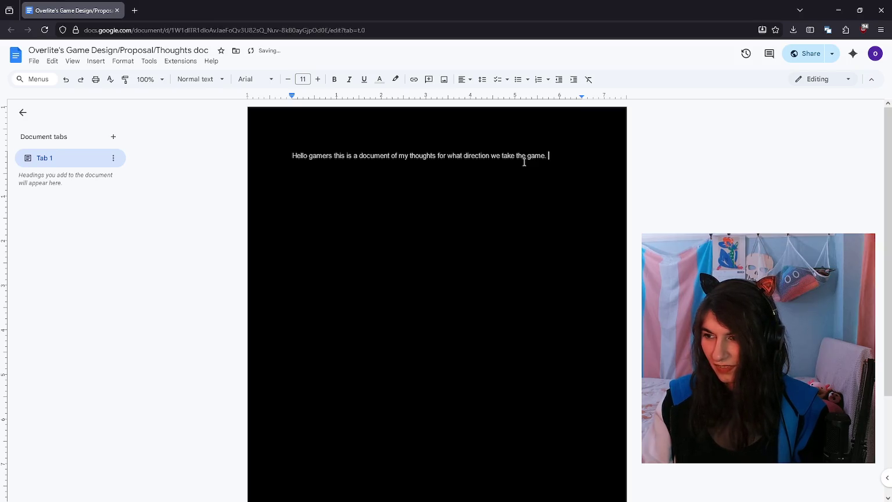
Step: Append "Read at your leisure & we can discuss if we like or not" and start a new line
text(pla)
key(BackSpace)
key(BackSpace)
key(BackSpace)
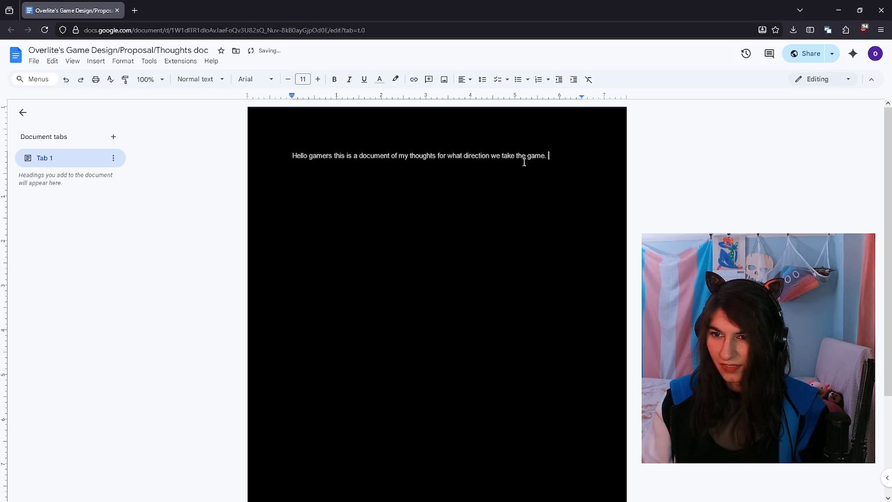
text(Read at your leisure &)
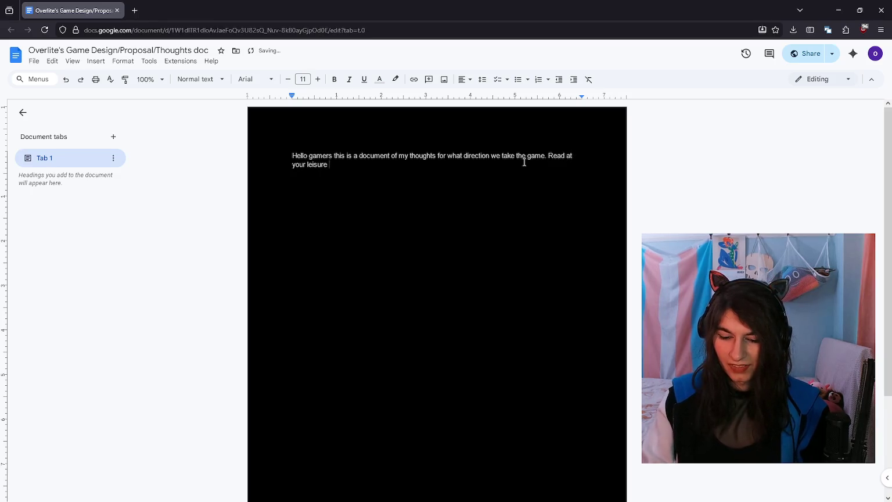
text( we can discuss)
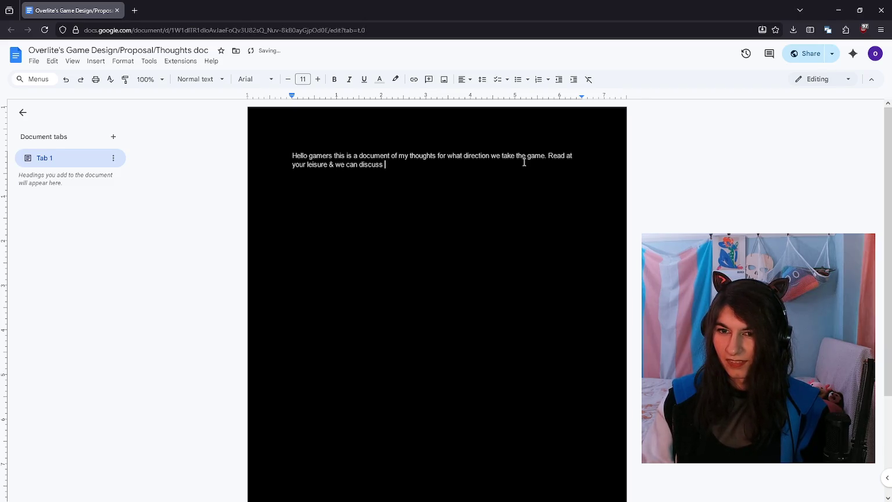
key(ctrl+BackSpace)
key(ctrl+BackSpace)
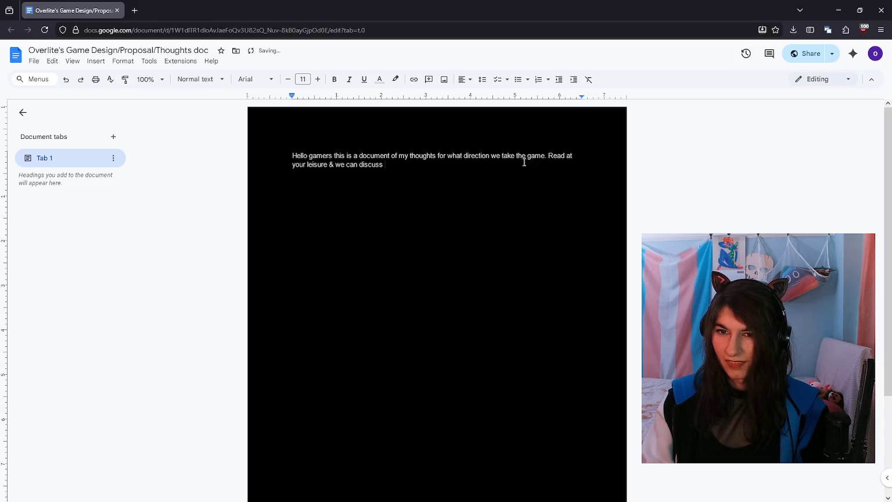
text(if we like or not)
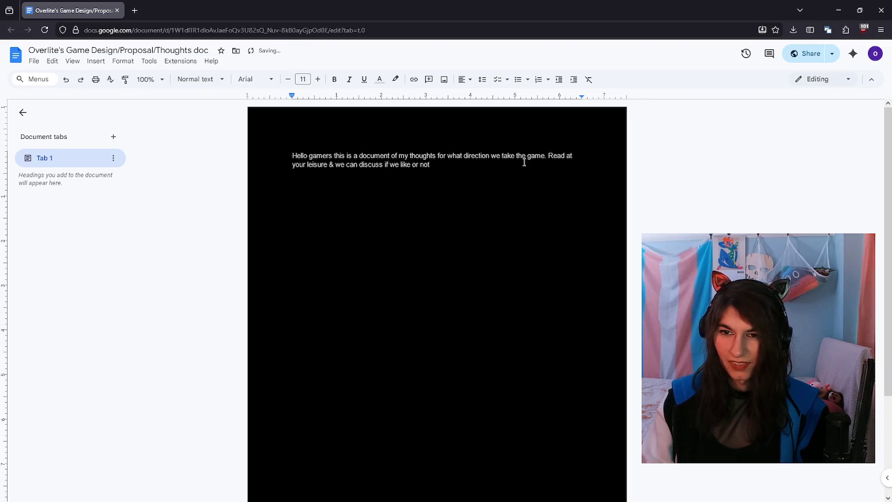
key(Return)
key(Return)
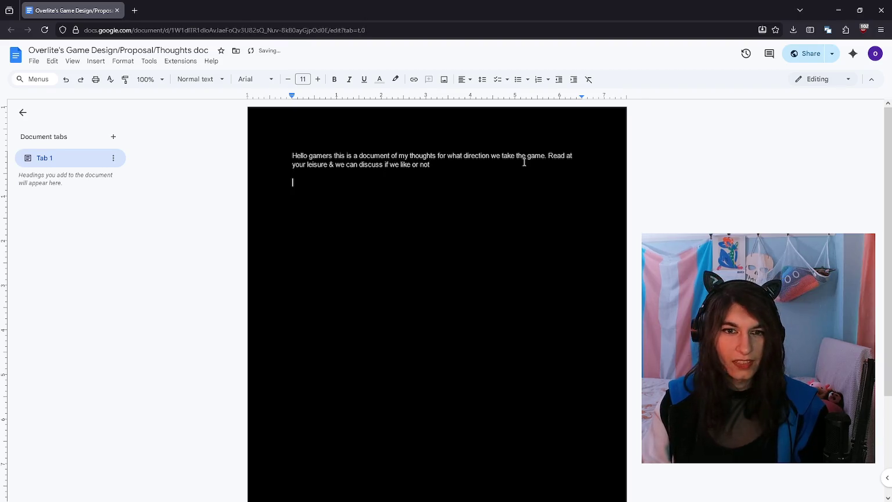
click(213, 80)
mouse_move(210, 270)
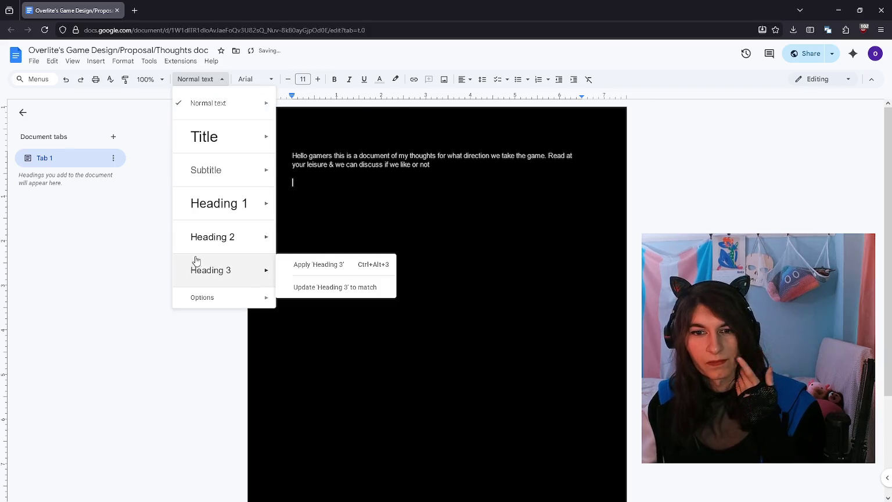
Step: Add a Heading 1 titled "SpaceCats (working title)"
click(235, 270)
text(Space)
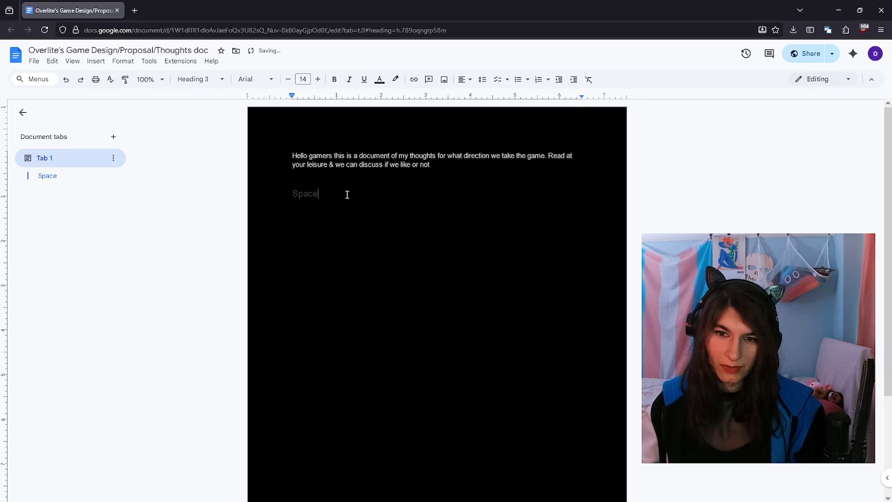
drag(346, 195, 221, 197)
click(186, 80)
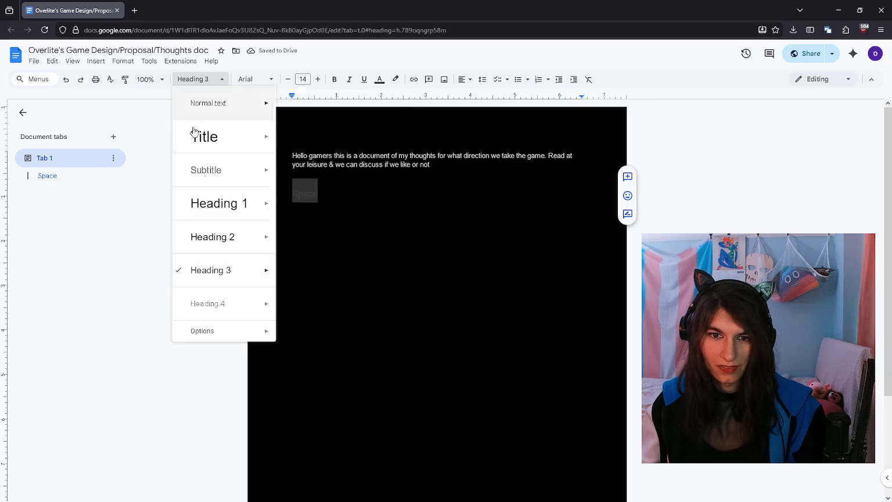
click(215, 204)
click(336, 204)
text(Cats (working title))
Step: Colour all document text light and start a light-coloured paragraph below the heading
key(ctrl+a)
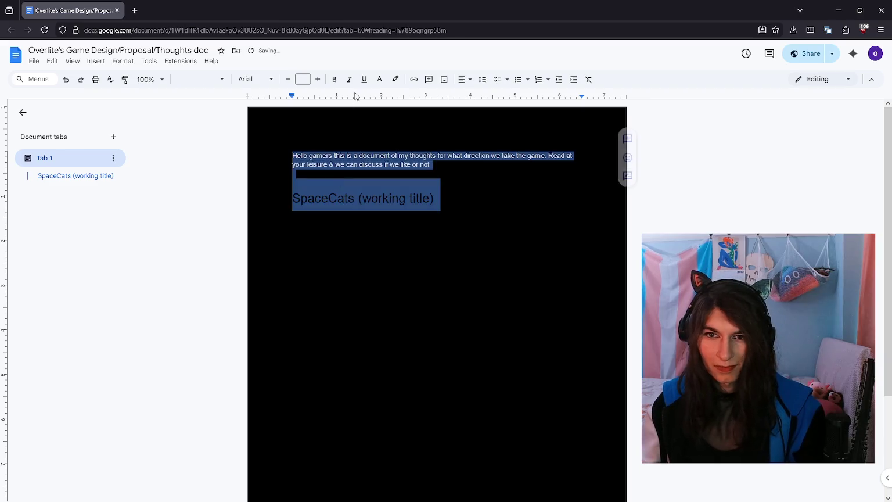
click(379, 79)
click(448, 96)
click(467, 210)
key(Return)
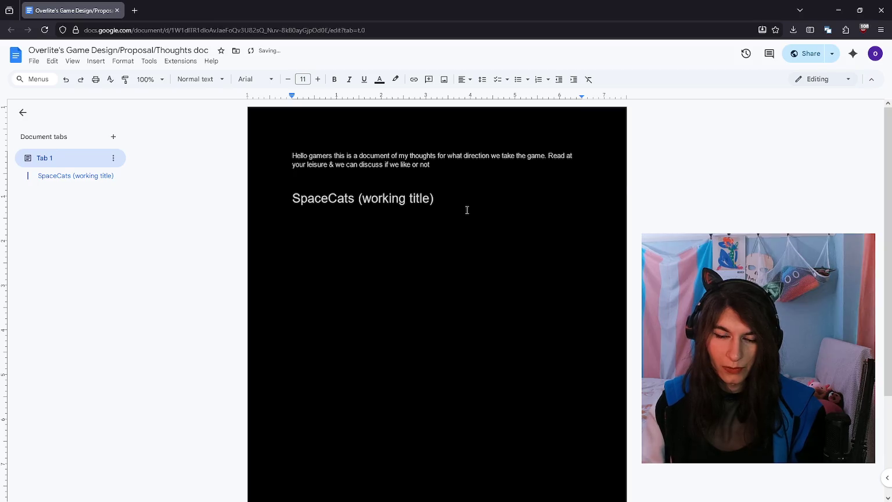
key(ctrl+a)
click(380, 78)
click(448, 96)
click(384, 260)
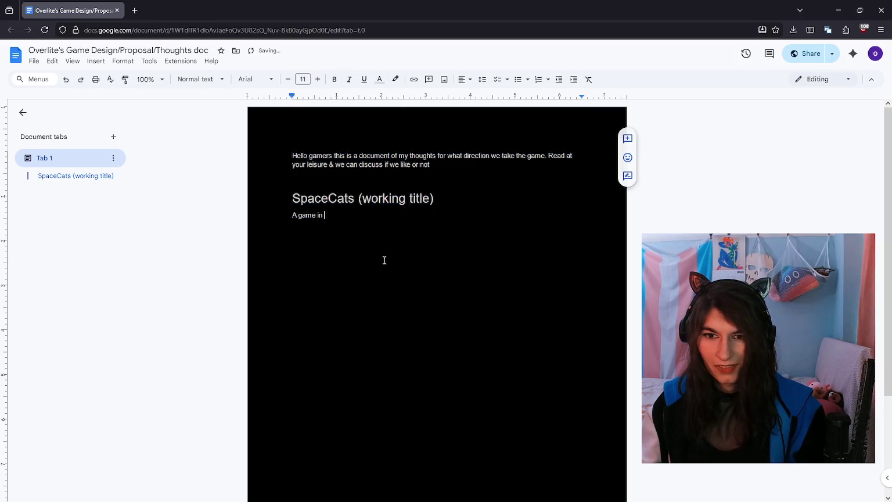
Step: Write the premise: you (spacecats) go into a destroyed space station to rescue a (spacecat)
text(which)
key(BackSpace)
key(BackSpace)
key(BackSpace)
key(BackSpace)
key(BackSpace)
key(BackSpace)
key(BackSpace)
key(BackSpace)
text(You go )
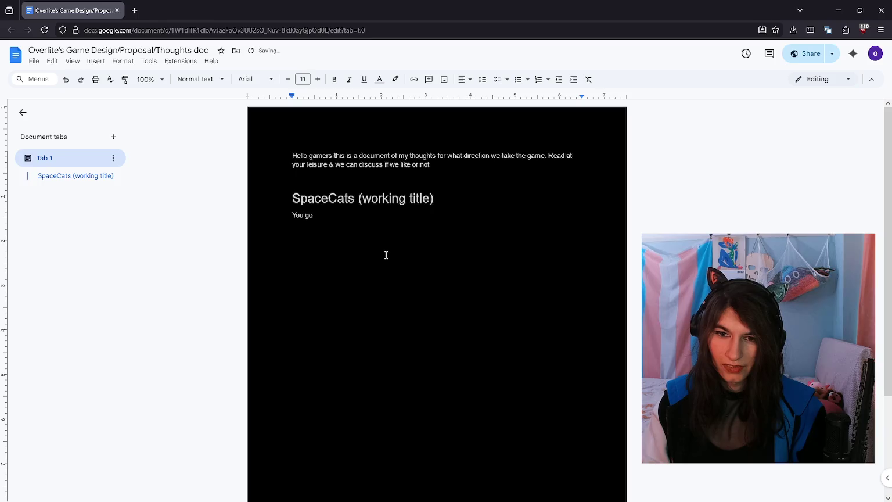
text(into big sp)
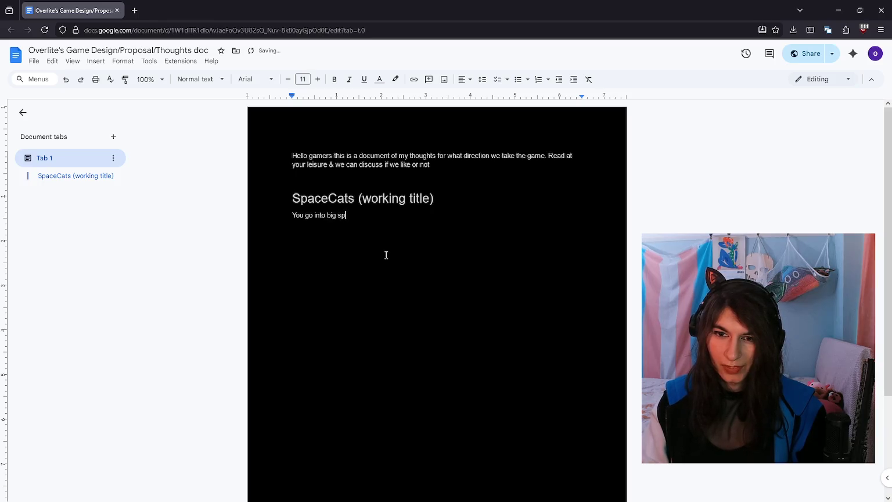
key(ctrl+BackSpace)
key(ctrl+BackSpace)
text(d space station to)
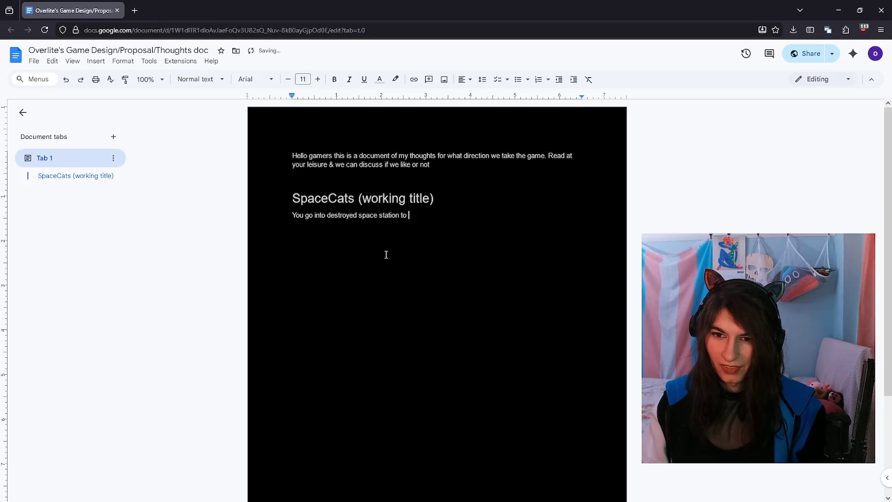
key(ctrl+Left)
key(ctrl+Left)
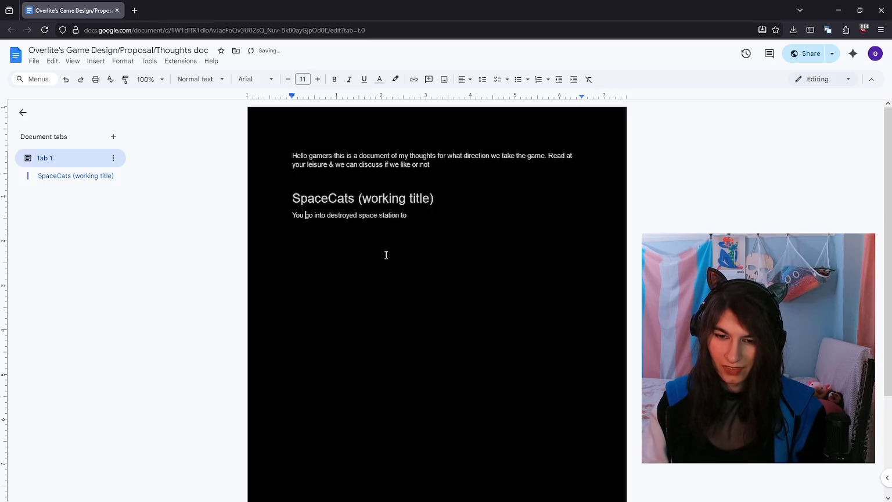
text((spacecats))
key(End)
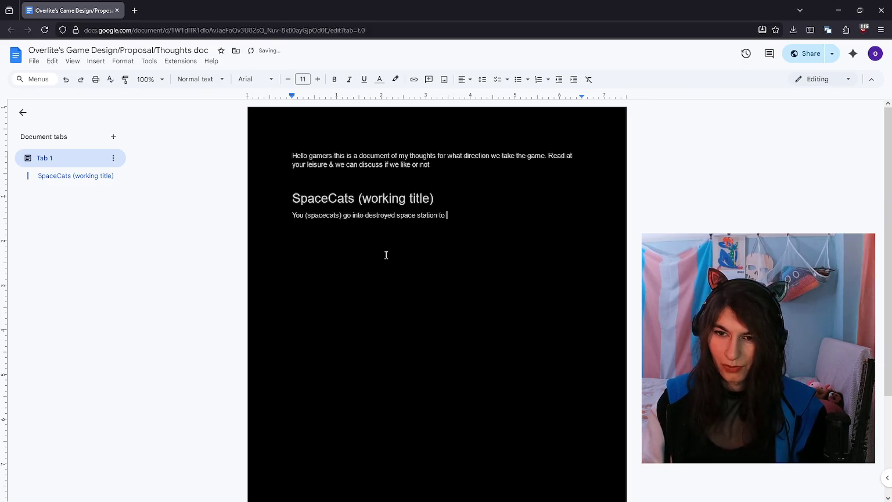
text(rescue cats)
key(ctrl+BackSpace)
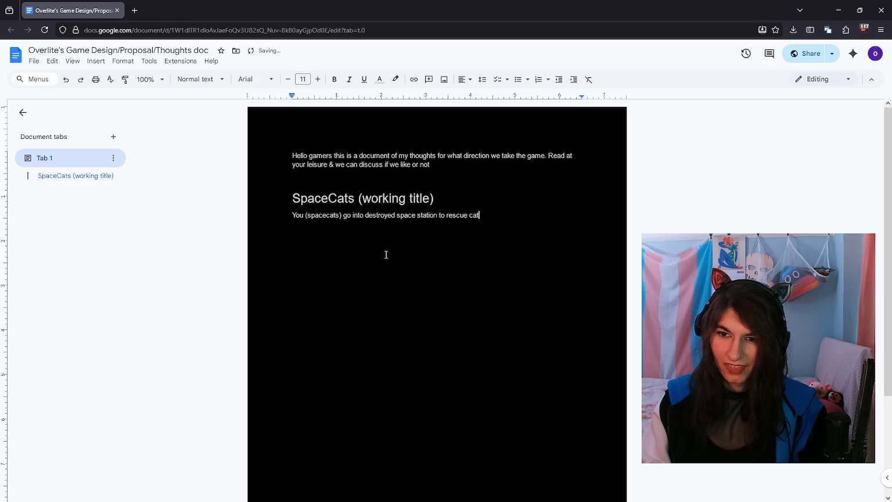
text((spacecat).)
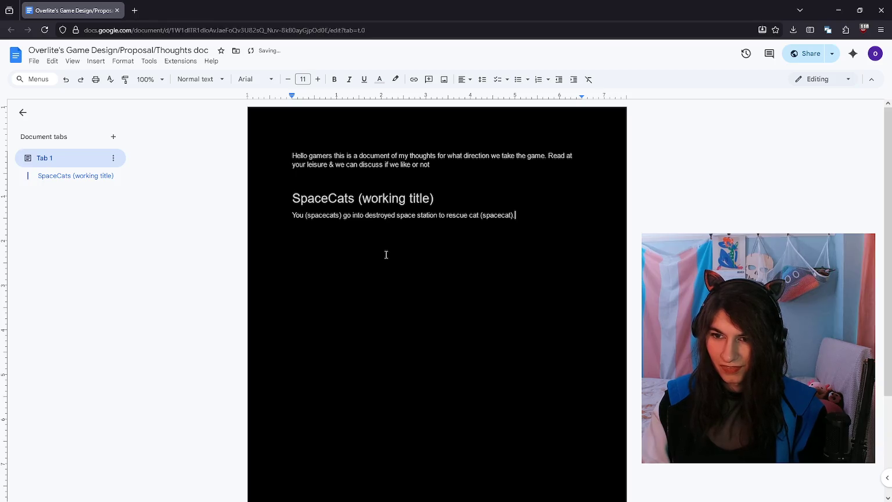
key(Return)
Step: Add that the space station is maze-like and has small challenges to overcome
key(BackSpace)
key(BackSpace)
key(BackSpace)
text(spion is somewh)
key(BackSpace)
text(z)
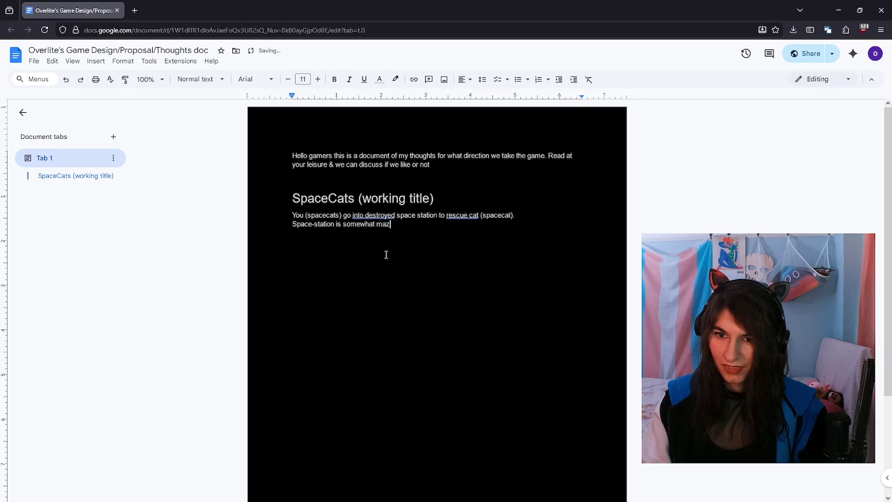
text(e-like and)
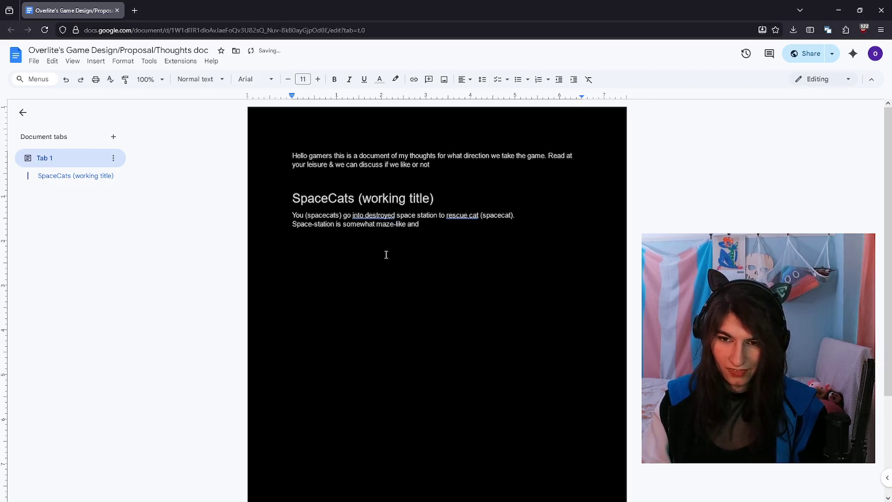
key(ctrl+BackSpace)
key(ctrl+BackSpace)
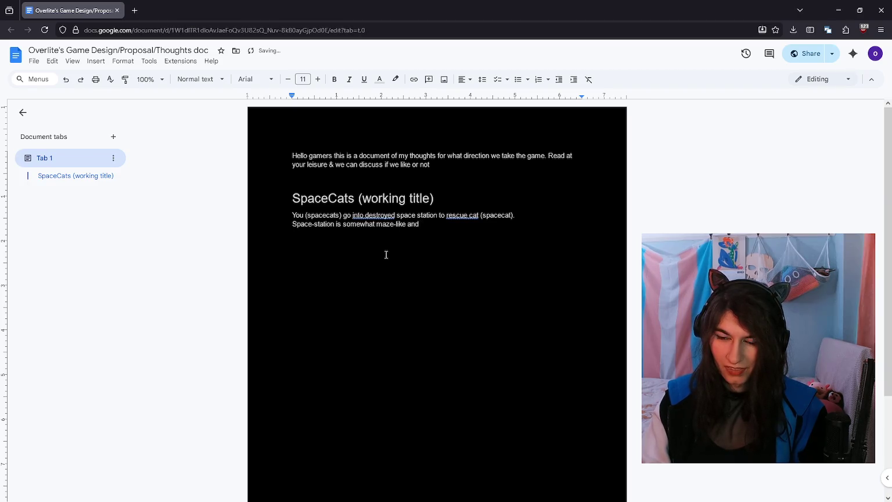
text(has)
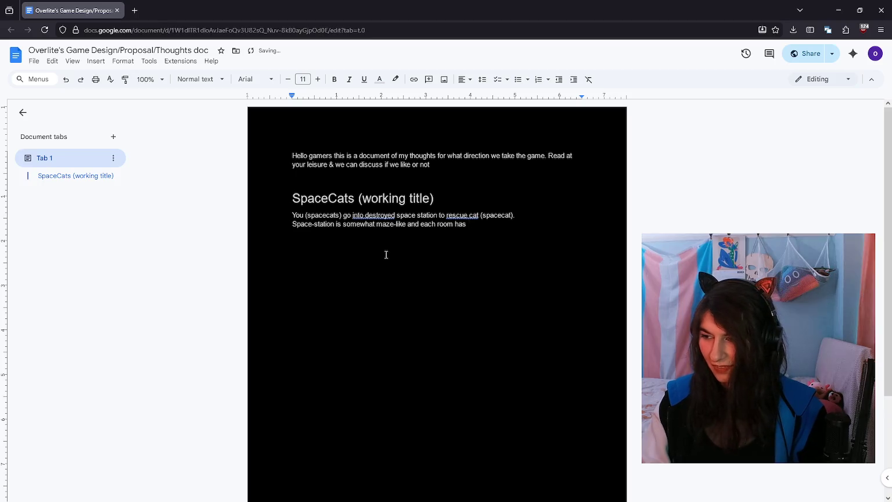
text( small challenges to overcome.)
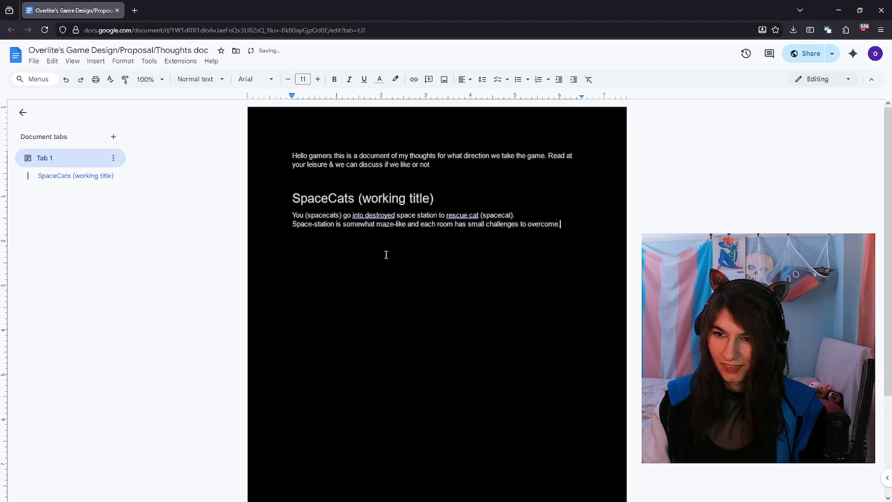
key(Return)
key(Return)
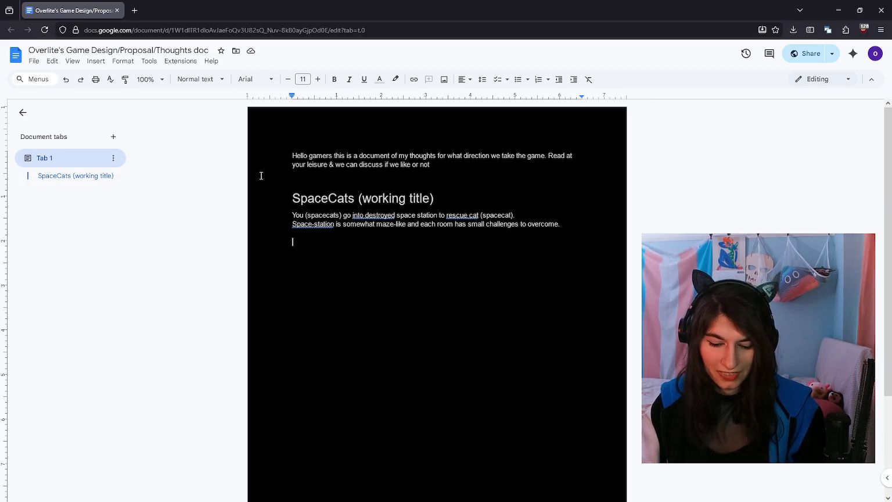
Step: Add a "Gameplay" Heading 2 and recolour all document text light
text(Gameplay")
key(Home)
text(")
key(shift+Home)
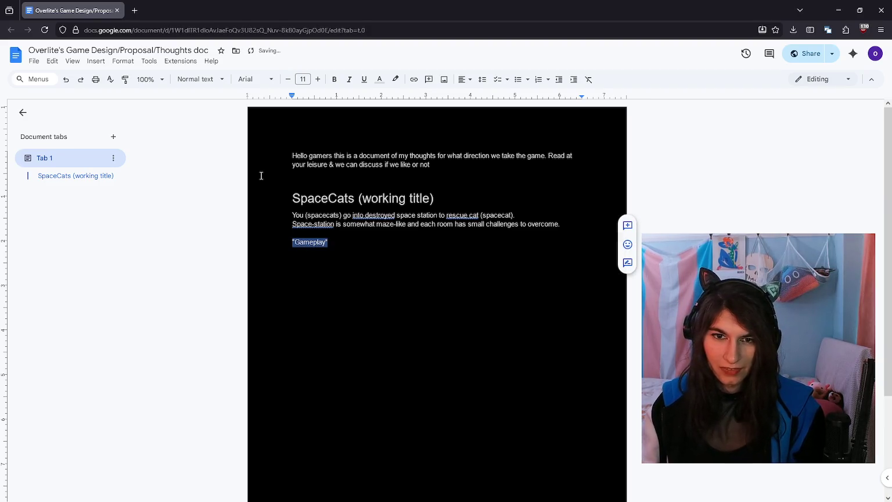
click(200, 79)
mouse_move(212, 237)
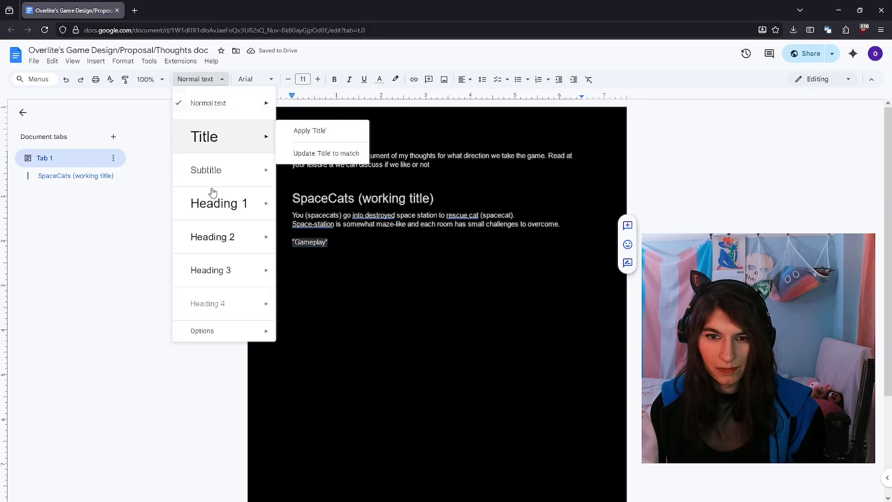
click(228, 255)
key(ctrl+a)
click(379, 79)
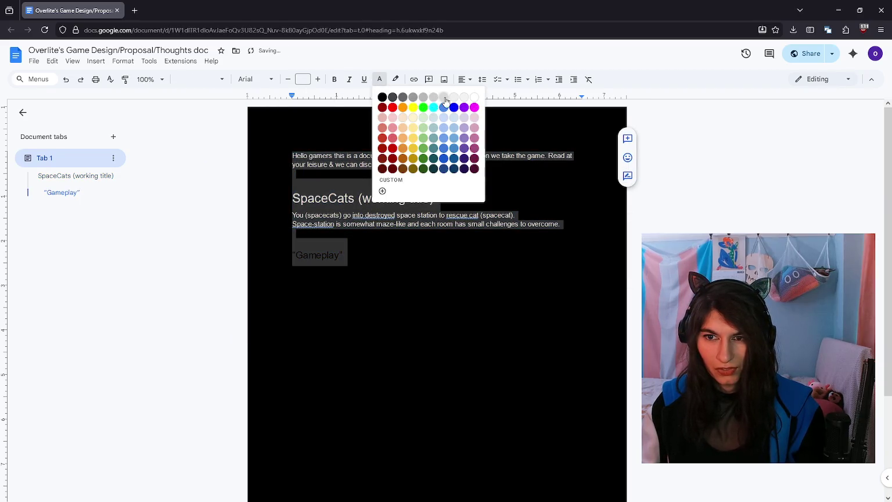
click(396, 281)
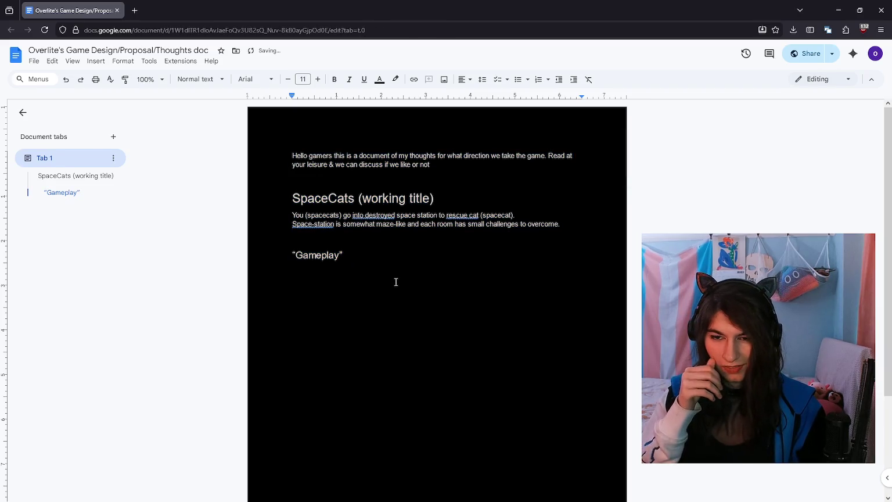
Step: Dismiss the grammar suggestions on the premise and Space-station sentences
click(384, 215)
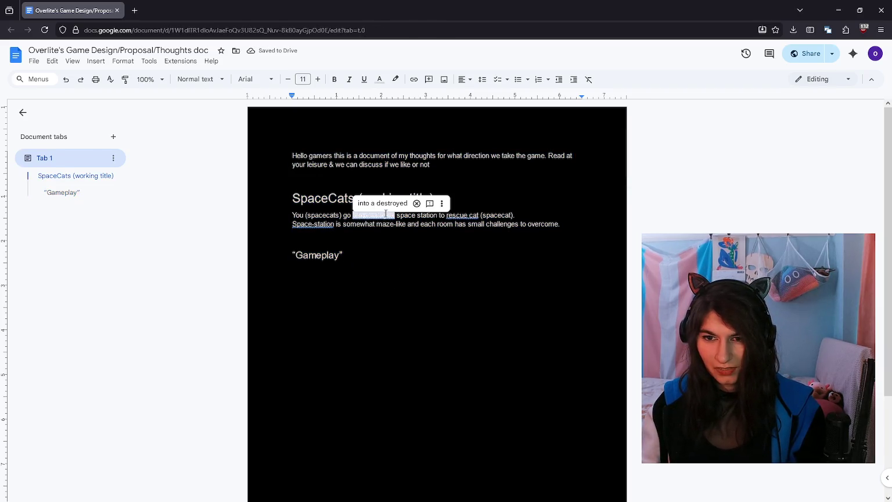
click(416, 205)
click(458, 219)
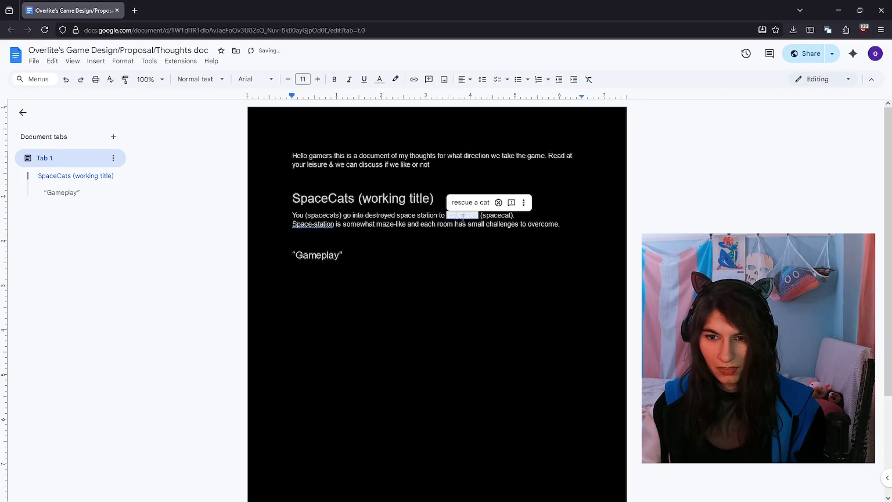
click(497, 203)
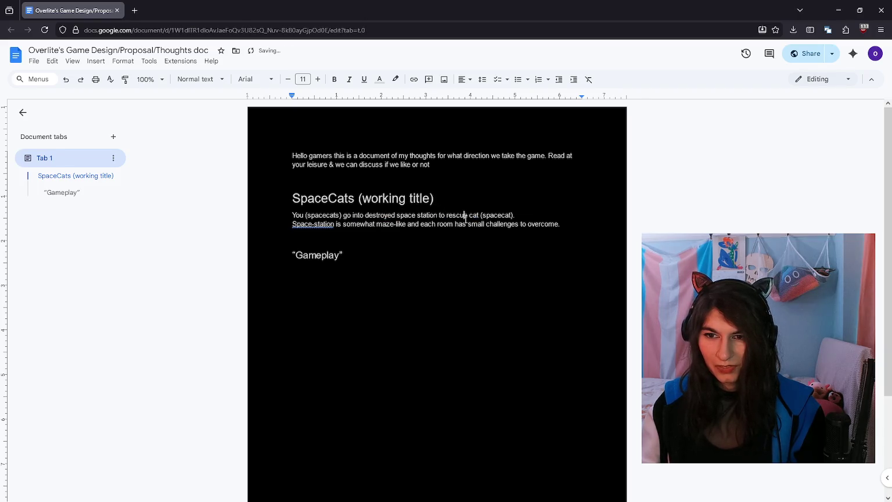
click(374, 215)
drag(292, 215, 526, 212)
click(526, 212)
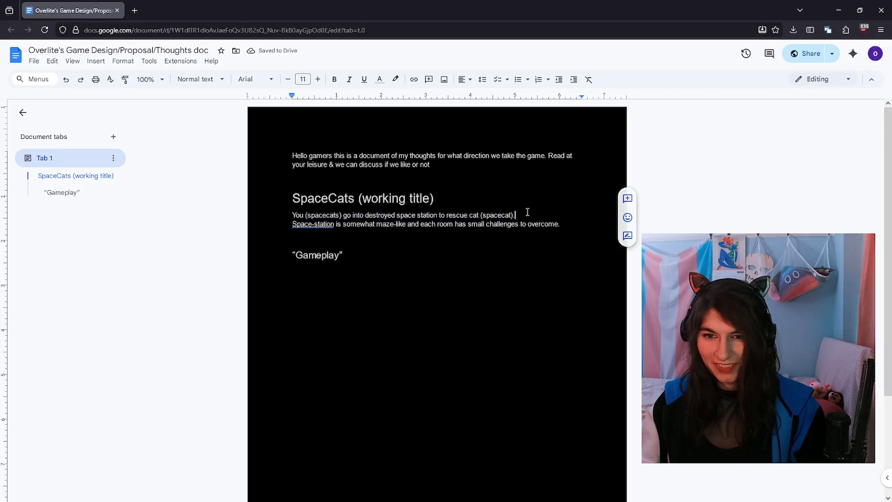
click(326, 224)
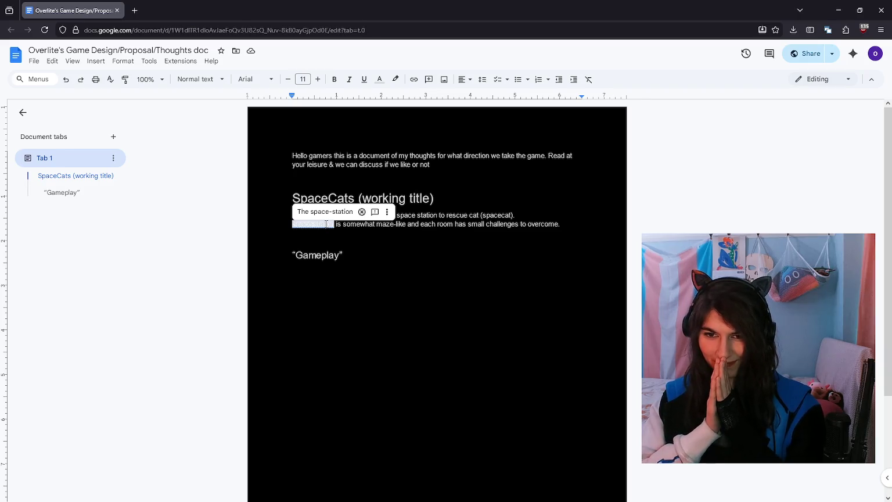
click(412, 284)
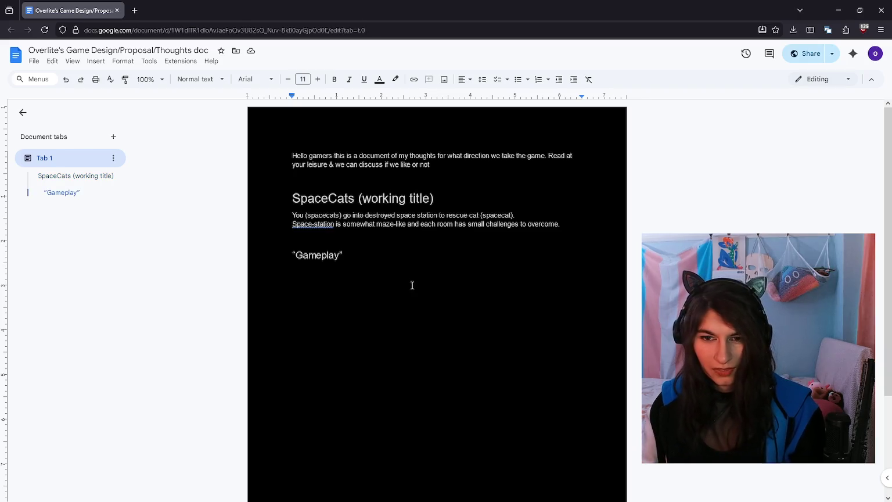
Step: Replace the placeholder "asd" under Gameplay with "The"
key(ctrl+a)
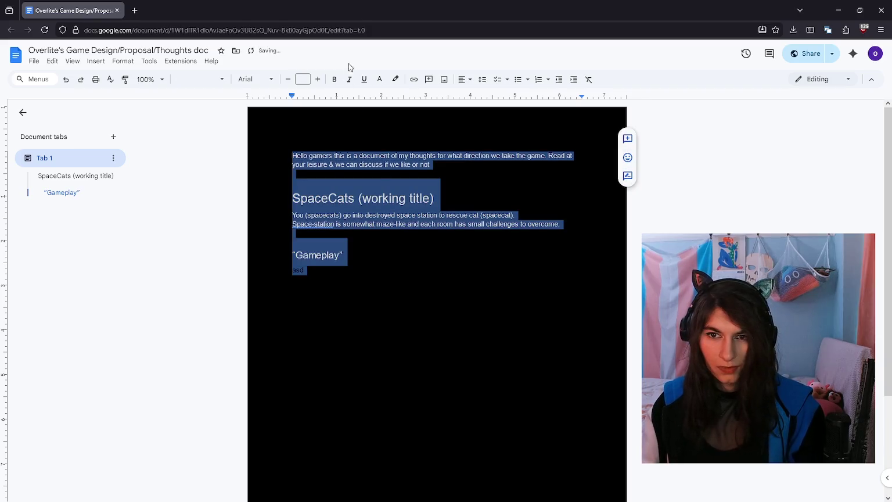
click(379, 79)
click(444, 99)
click(364, 290)
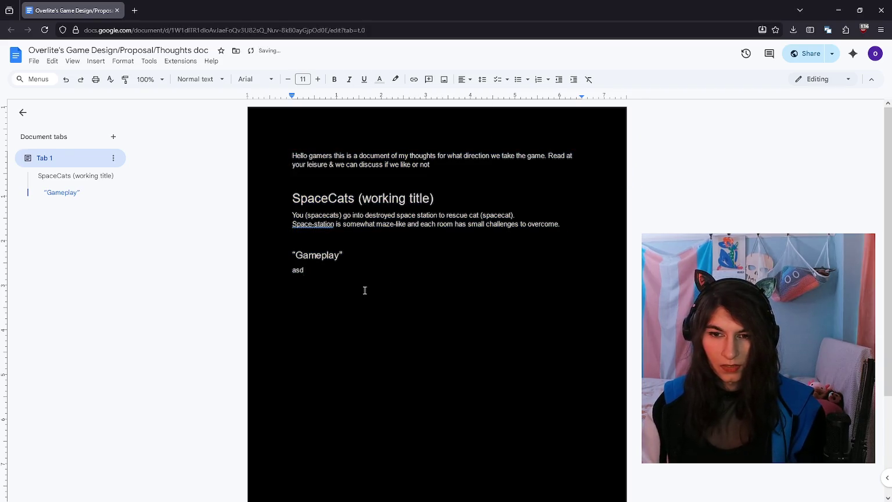
double_click(365, 290)
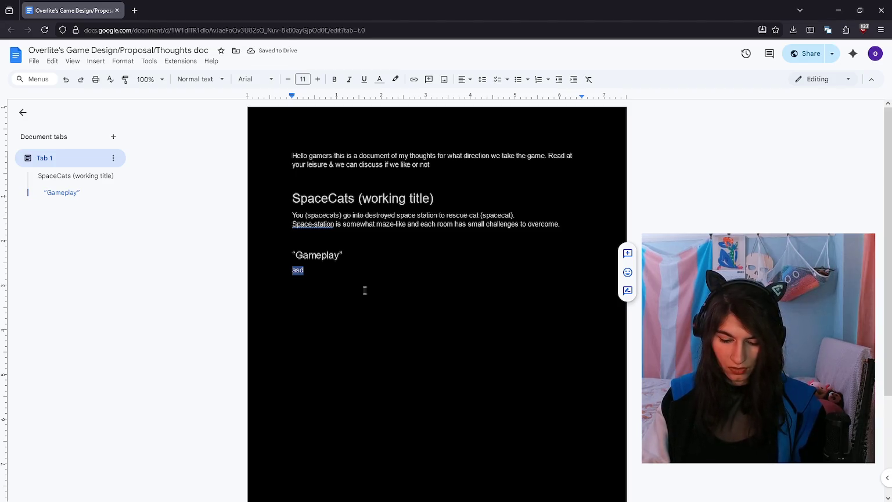
text(The )
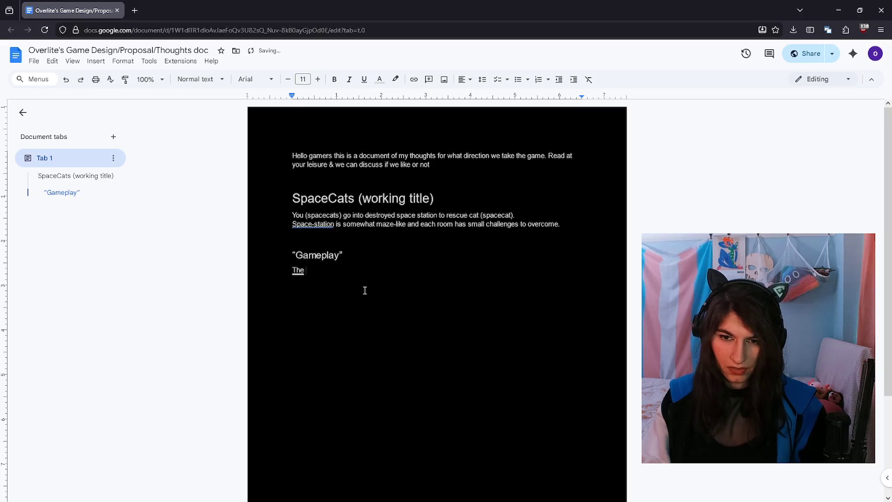
text(cha)
key(BackSpace)
key(BackSpace)
key(BackSpace)
text(he challenges of the game)
key(ctrl+BackSpace)
key(ctrl+BackSpace)
key(ctrl+BackSpace)
key(ctrl+BackSpace)
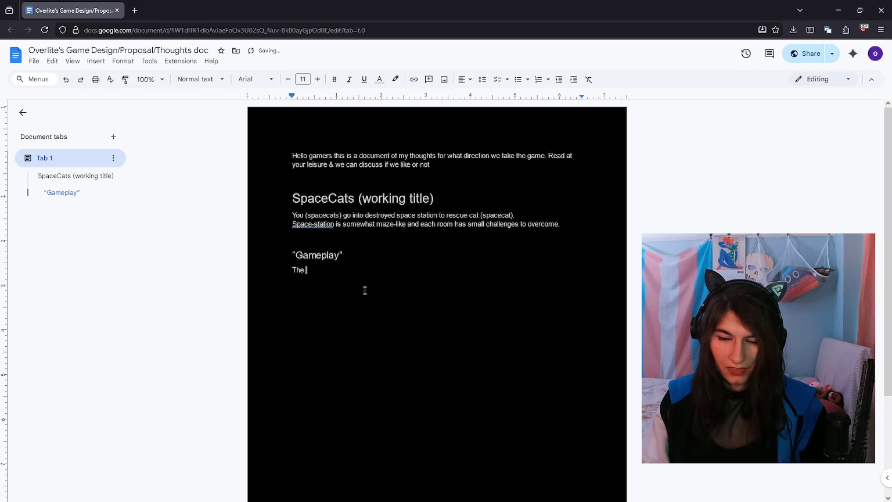
Step: Add blank lines above Gameplay and begin typing "Game-session Pro" there
key(Up)
key(Up)
key(Up)
key(Down)
key(Return)
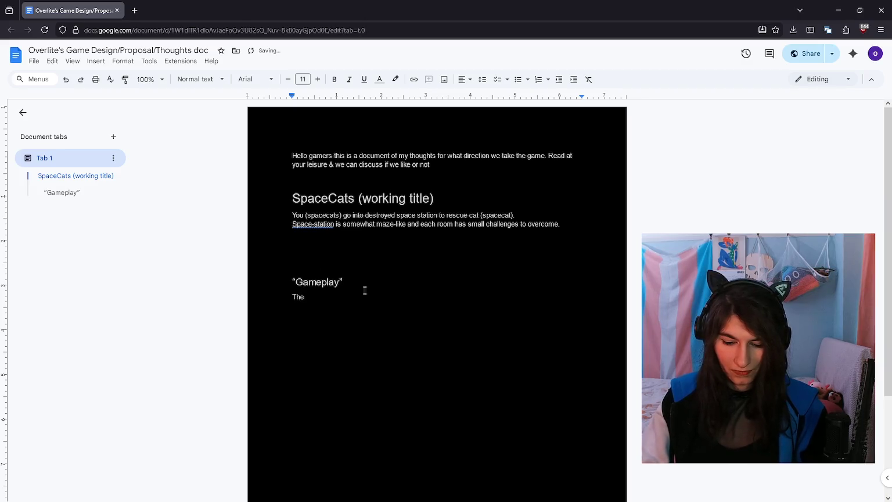
text(Game-session Pro)
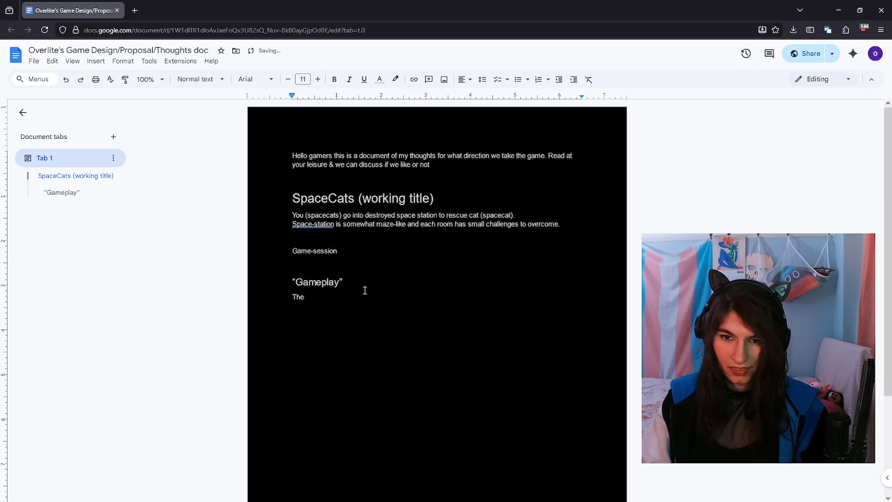
Step: Finish "Game-session Progression" and add the line "Aka: what happens when you load into a game with friends"
text(ssi)
key(BackSpace)
key(BackSpace)
key(BackSpace)
key(BackSpace)
text(ion)
key(Return)
text(Aka: what happens when you load into a game with friends)
Step: Make "Game-session Progression" a light grey Heading 2
key(Up)
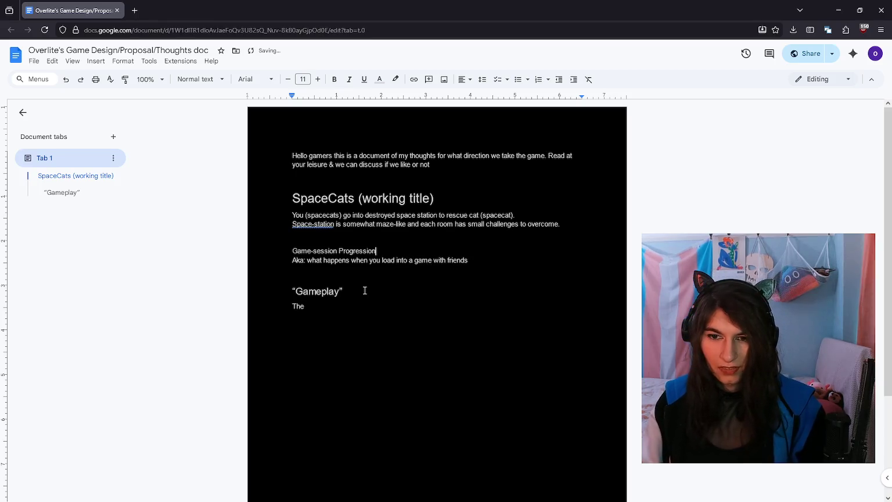
key(shift+Home)
click(199, 79)
mouse_move(212, 237)
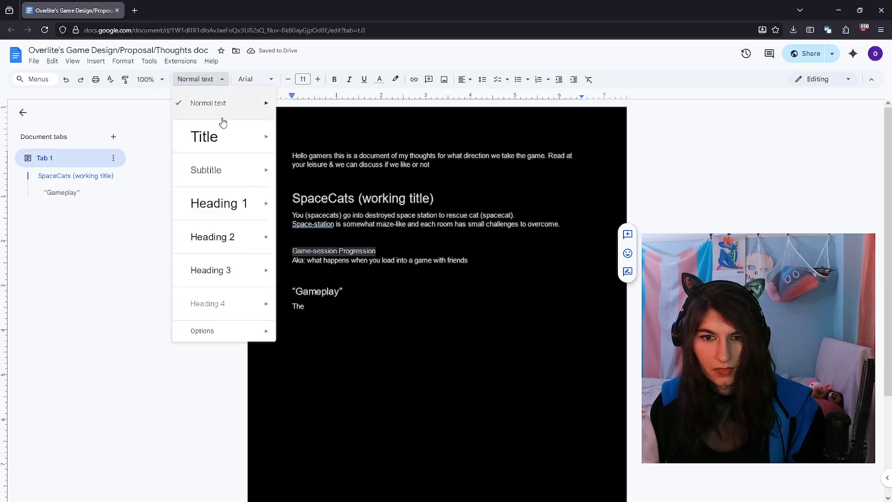
click(216, 249)
click(379, 79)
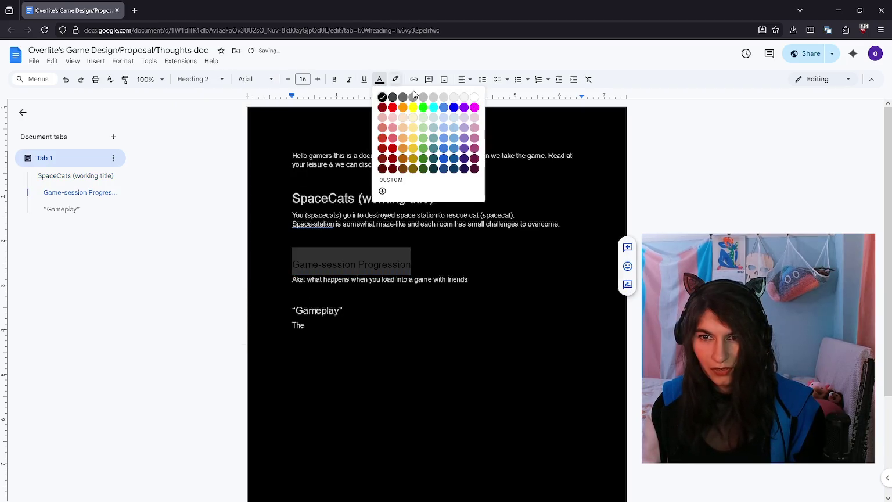
click(444, 97)
click(467, 280)
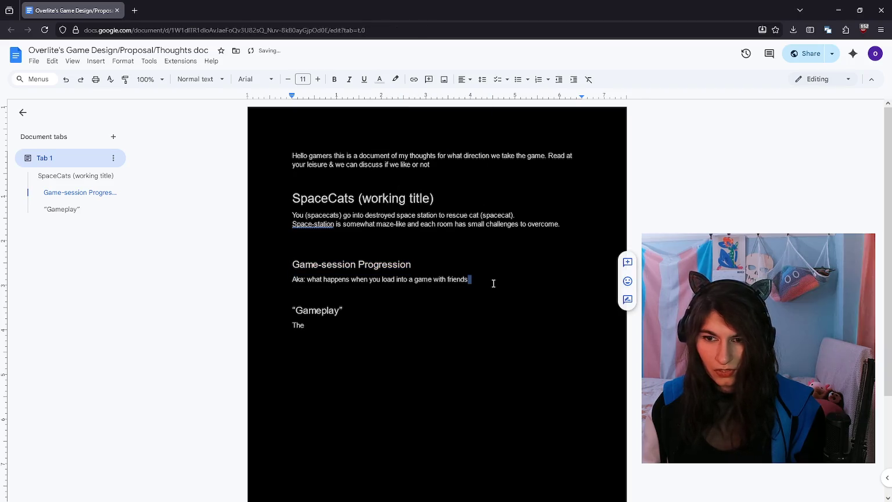
Step: Italicise the Aka line and start a new line below it
drag(472, 280, 311, 280)
triple_click(287, 282)
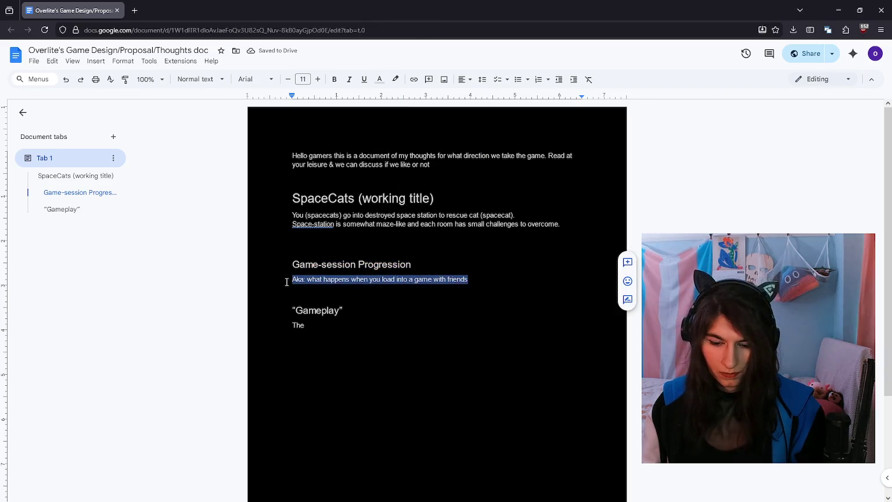
key(ctrl+i)
key(Right)
key(Return)
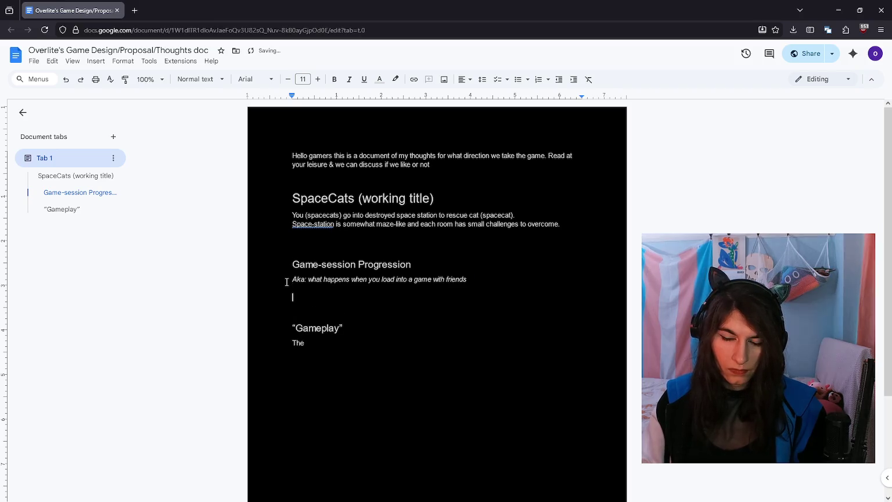
Step: Write the dash line: spawn with your friends on your little shuttle that has landed on a big space station
text(1:y)
key(ctrl+BackSpace)
key(ctrl+BackSpace)
text(pawn i)
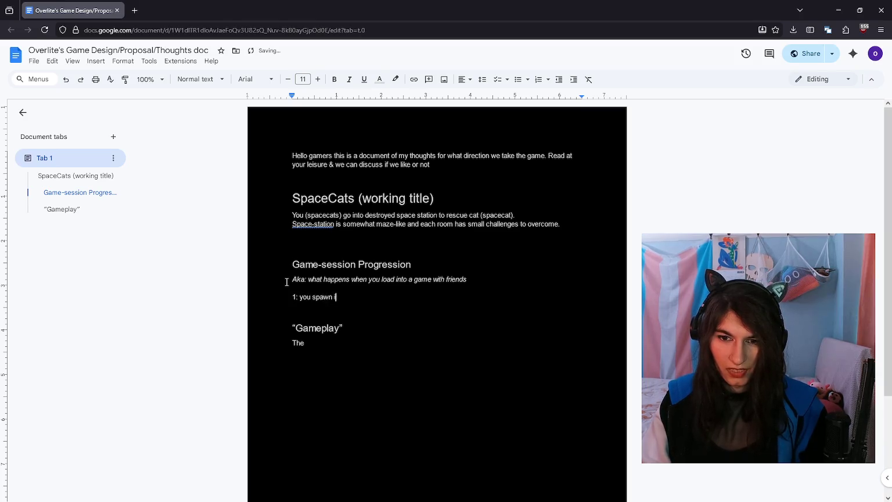
key(Delete)
key(Delete)
key(Delete)
text(-)
key(End)
text(with your friends on your little shuttle that has landed on a big space station)
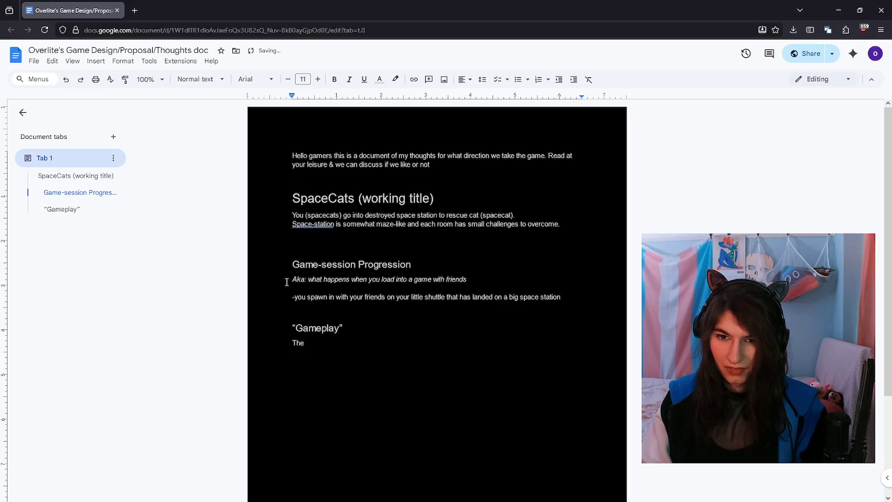
text(")
Step: Put quotation marks around 'landed on a big space station' and start a new dash line
key(ctrl+Left)
key(ctrl+Left)
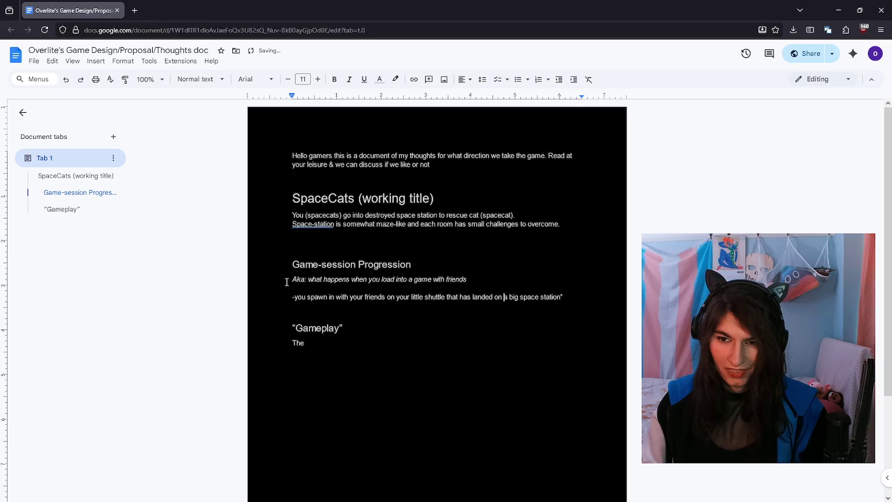
text(")
scroll(287, 282, down, 2)
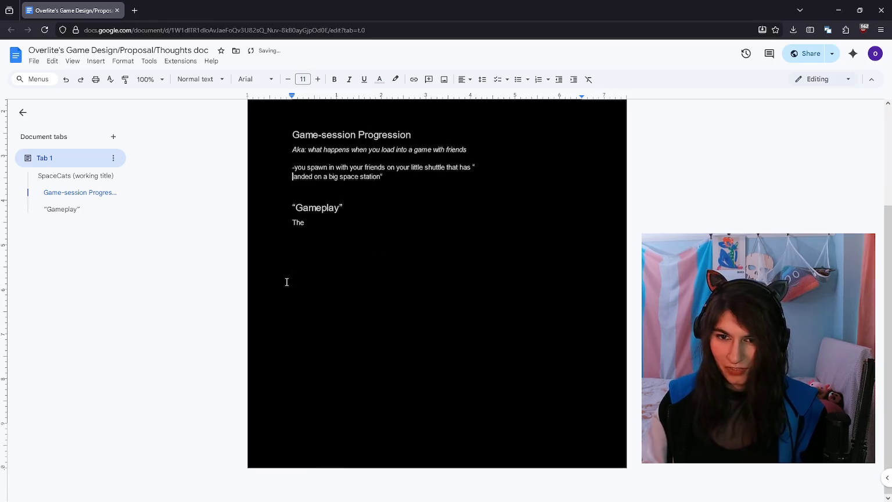
click(286, 281)
key(Up)
key(Up)
key(Return)
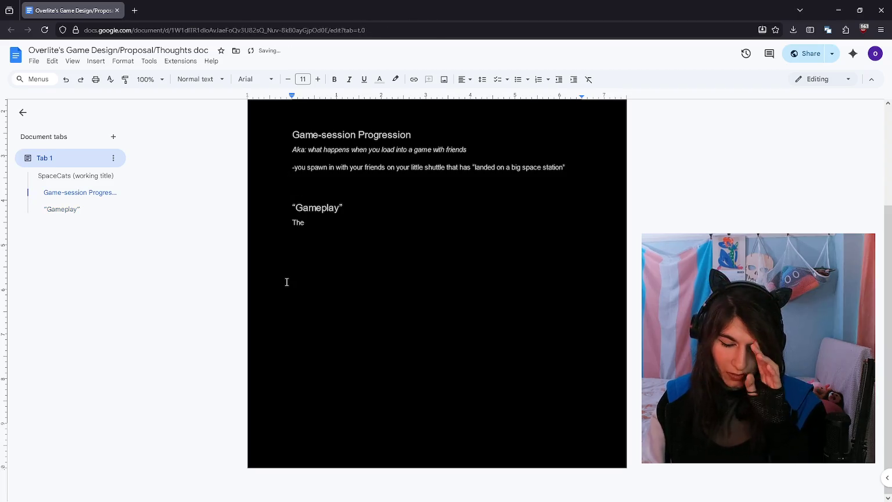
text(-)
scroll(287, 282, up, 2)
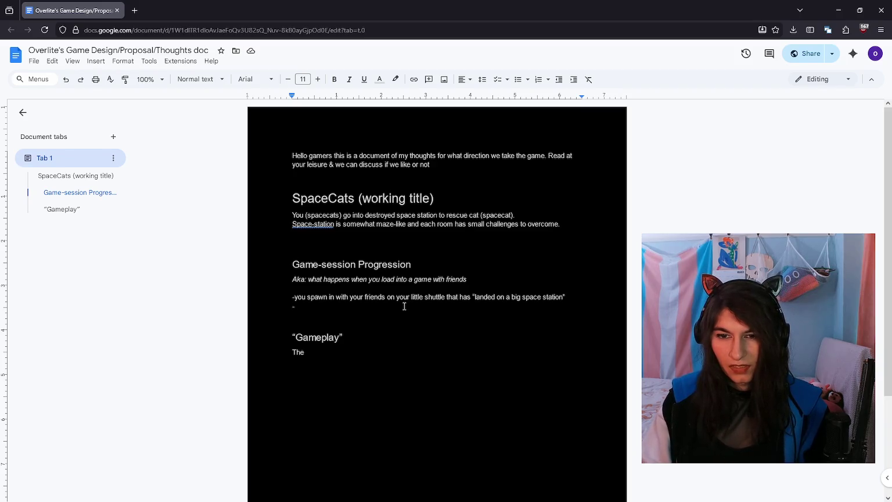
Step: Select the first progression point, then move to the dash on the next line
key(Up)
key(shift+End)
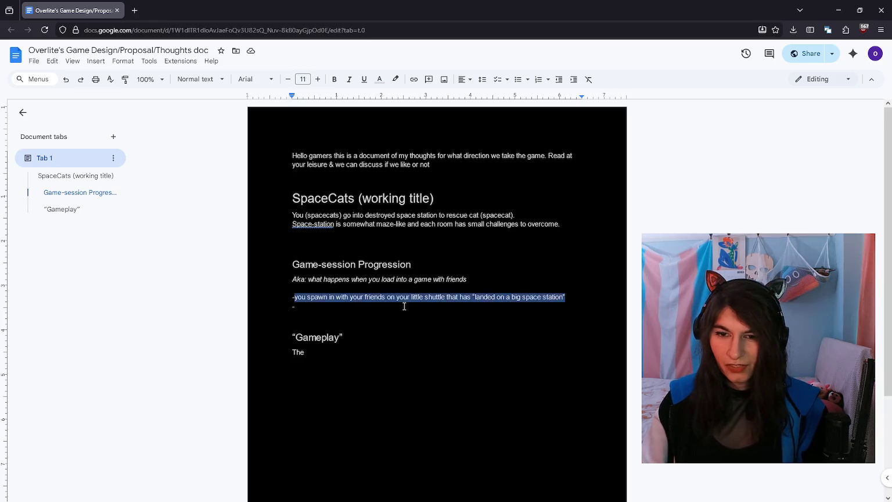
key(shift+Home)
key(shift+End)
key(Down)
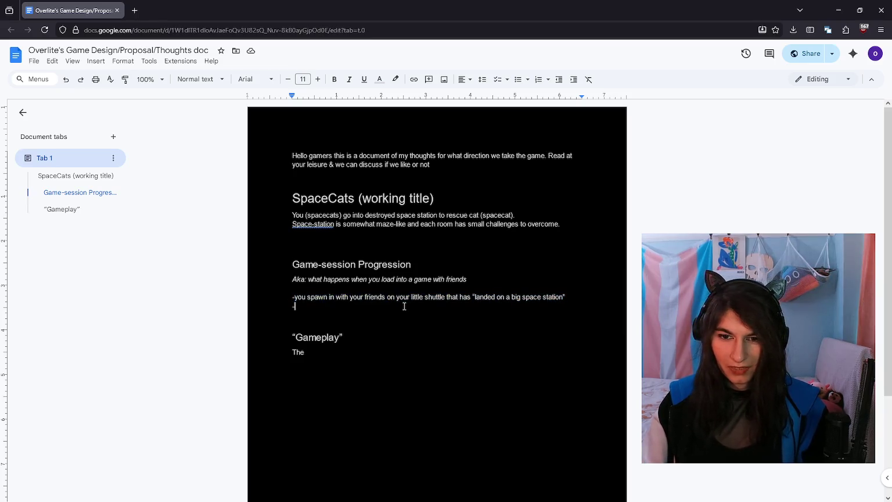
Step: Type 'text pops up on the top-left of the screen that reads "find the' on the new line
text(you get a)
key(BackSpace)
key(BackSpace)
key(BackSpace)
key(BackSpace)
key(BackSpace)
key(BackSpace)
text(text pop)
key(BackSpace)
text(s up on the n)
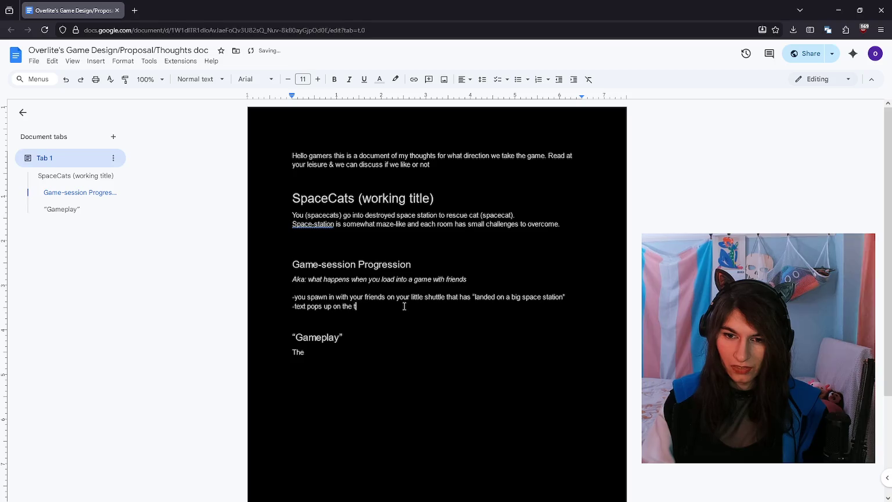
text(left of the sc)
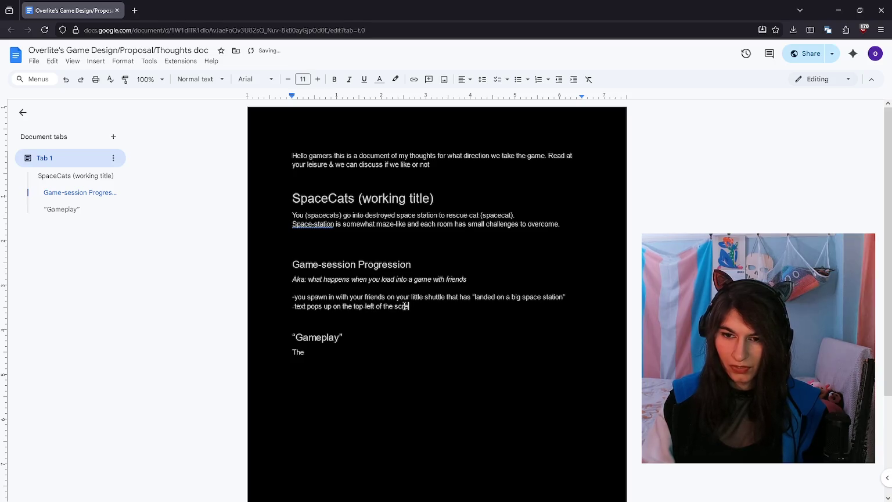
text(reen that)
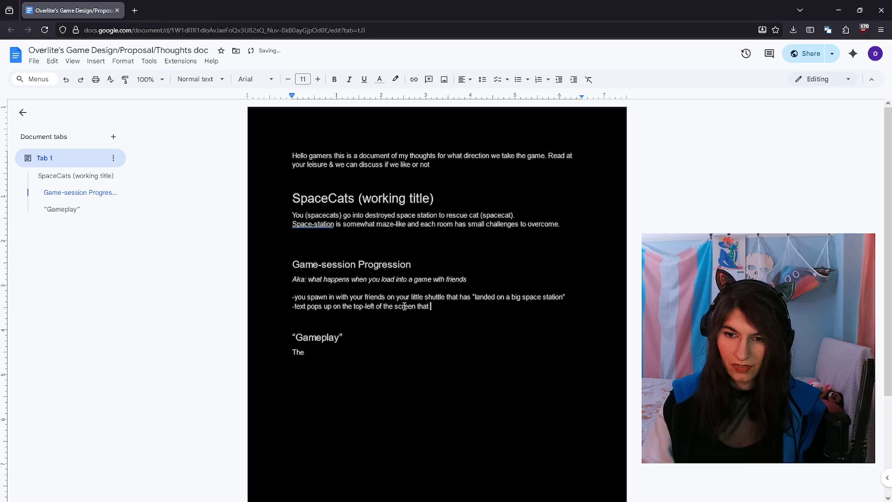
text( reads “)
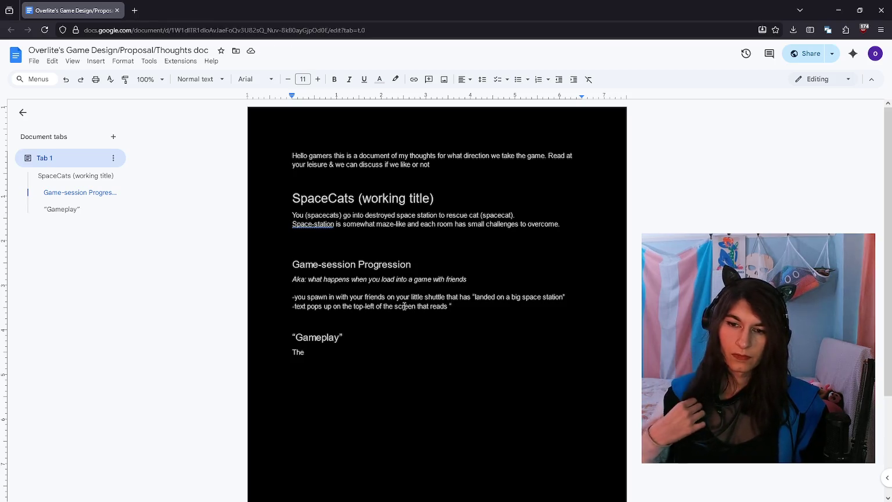
text(rescue the cat)
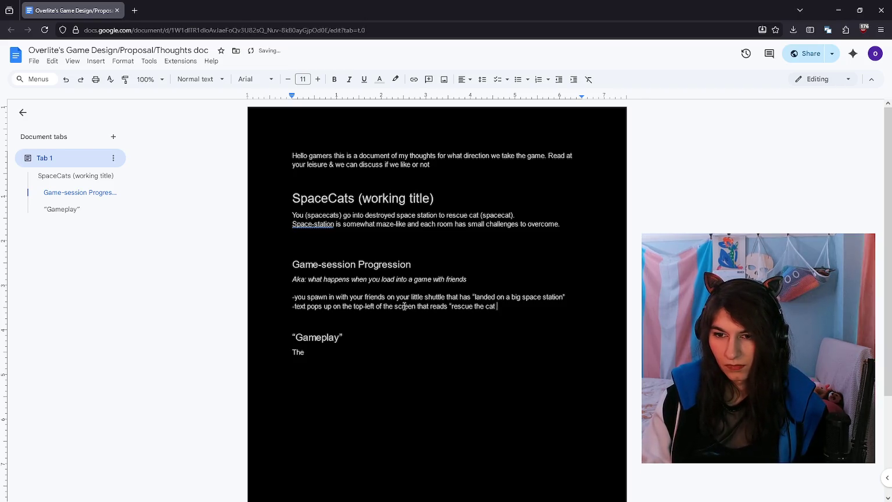
key(ctrl+BackSpace)
key(ctrl+BackSpace)
key(ctrl+BackSpace)
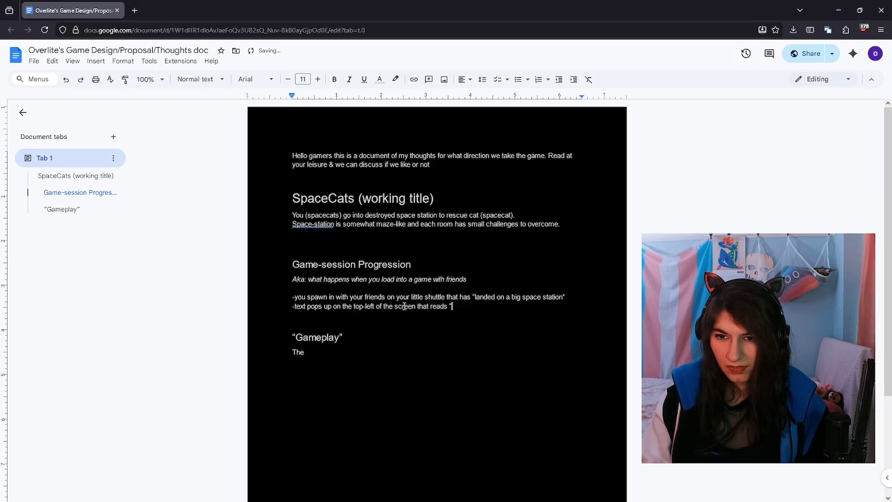
text(g)
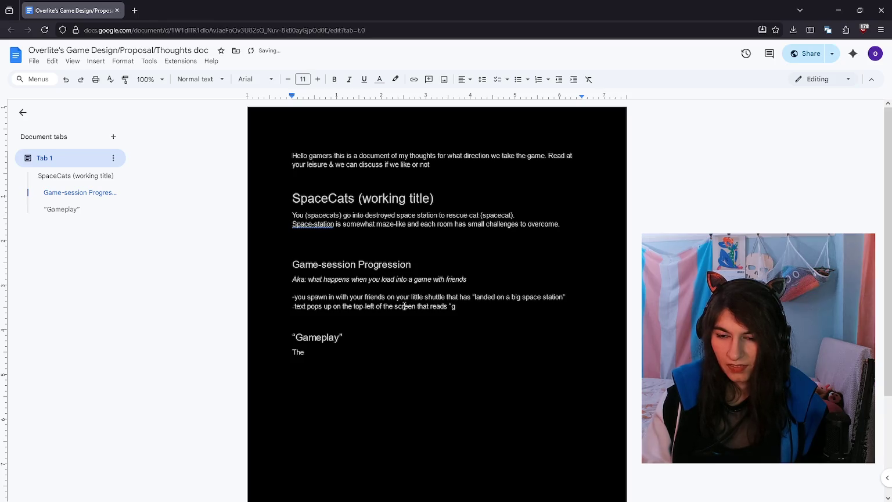
key(BackSpace)
text(find the)
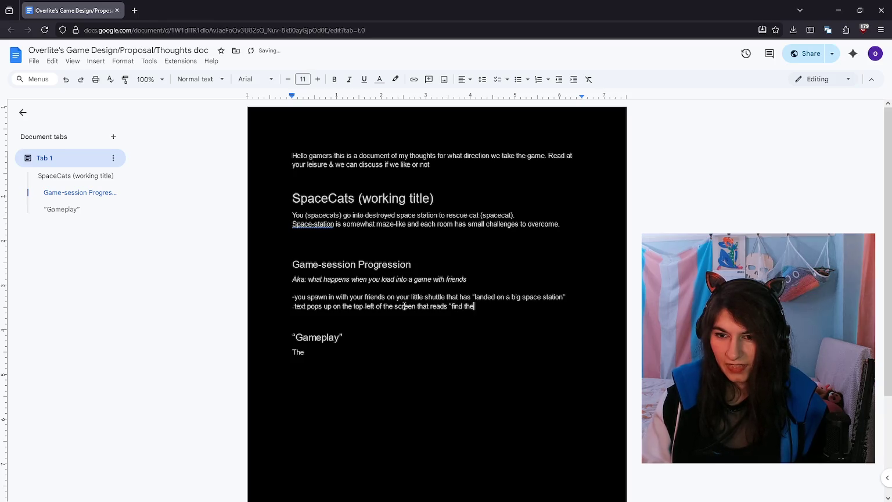
text( cat and rescue it”)
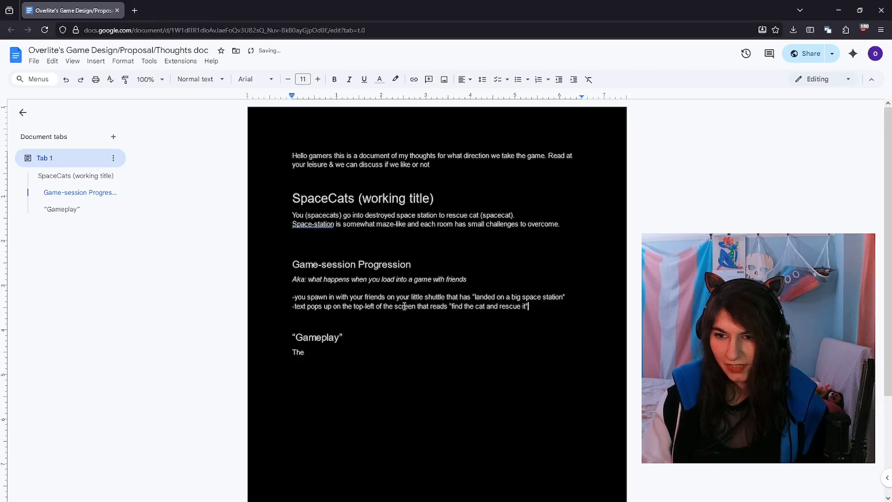
Step: Add a bullet saying an indicator pops up showing the direction the "cat" is in, plus an indented dash below
key(Return)
text(-you have)
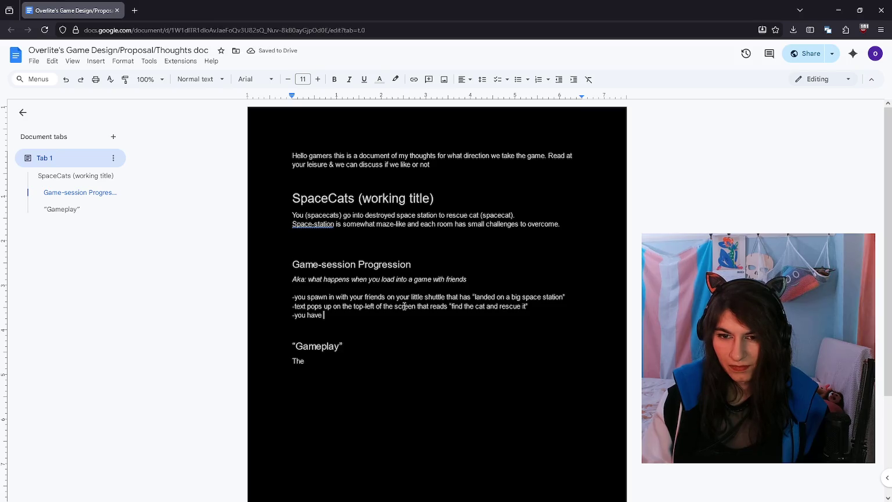
key(BackSpace)
key(BackSpace)
key(BackSpace)
key(BackSpace)
key(BackSpace)
key(BackSpace)
text(a )
text( indicator pop)
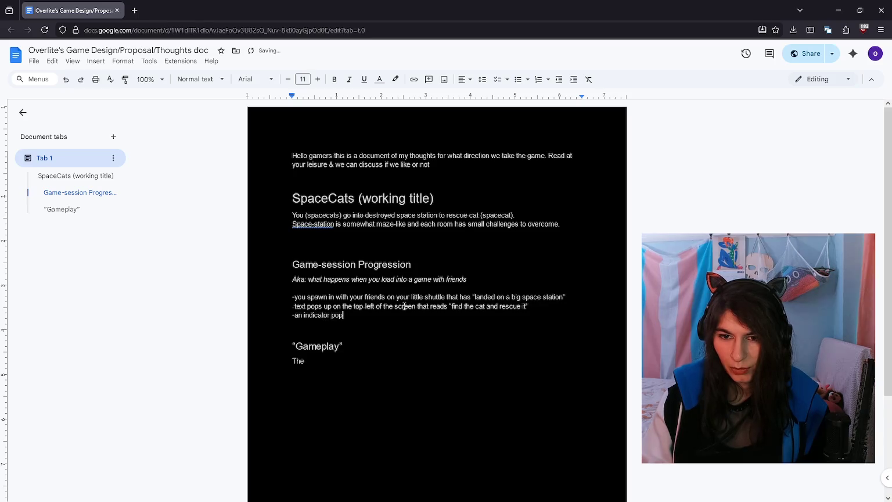
text( shows the)
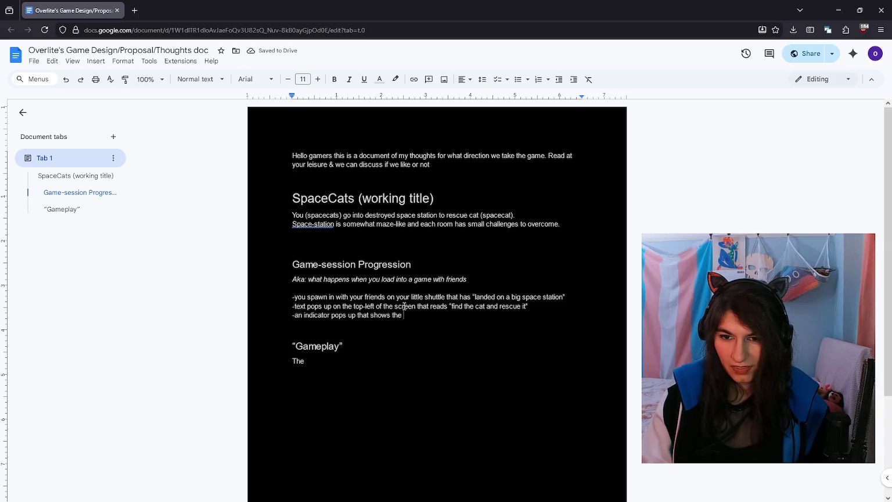
text(direction the f)
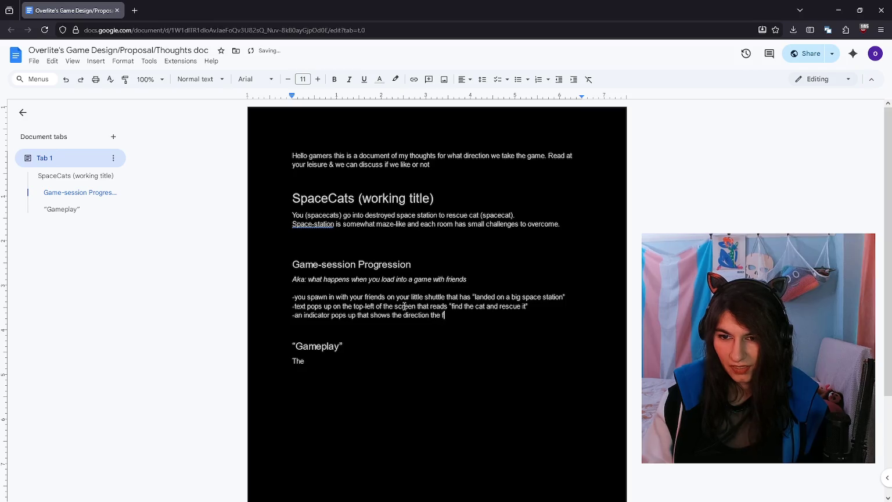
text(" is in)
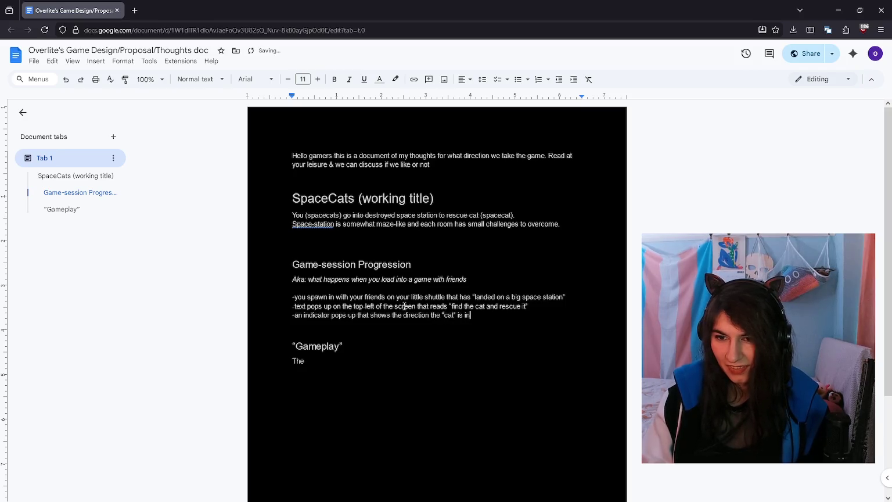
key(Return)
key(Tab)
text(-)
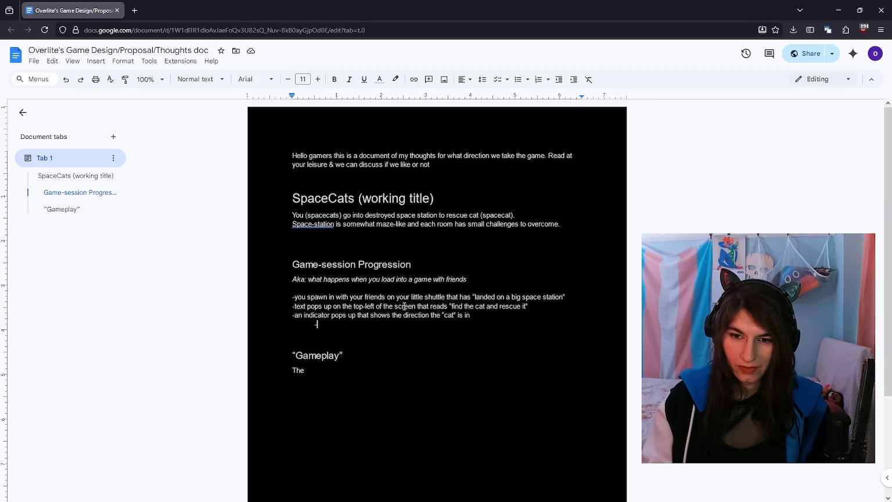
Step: Add the test-version sub-note: just make an arrow or something
text(just)
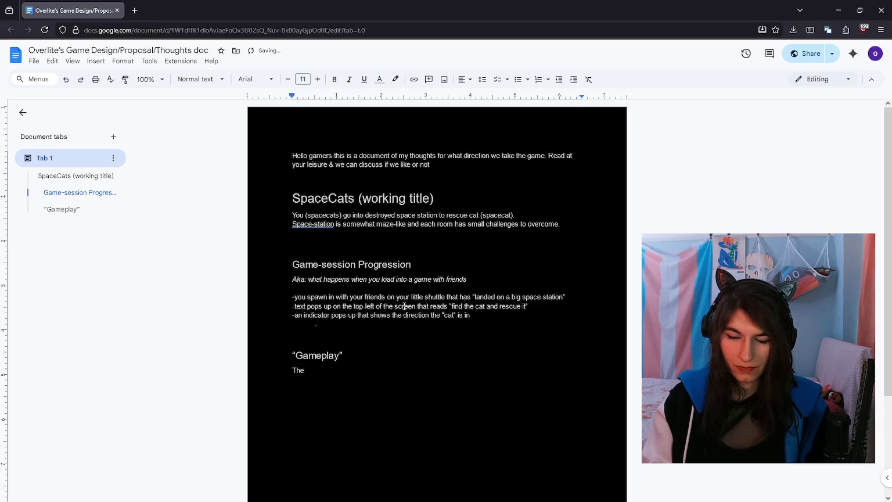
text(tes)
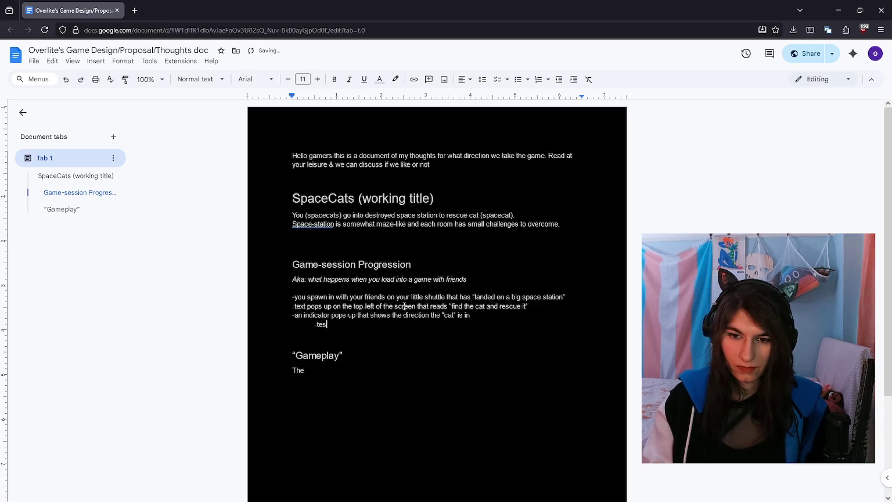
text(t version - just make it a)
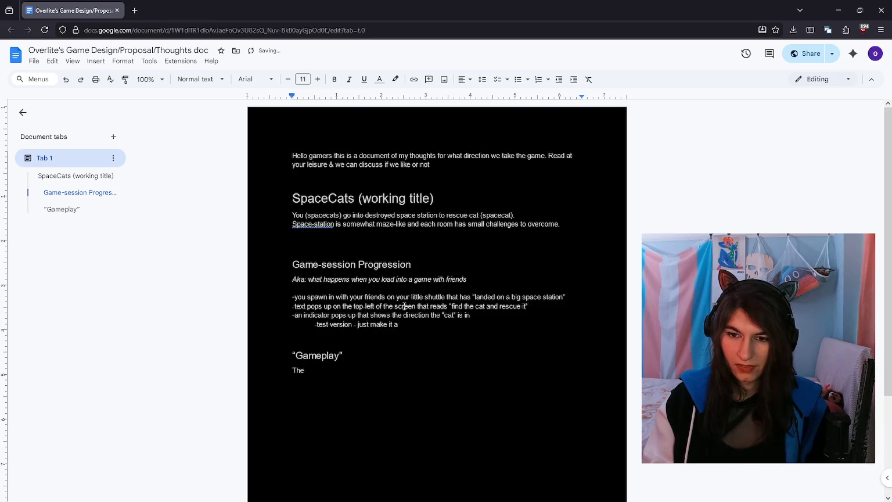
text(n arrow or something)
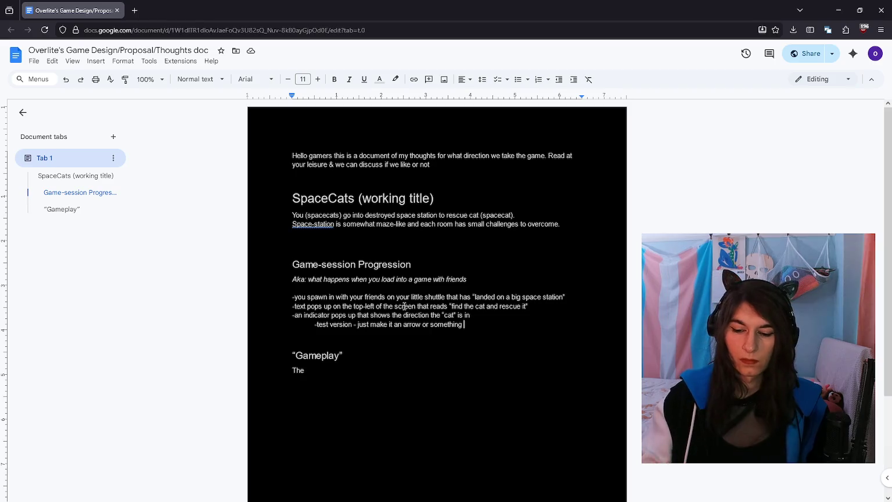
key(Return)
key(Tab)
Step: Add the actual-version sub-note about a radius pulse travelling towards the cat, then switch to Paint
text(-actual v)
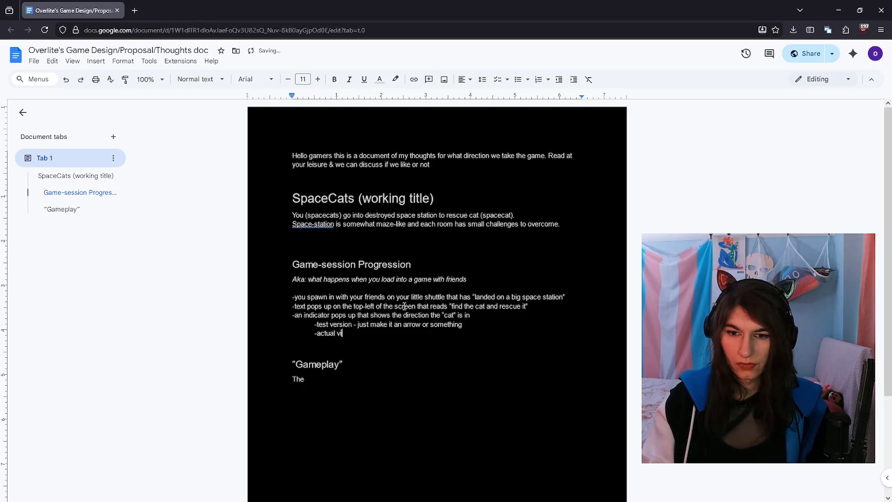
text(ersion - a )
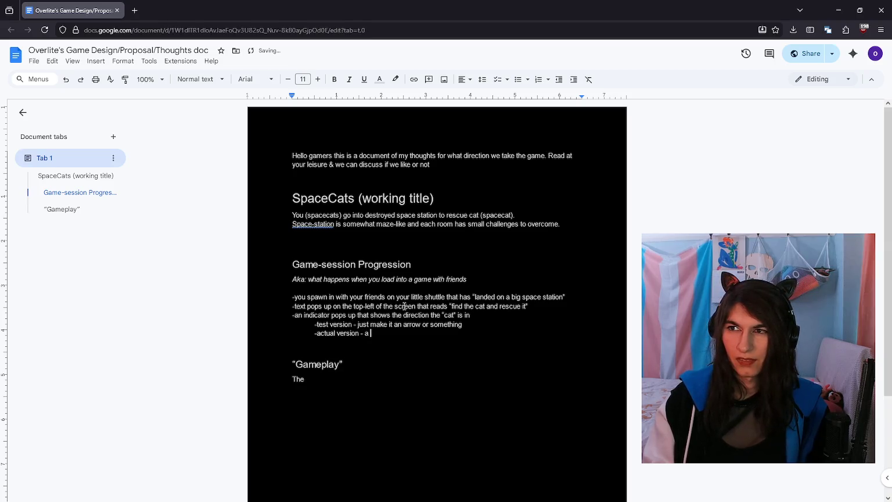
text(pulse)
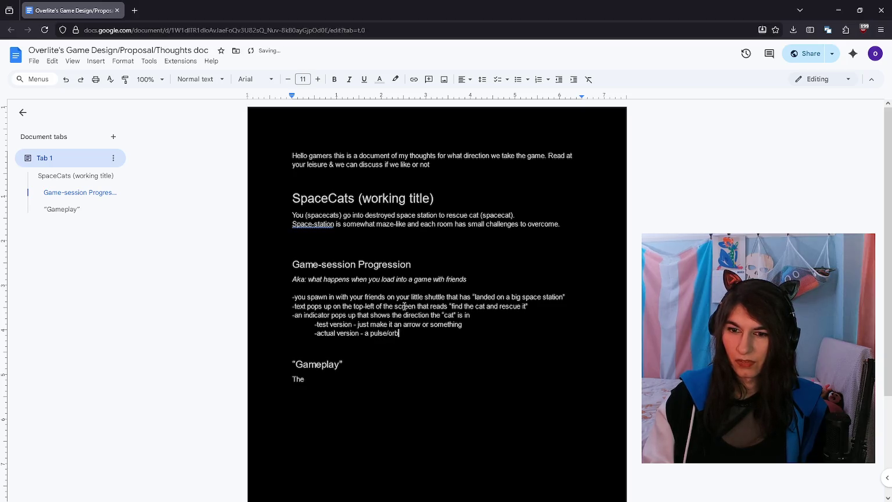
key(ctrl+BackSpace)
text(de)
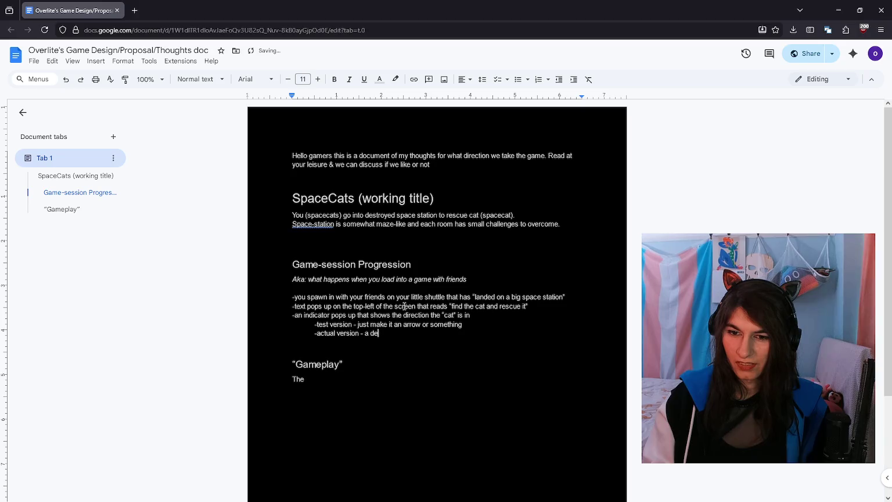
text(vice that you hold)
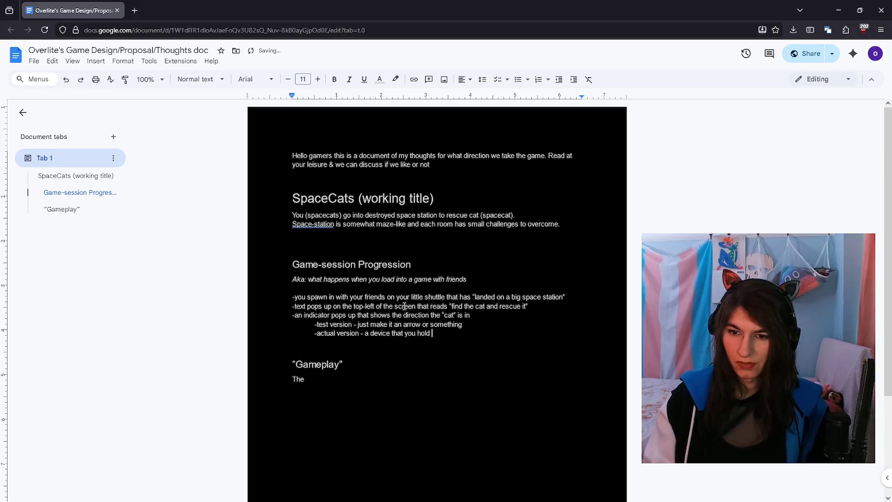
key(BackSpace)
key(BackSpace)
key(BackSpace)
key(BackSpace)
key(BackSpace)
key(BackSpace)
text(pulse/orb/)
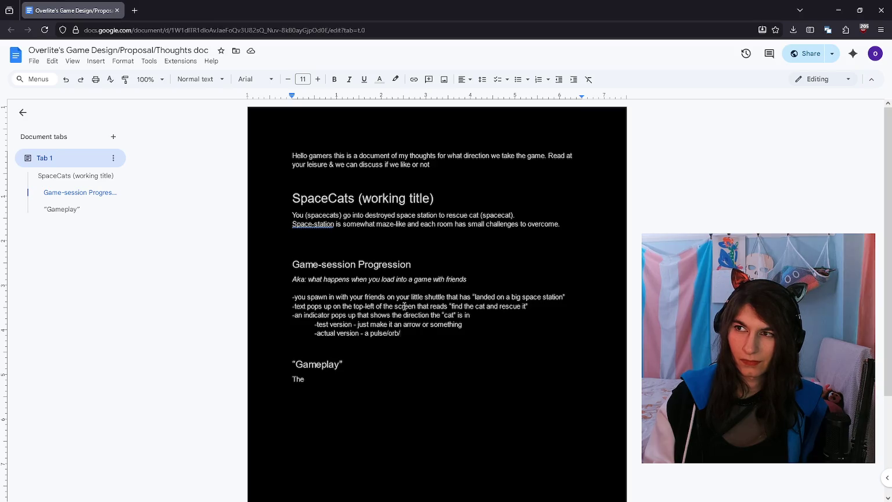
text(radui)
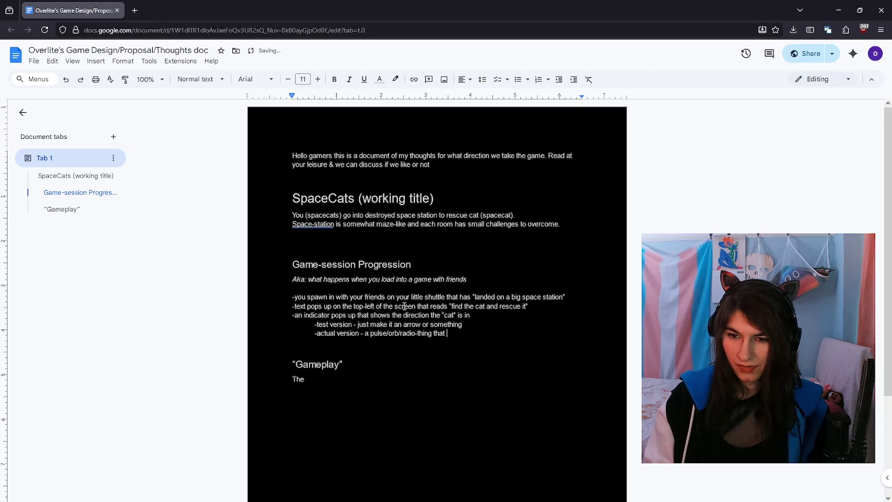
text(travels towards the direction of the cat)
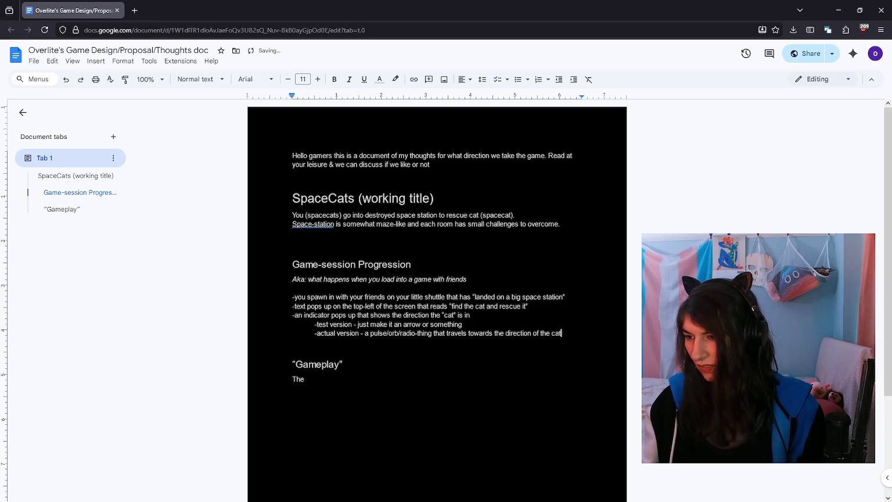
key(alt+Tab)
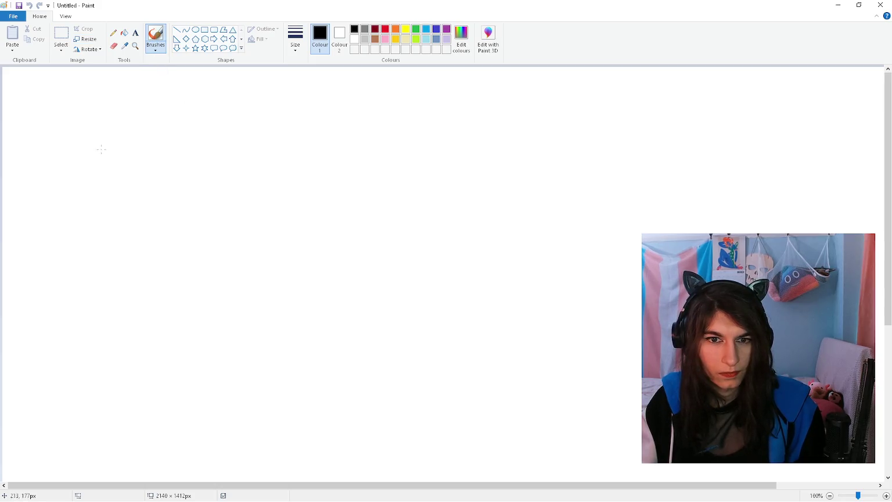
Step: Draw a black stick figure and a red arrow outline beside it pointing up-right
mouse_move(73, 115)
mouse_down()
mouse_move(99, 116)
mouse_move(86, 175)
mouse_up()
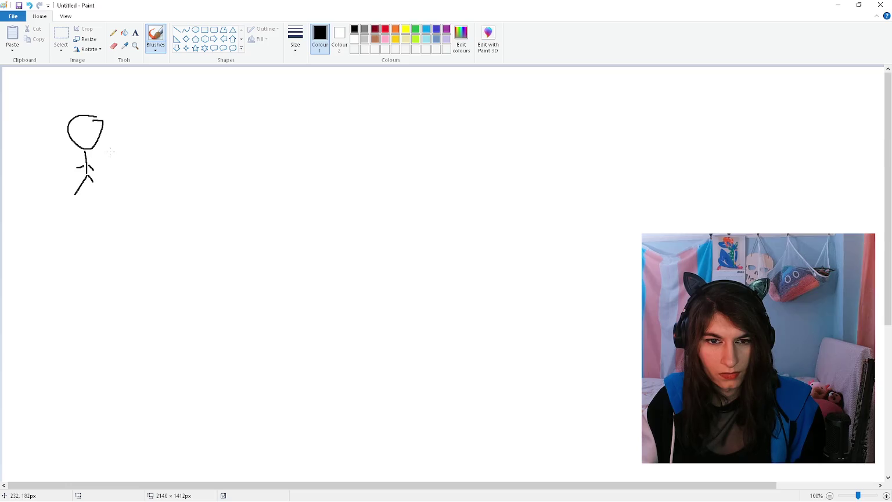
click(387, 30)
mouse_move(112, 151)
mouse_down()
mouse_move(140, 128)
mouse_move(152, 143)
mouse_move(113, 153)
mouse_move(118, 165)
mouse_up()
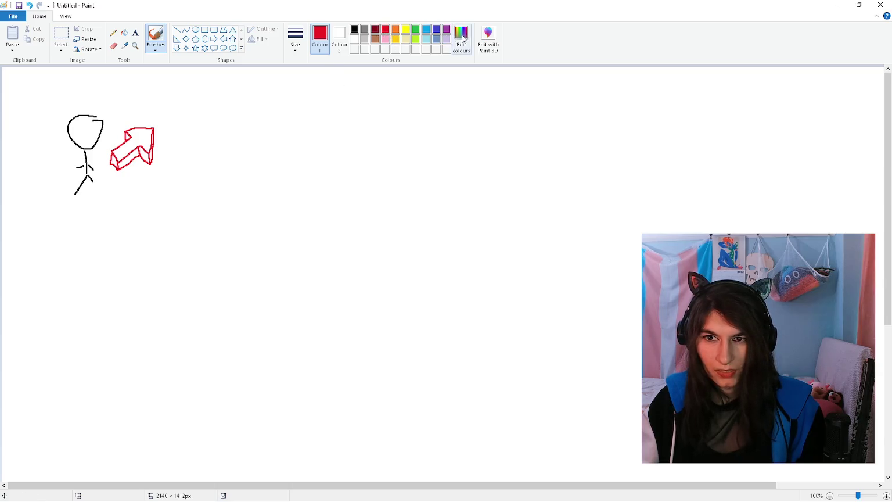
Step: Fill the arrow solid red with the Fill bucket, undoing a dark-red mistake
click(376, 29)
click(125, 33)
click(142, 150)
click(137, 150)
key(ctrl+z)
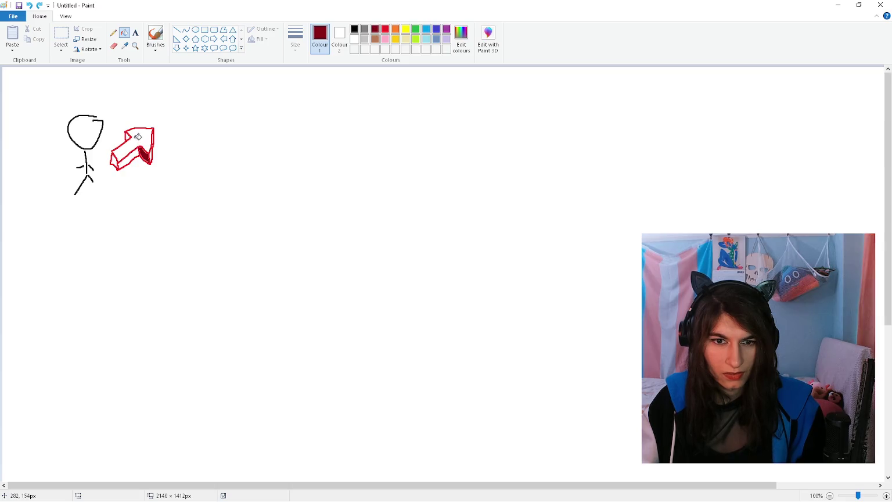
click(116, 156)
click(385, 28)
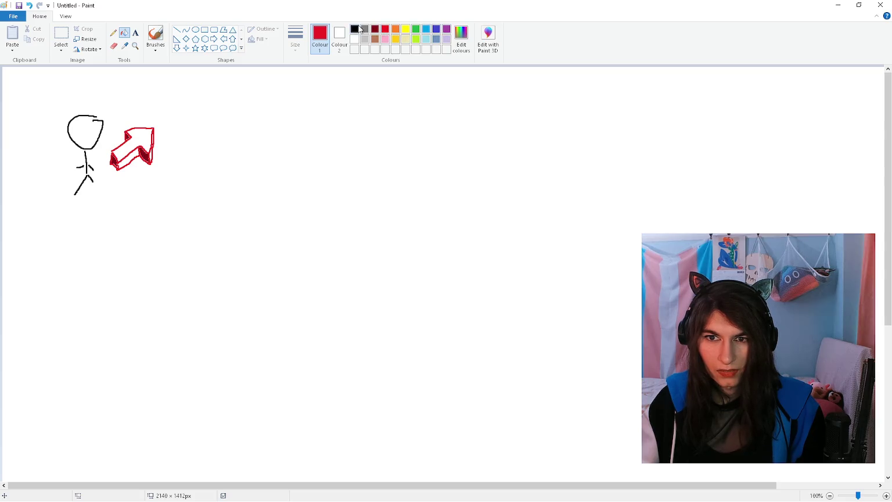
click(140, 144)
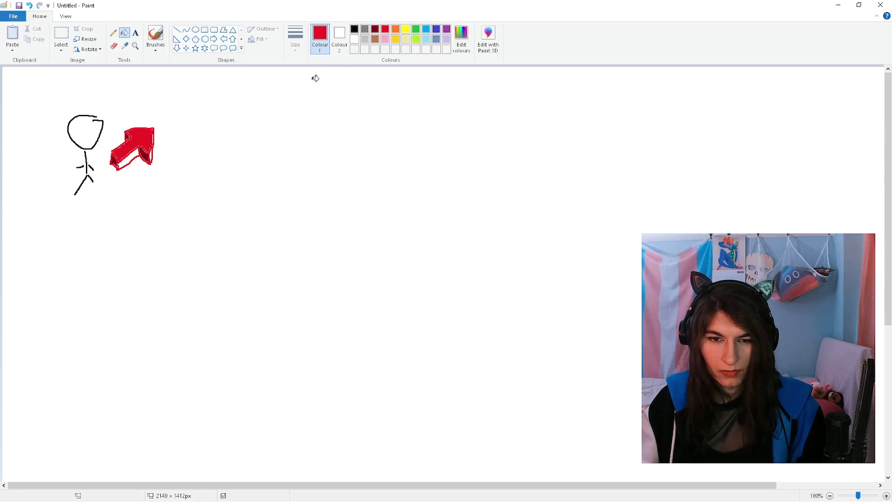
Step: Shade the arrow's lower side orange and go back to the brush to label it 'cat' in red
click(396, 29)
click(128, 157)
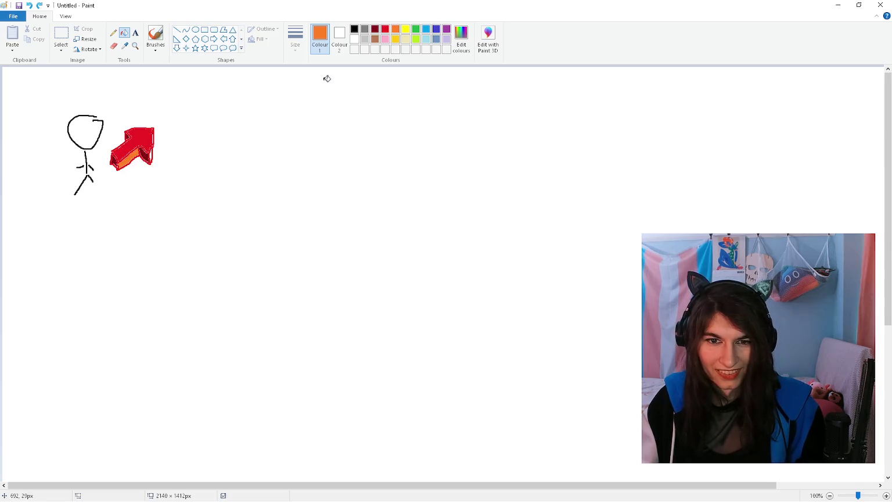
click(150, 153)
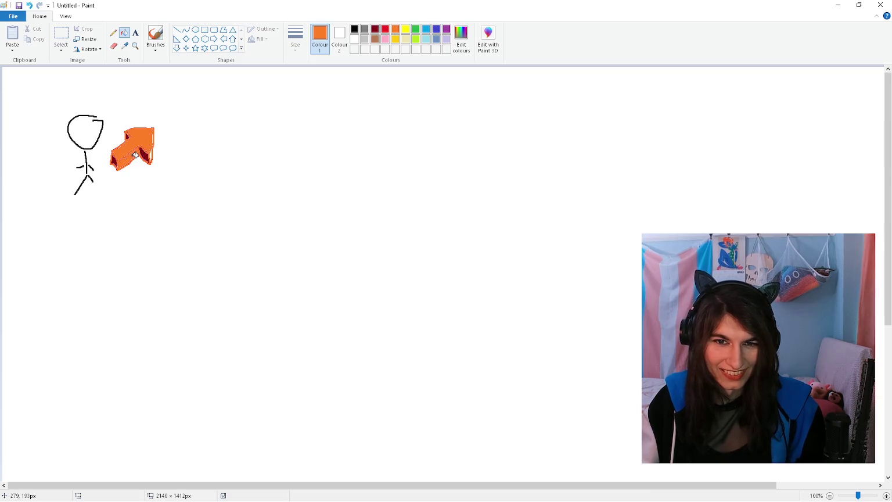
key(ctrl+z)
click(155, 36)
click(385, 28)
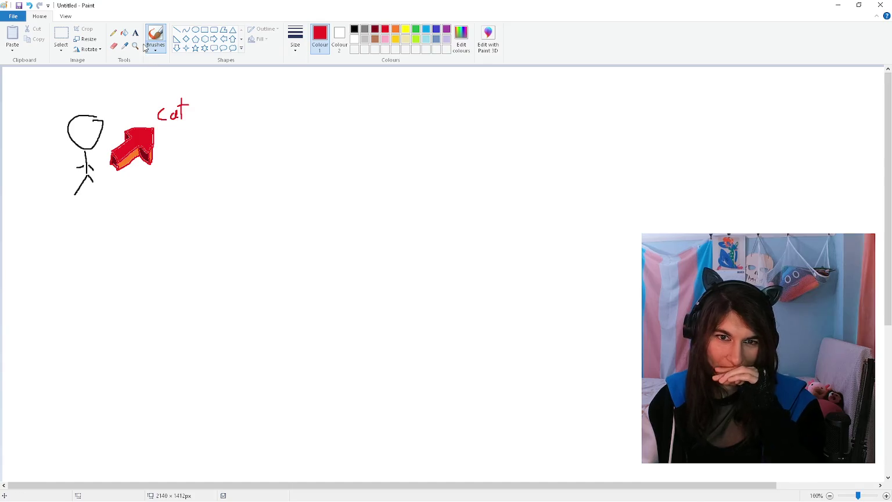
click(354, 28)
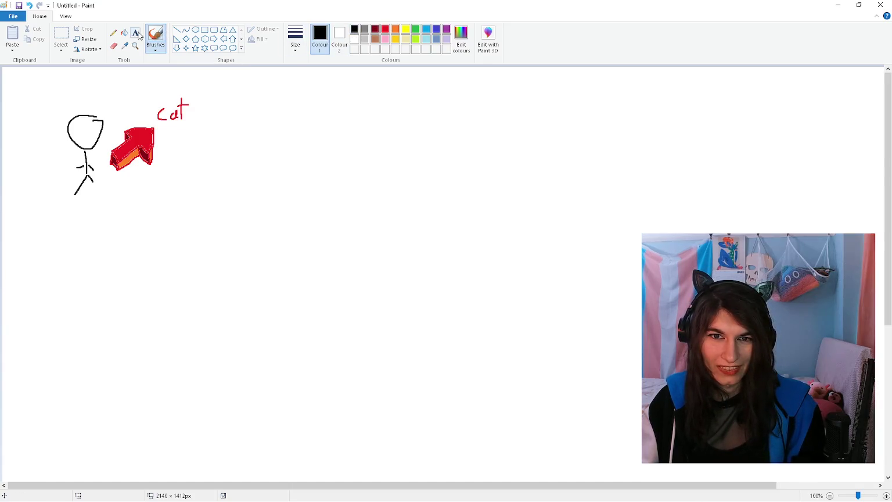
Step: Draw a second stick figure with a red circle to its right
mouse_move(254, 174)
mouse_down()
mouse_move(241, 192)
mouse_move(259, 133)
mouse_up()
click(385, 29)
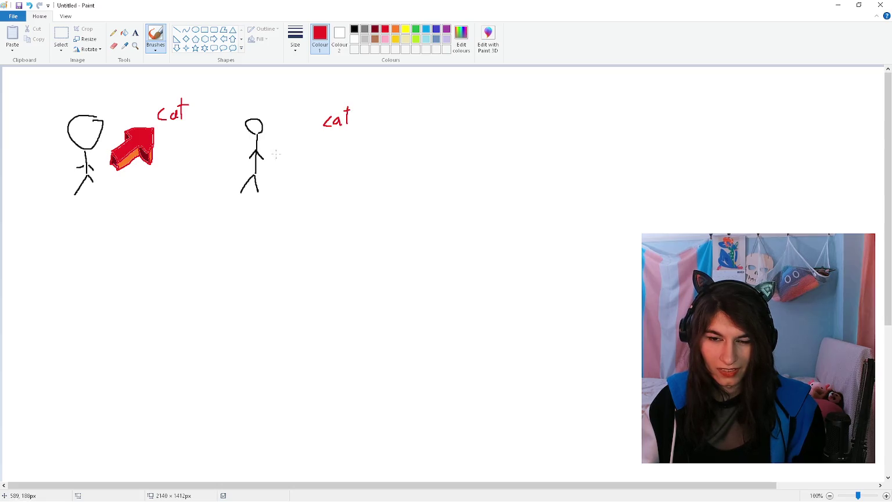
mouse_move(270, 165)
mouse_down()
mouse_move(285, 156)
mouse_move(273, 167)
mouse_up()
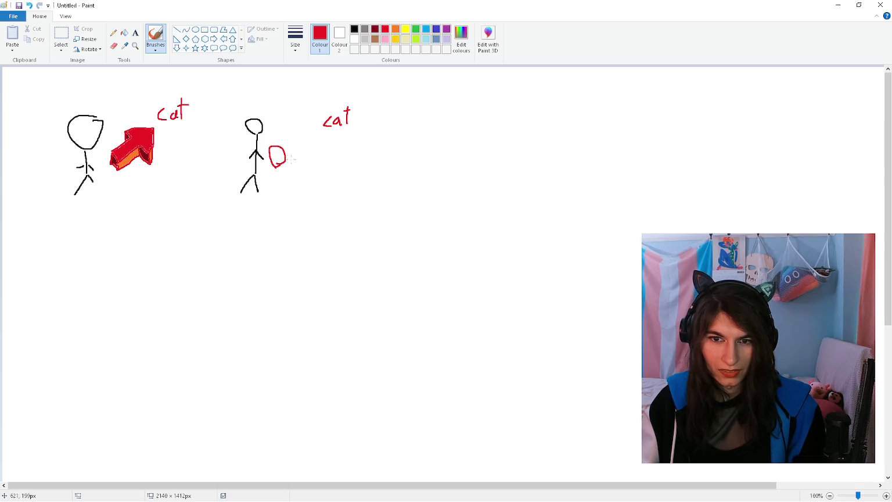
key(ctrl+z)
mouse_move(294, 138)
mouse_down()
mouse_move(310, 149)
mouse_move(290, 146)
mouse_move(296, 139)
mouse_up()
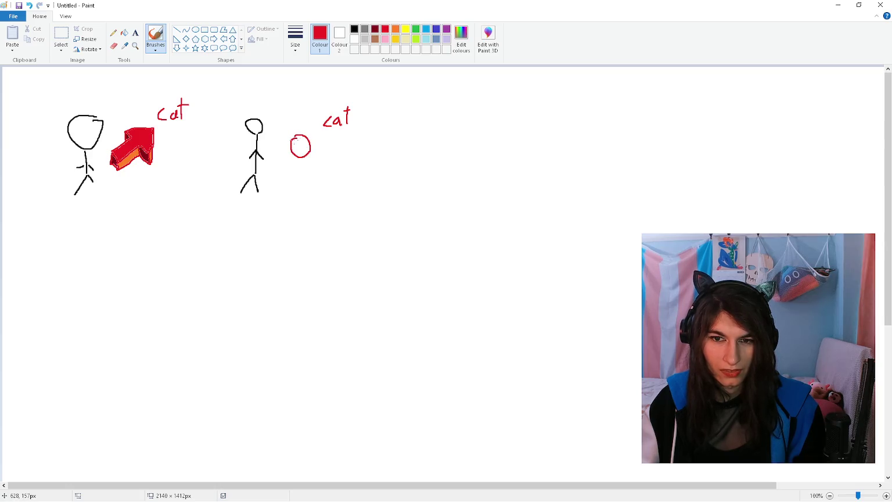
ctrl+scroll(294, 142, up, 1)
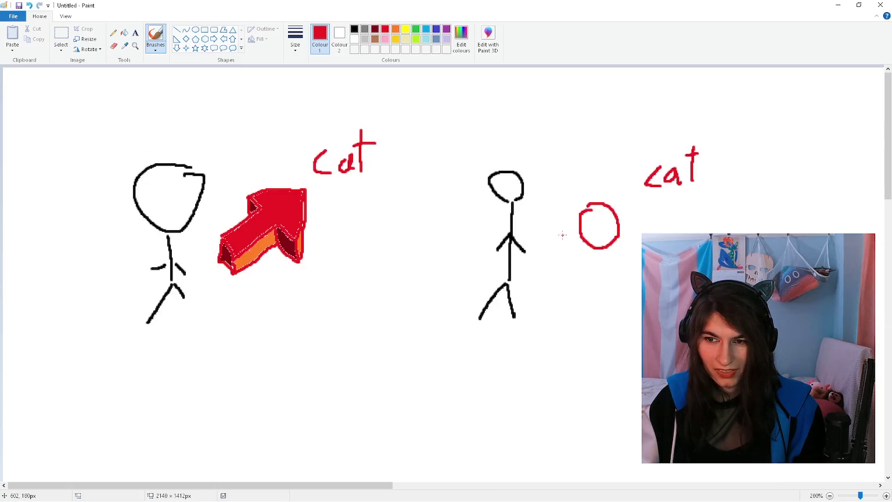
Step: Edit the colour to pinkish red, then lighter pink, drawing a trailing ring with each
click(461, 39)
click(544, 216)
drag(543, 217, 544, 230)
click(360, 318)
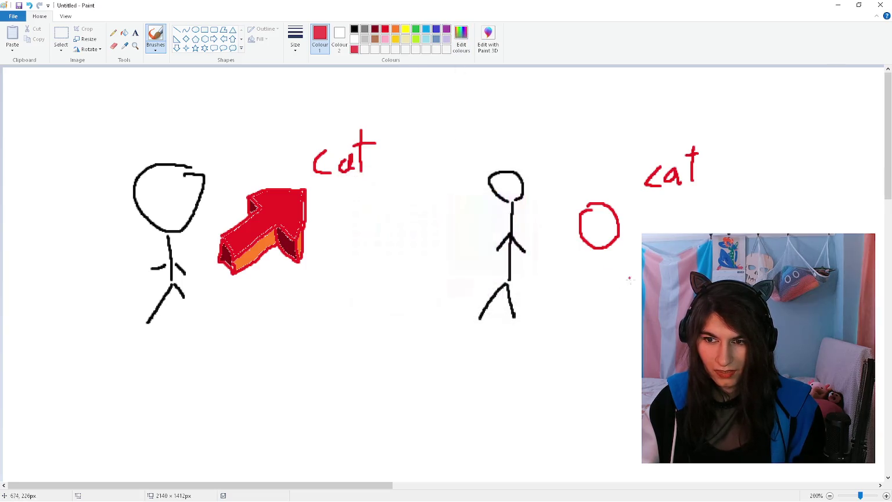
mouse_move(609, 252)
mouse_down()
mouse_move(588, 228)
mouse_move(593, 256)
mouse_up()
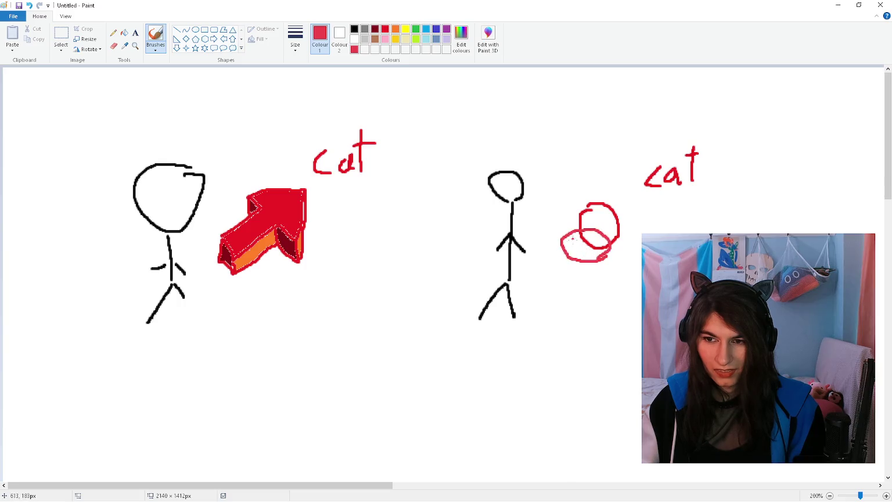
click(461, 39)
drag(540, 208, 541, 218)
click(360, 317)
mouse_move(571, 271)
mouse_down()
mouse_move(581, 255)
mouse_move(566, 282)
mouse_up()
Step: Dismiss the save prompt and draw a paler pink ring further down-left
click(487, 37)
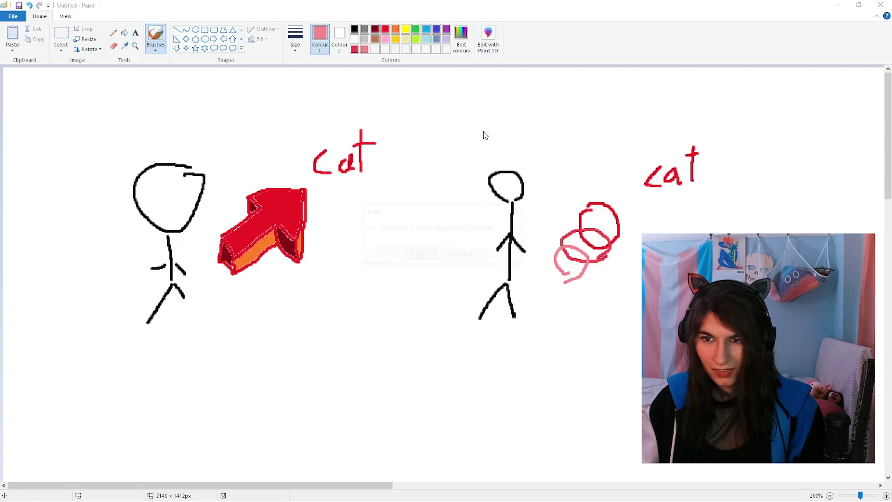
click(500, 255)
click(461, 38)
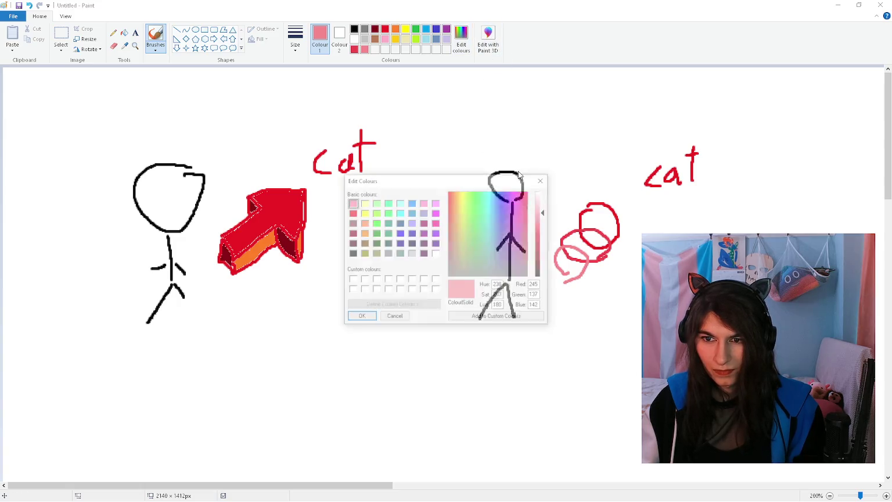
drag(544, 210, 543, 198)
click(357, 318)
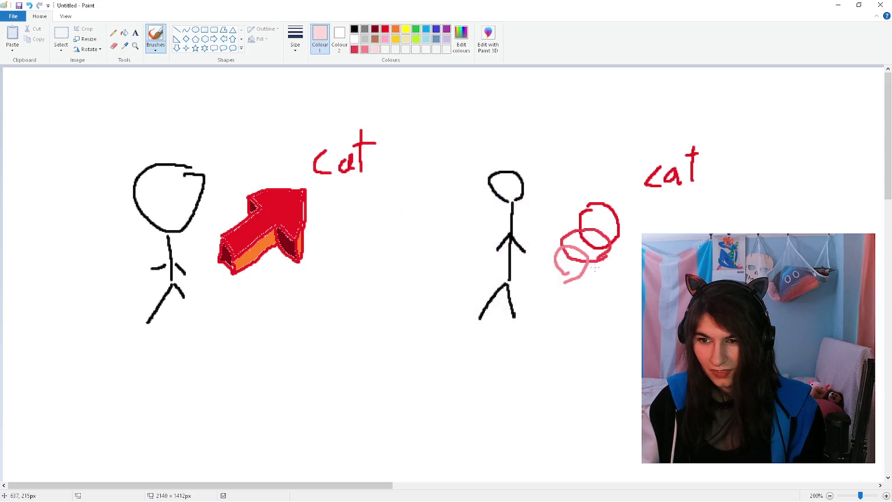
drag(563, 288, 552, 290)
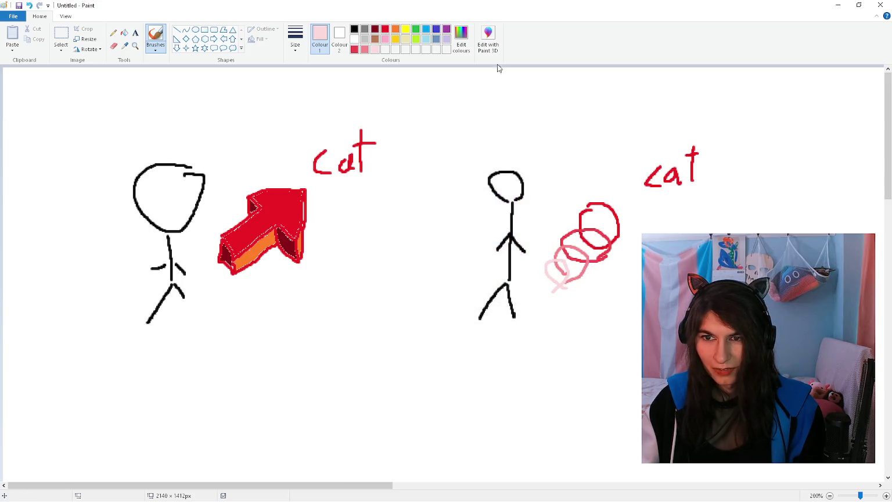
Step: Set a near-white pink, then rectangle-select both stick-figure sketches
click(467, 39)
drag(544, 198, 544, 190)
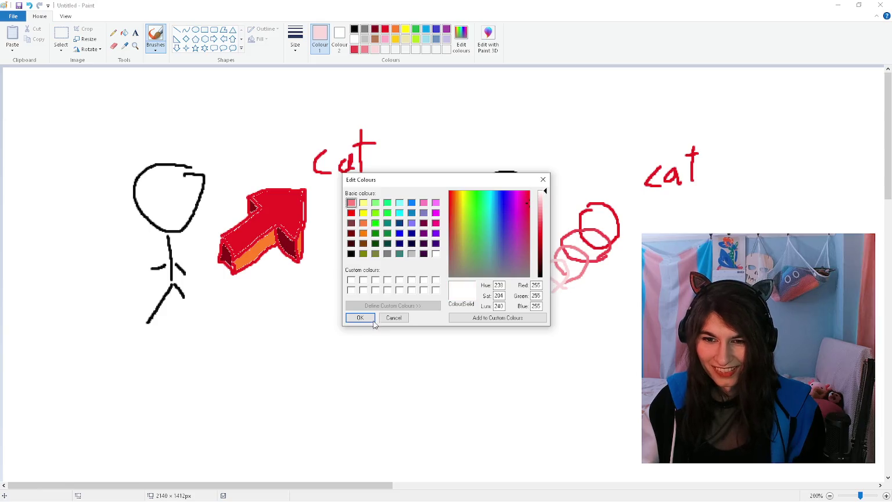
click(358, 318)
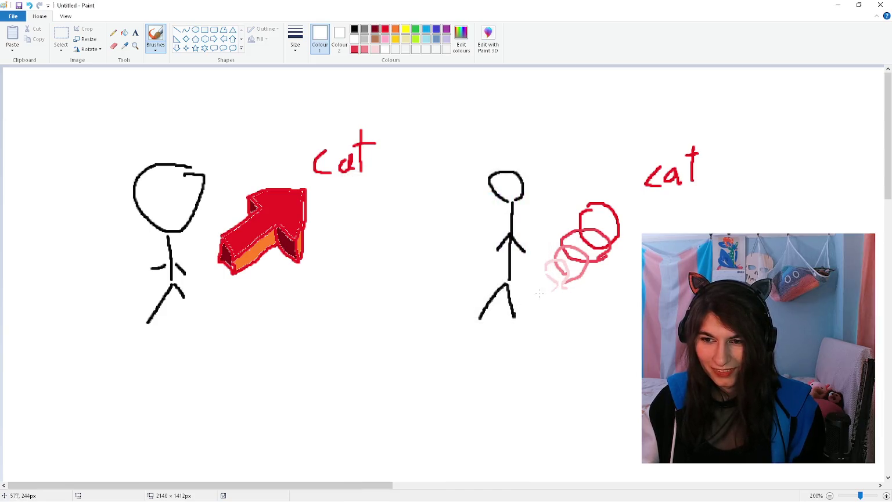
scroll(540, 294, down, 1)
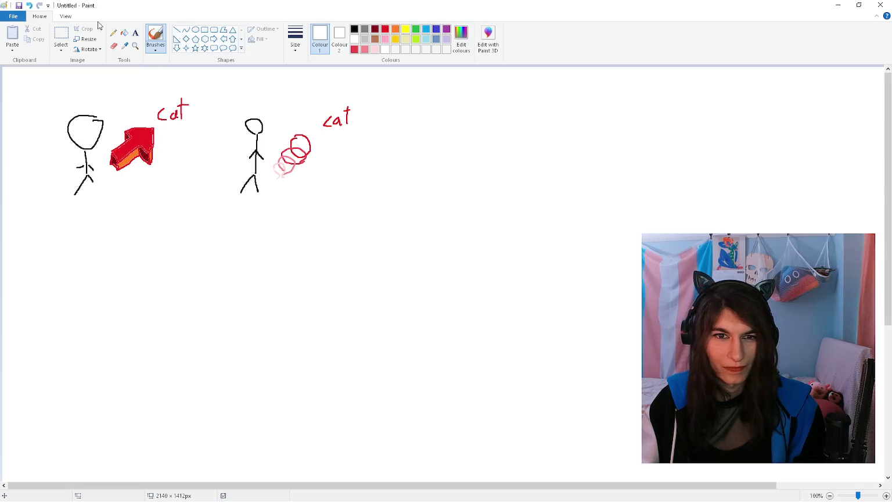
click(61, 35)
drag(57, 206, 365, 93)
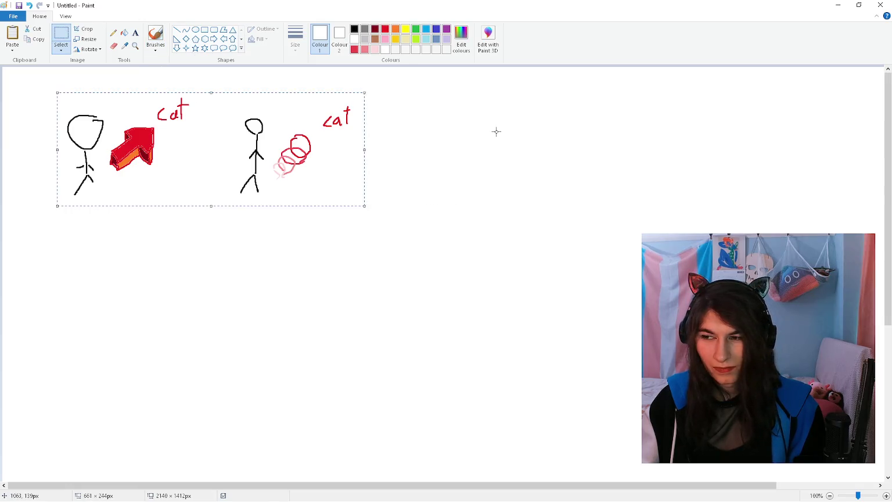
Step: Copy the selected sketches and paste them into the design doc
key(ctrl+c)
key(alt+Tab)
key(ctrl+v)
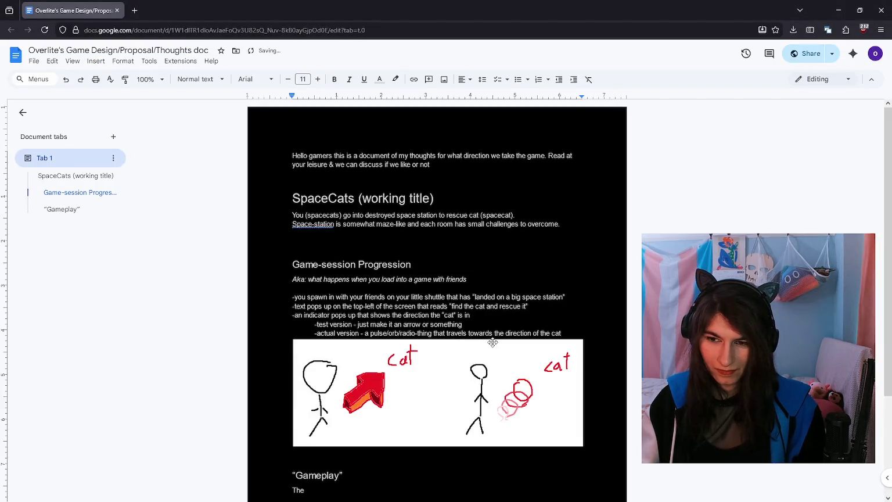
scroll(492, 342, down, 2)
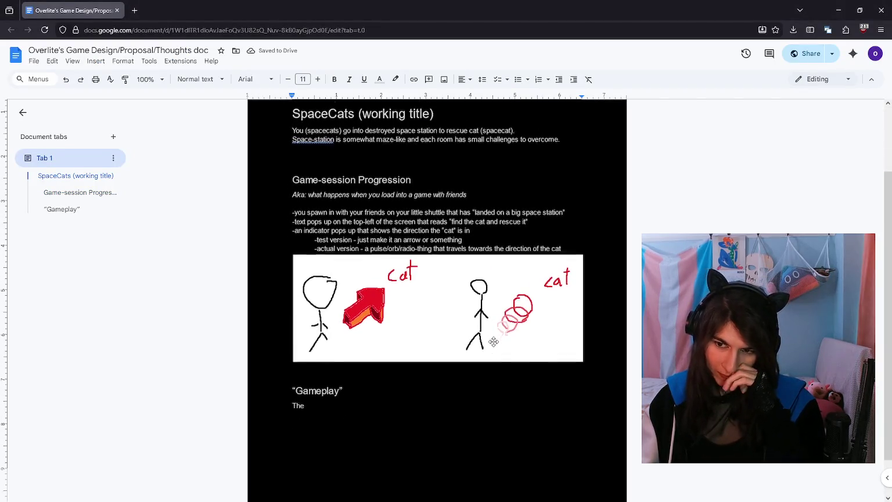
scroll(493, 342, down, 1)
Step: Caption the image: examples of indicator, points through walls so only gives a vague direction
text(examples of indicator)
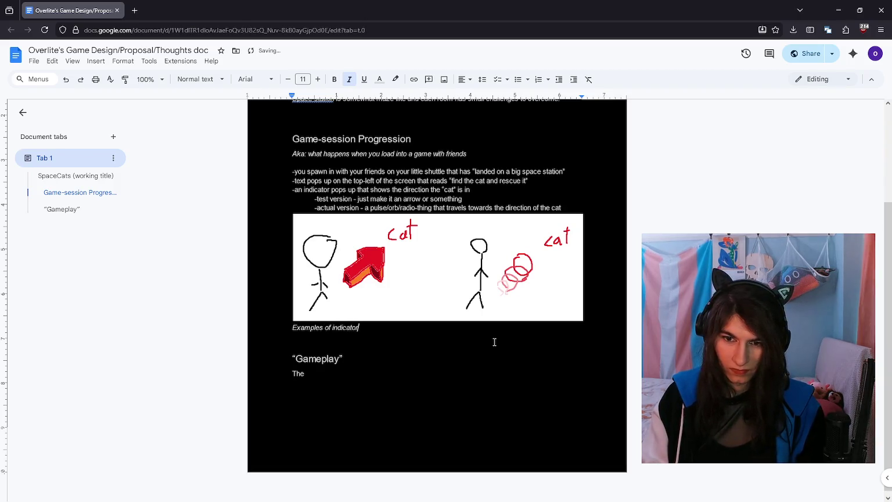
text(. Yes it sh)
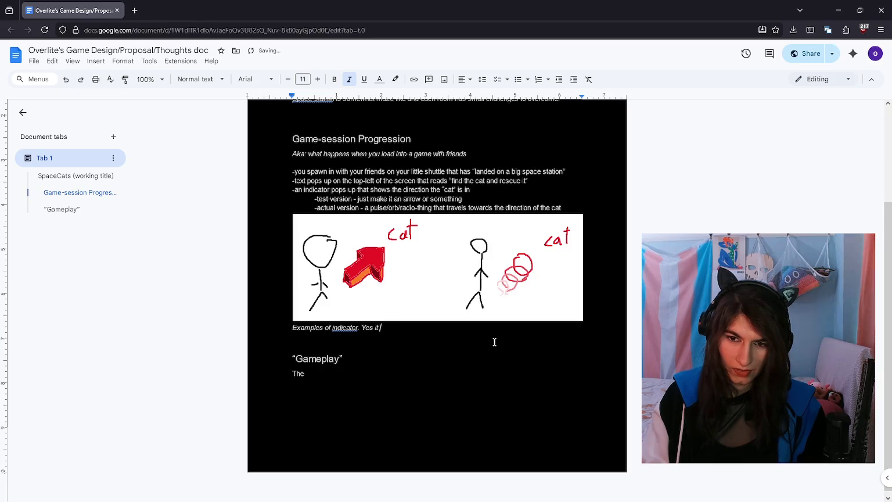
text( points through walls so only gives a “vague”id)
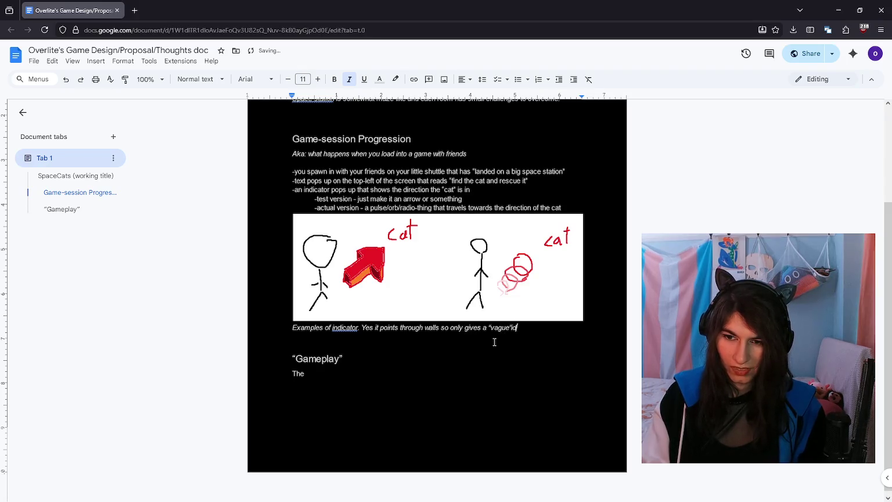
key(BackSpace)
key(BackSpace)
text( idea of the goal d)
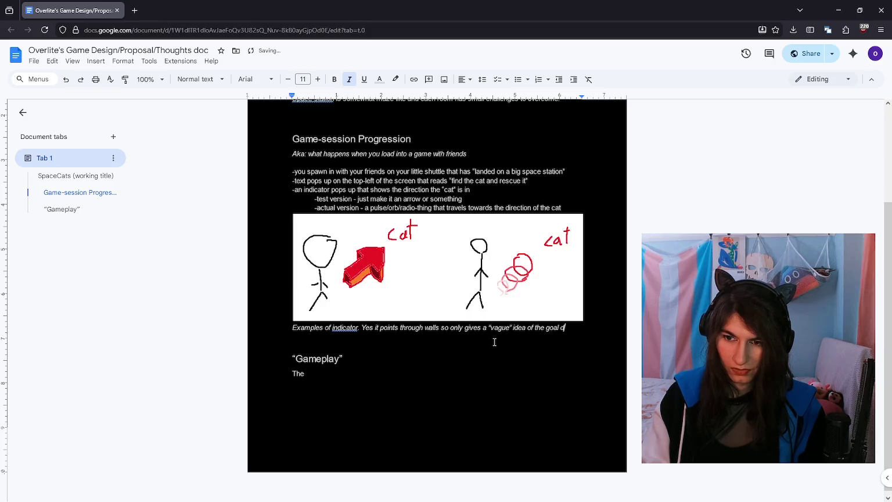
text(irection)
key(Return)
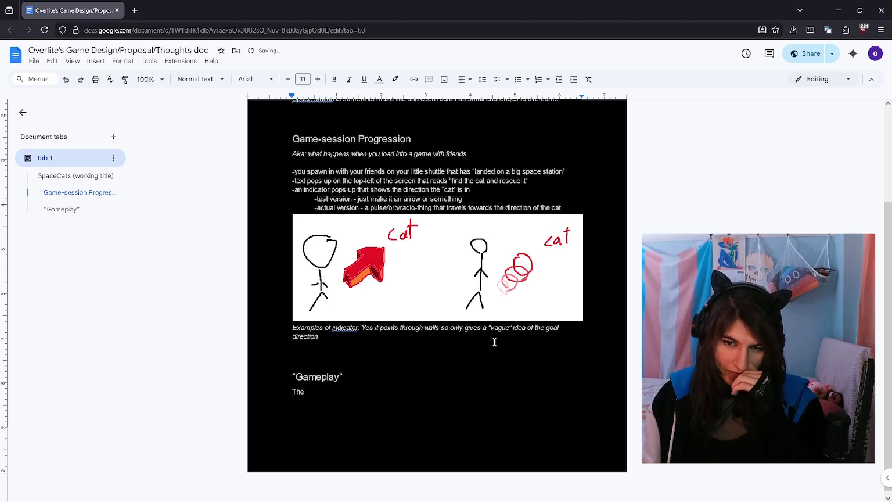
key(Delete)
key(Down)
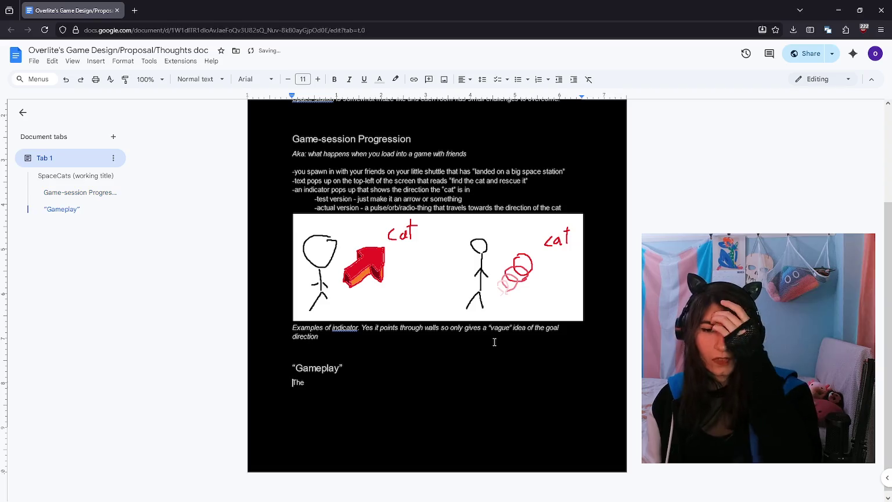
Step: Replace the Gameplay stub with: to get to the cat you have to traverse the space-station
key(End)
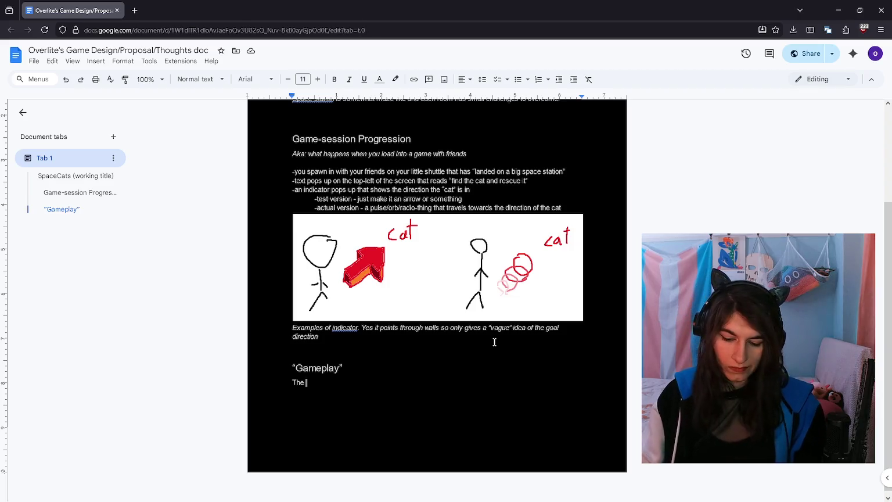
key(BackSpace)
key(BackSpace)
key(BackSpace)
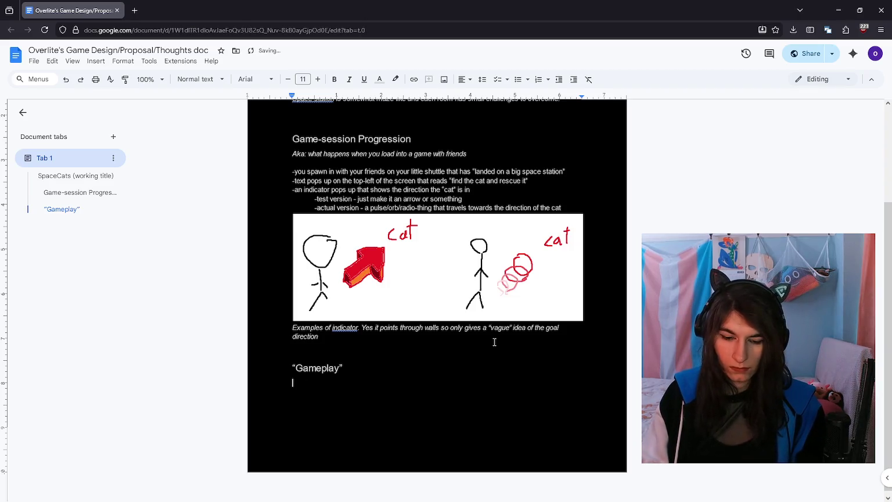
text(There are)
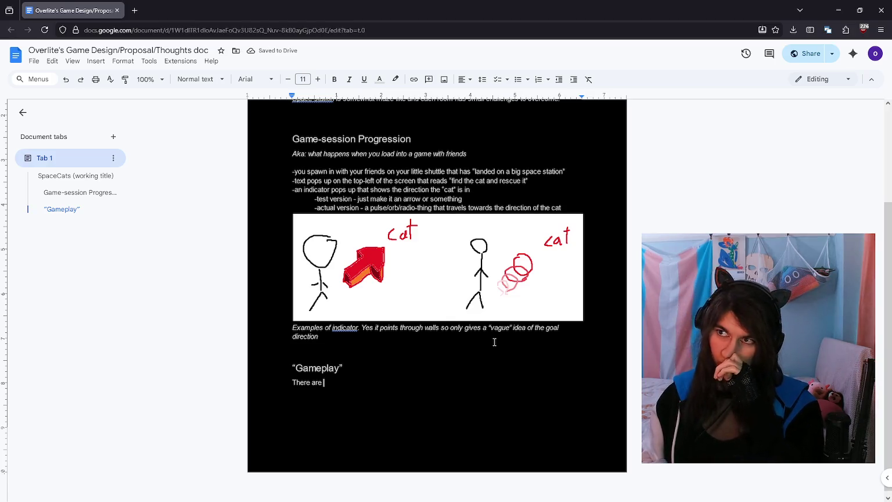
key(BackSpace)
key(BackSpace)
key(BackSpace)
key(BackSpace)
key(BackSpace)
key(BackSpace)
text(To get to the cat. You have to)
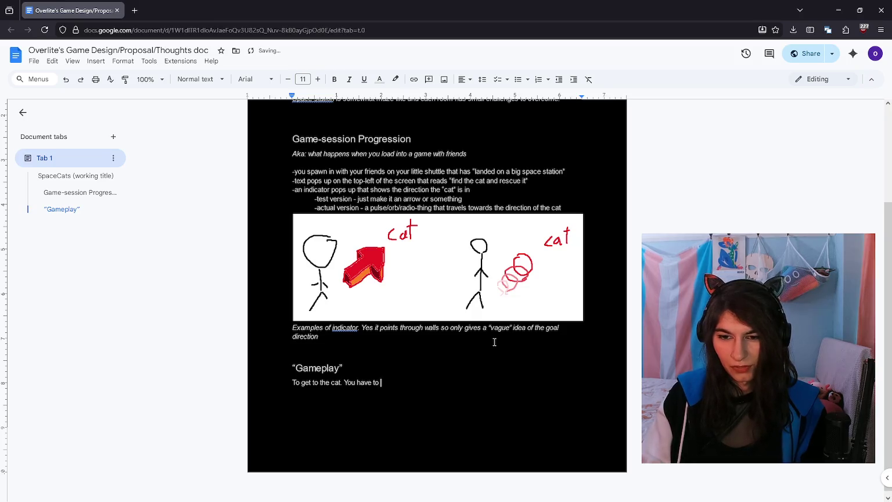
key(BackSpace)
key(BackSpace)
key(BackSpace)
key(BackSpace)
key(BackSpace)
key(BackSpace)
text(. You have to traverse the space-station)
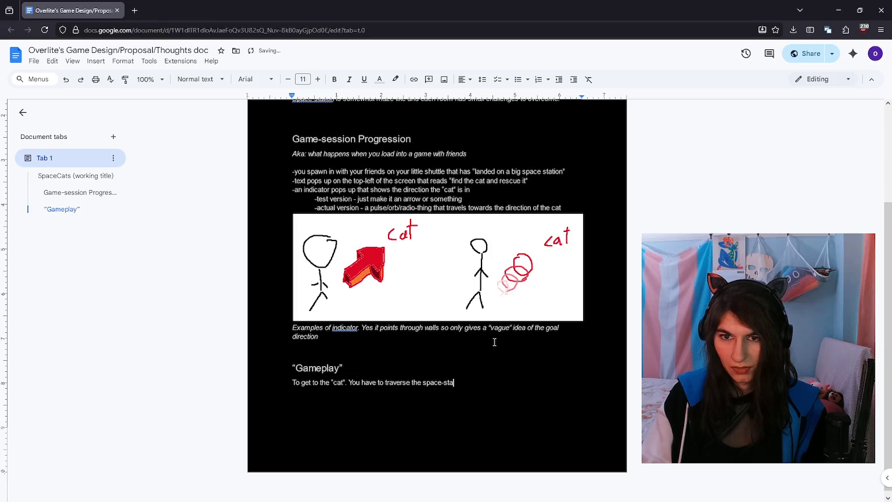
text(.)
key(Return)
Step: Begin the next line with 'fundamentally the idea is to focus on'
text(This)
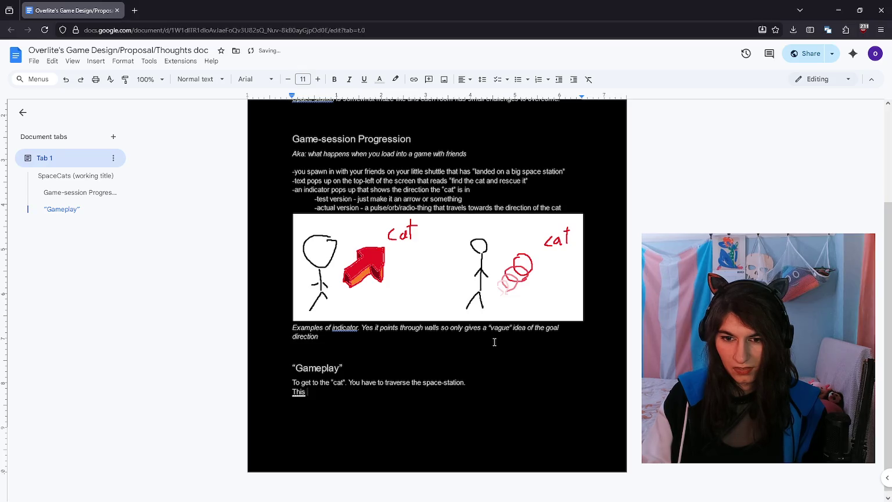
key(ctrl+z)
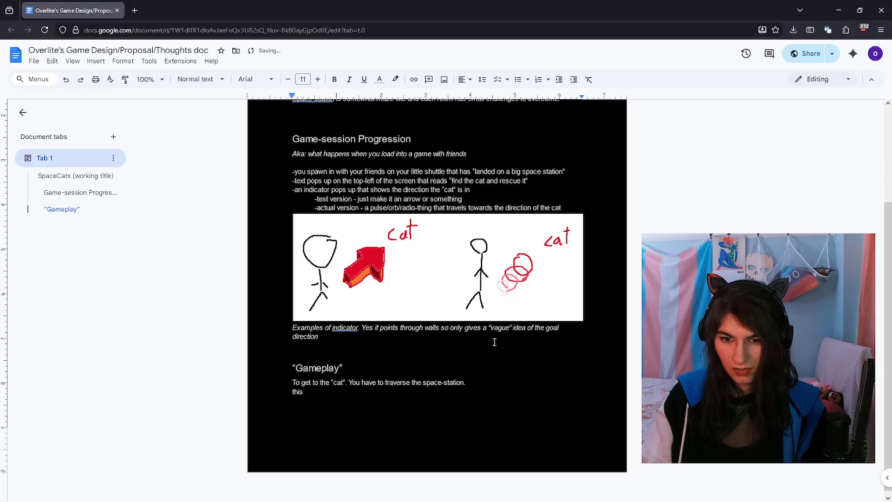
key(BackSpace)
key(BackSpace)
text(fundamentally the ide)
text( to focus o)
key(BackSpace)
key(BackSpace)
key(BackSpace)
key(BackSpace)
key(BackSpace)
key(BackSpace)
key(BackSpace)
key(BackSpace)
key(BackSpace)
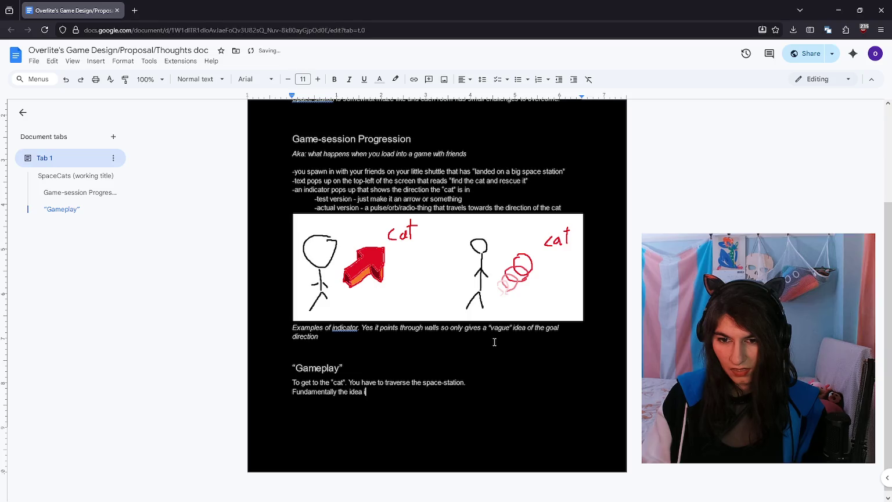
Step: Name "navigation" as the primary gameplay, with a sub-point: it is fun to find stuff & new rooms
text(on )
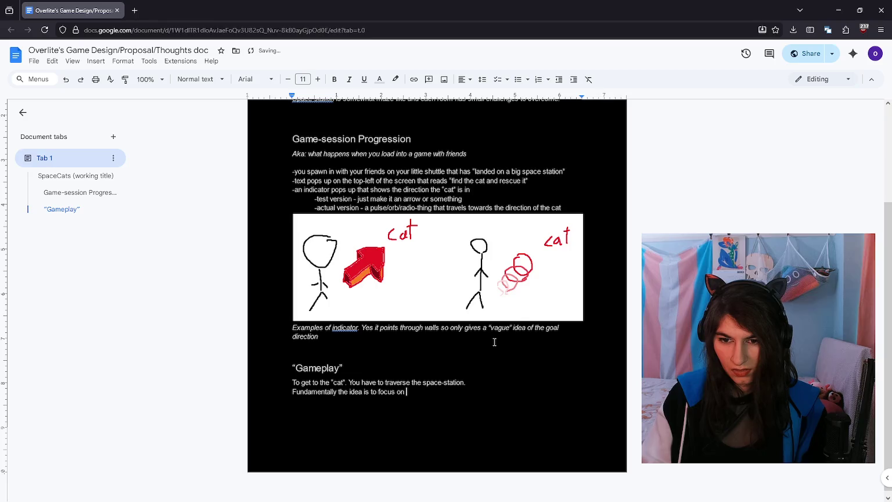
text("nav)
key(BackSpace)
text(gation-)
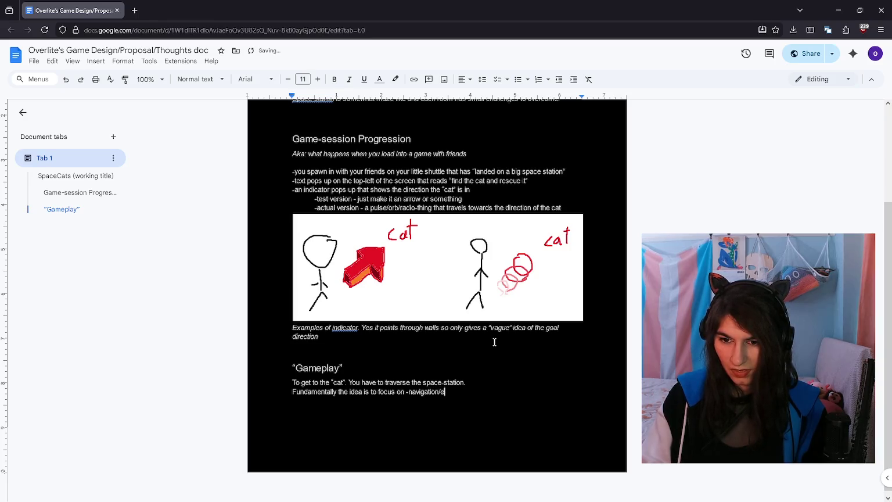
text(tion-as the primary form of gameplay)
key(Return)
key(Tab)
text(-)
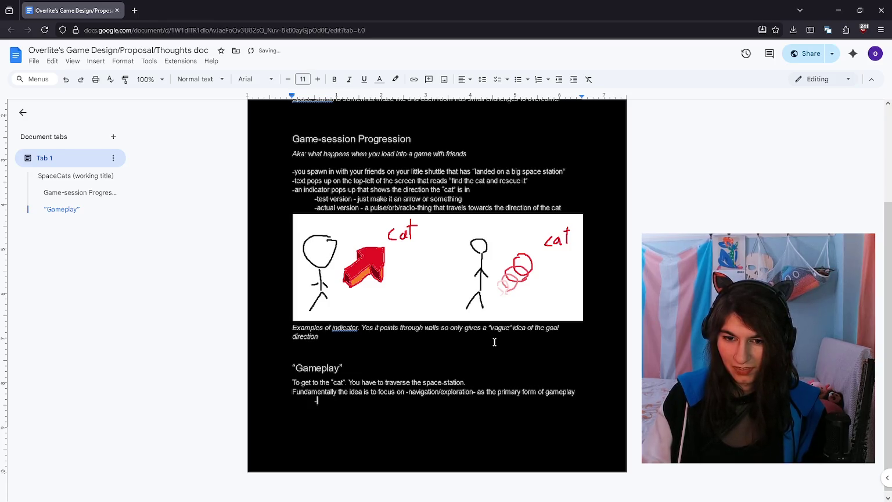
text(it is fun to )
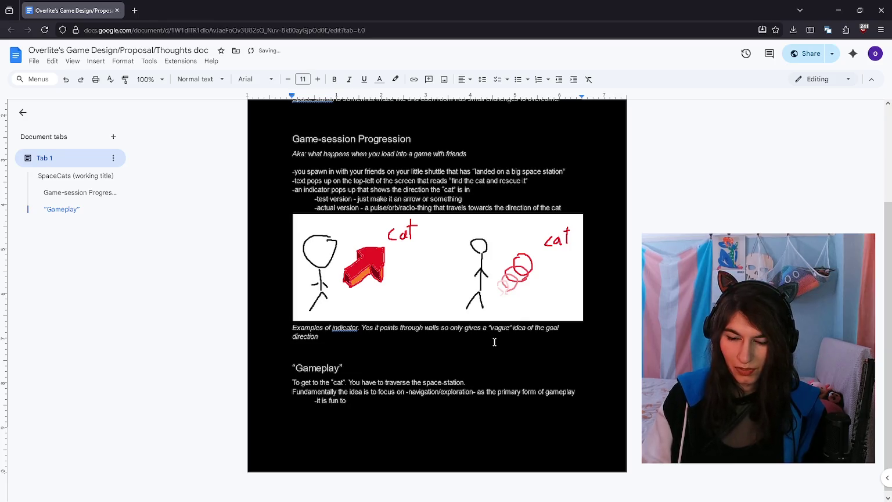
text(find stuff)
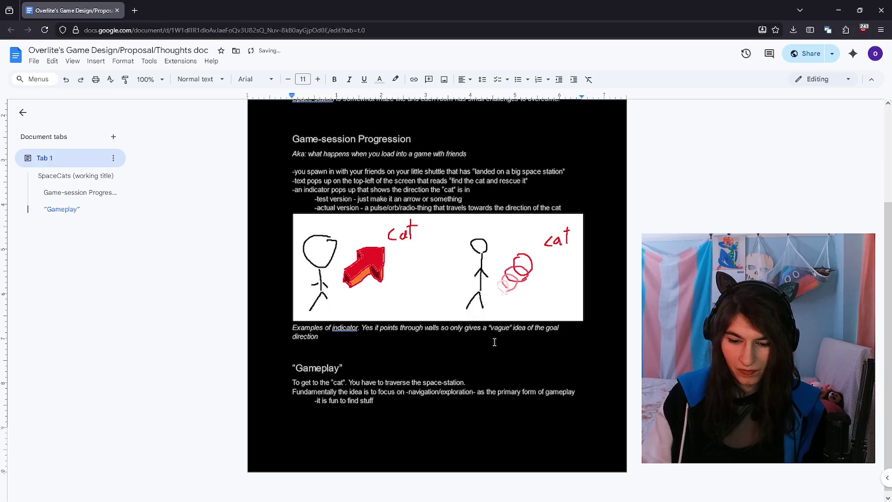
text( & new rooms)
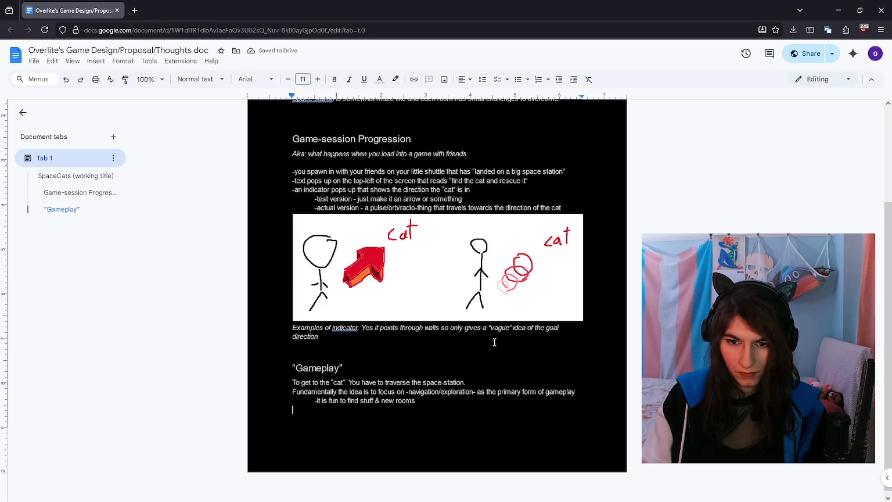
Step: Add an indented note about minimising backtracking, apart from when you escape with the cat
key(Up)
key(Up)
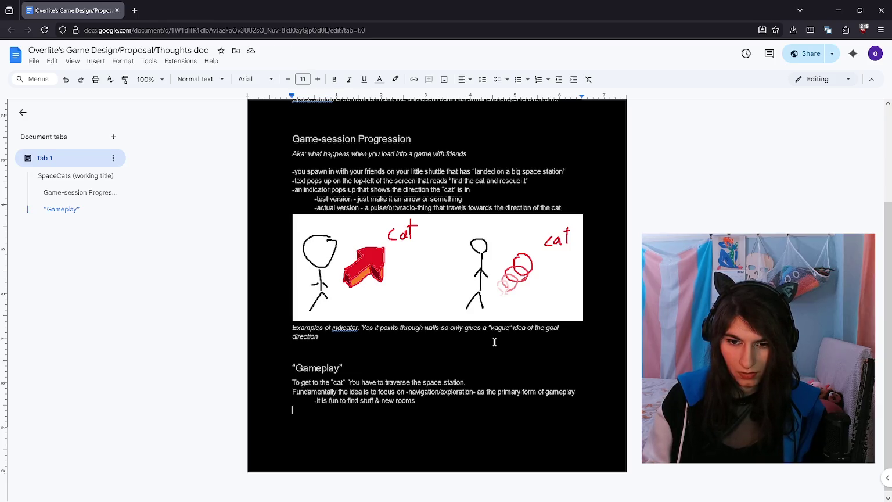
key(Tab)
text(-i want to minimise backtracking )
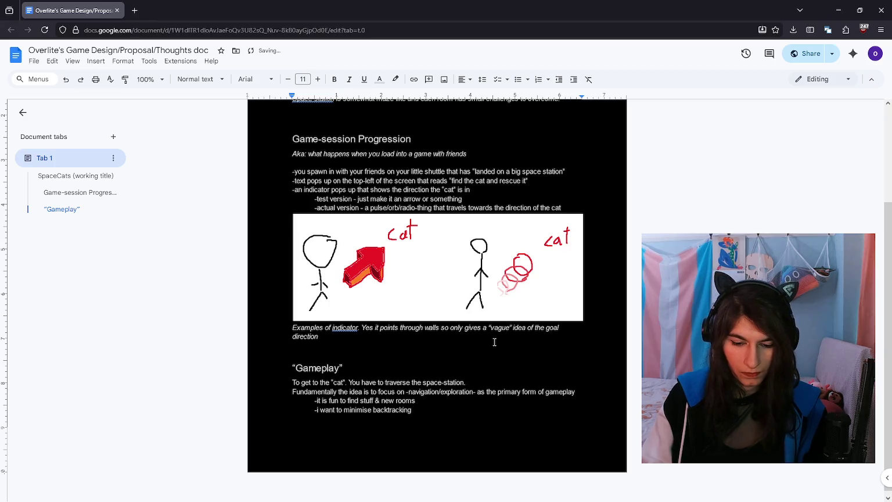
text((apart from when you escape with the cat)
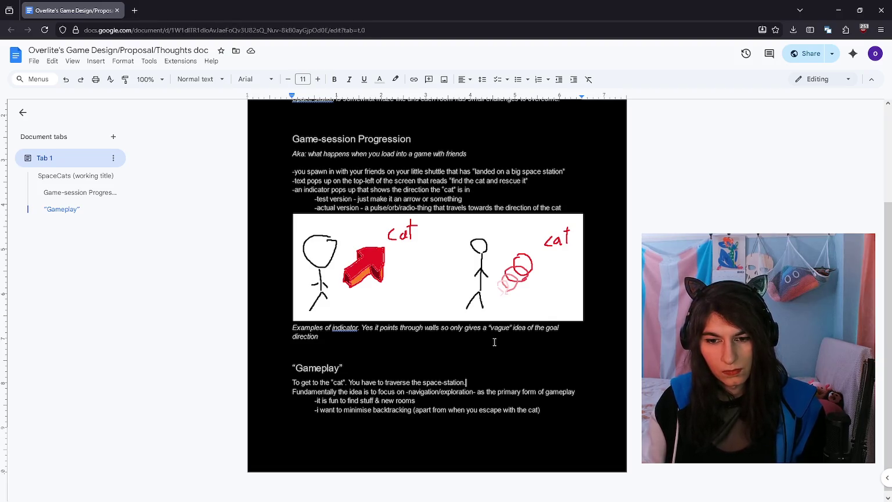
key(Return)
key(Return)
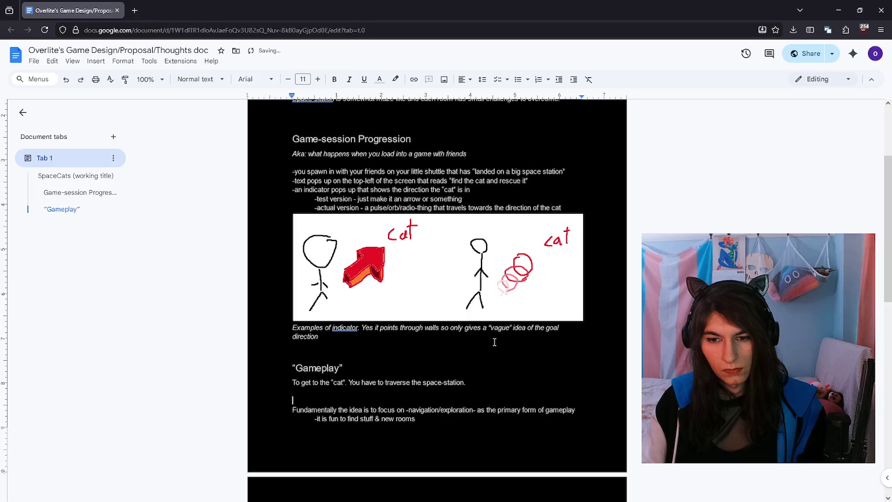
Step: Write the Gameplay line 'To traverse the space-station, you have to go exploring & getting through rooms'
text(toTo traverse the space-station, you hav)
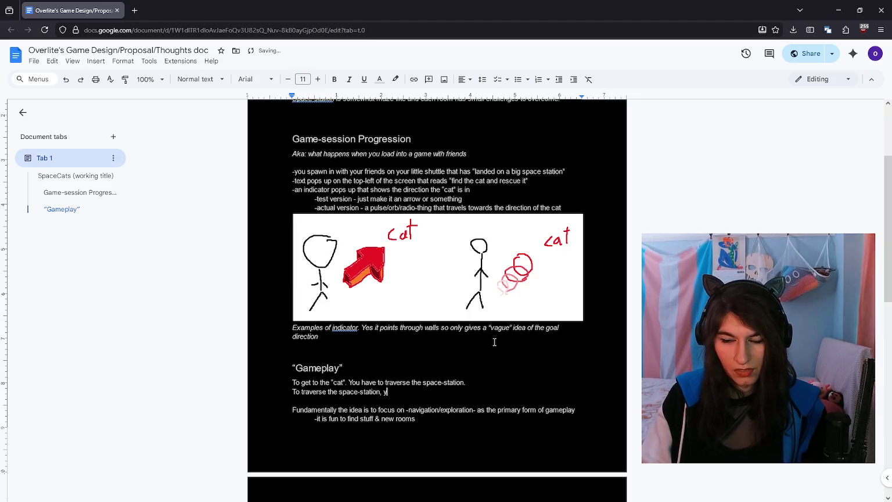
text(e to go exploring)
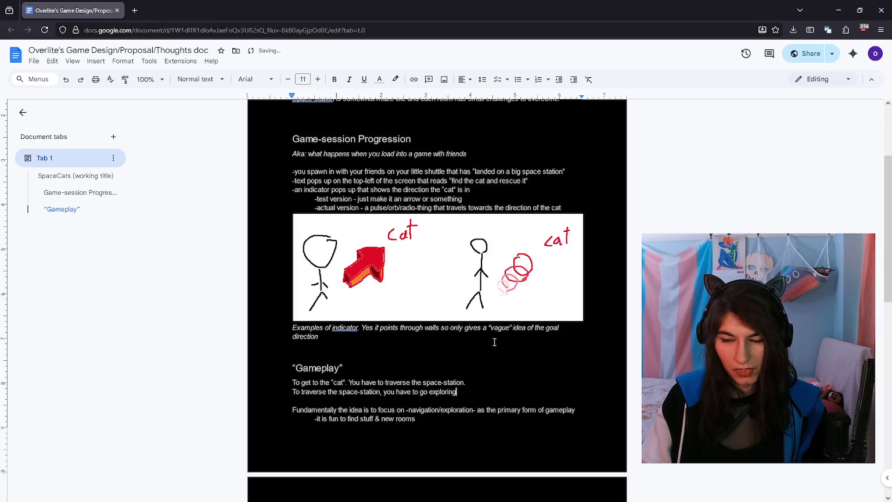
text( & getting through rooms)
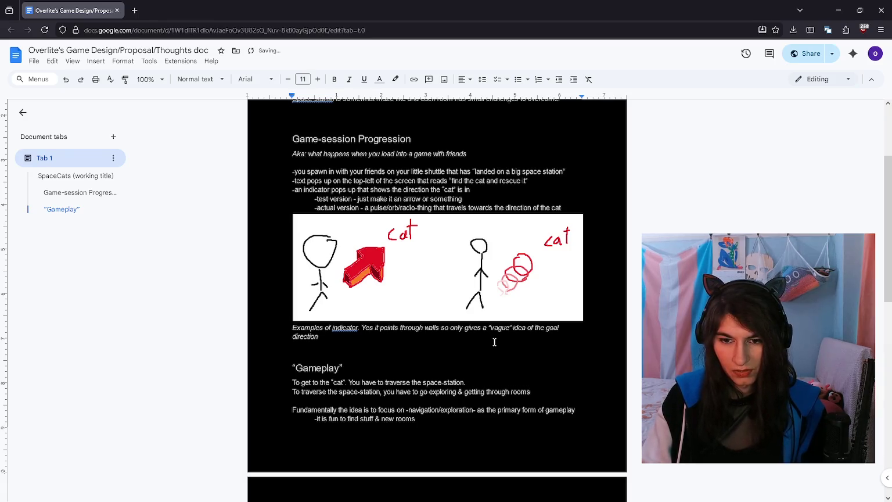
key(Return)
text(To)
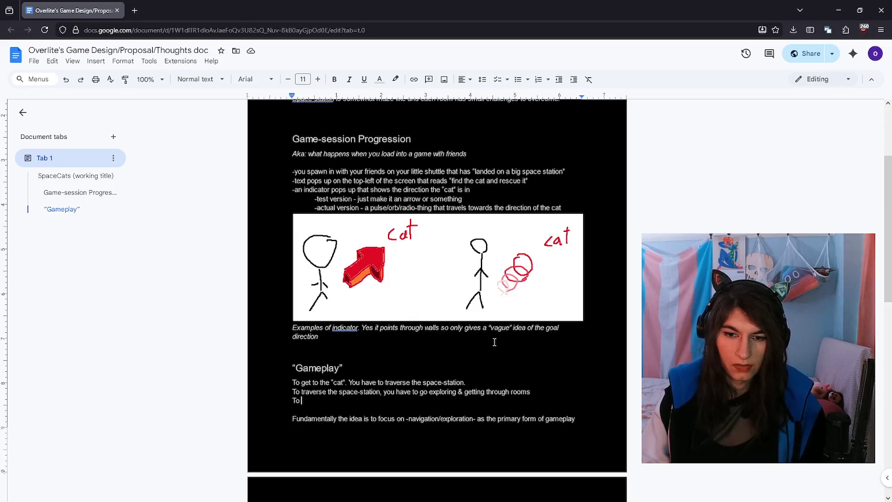
key(BackSpace)
key(BackSpace)
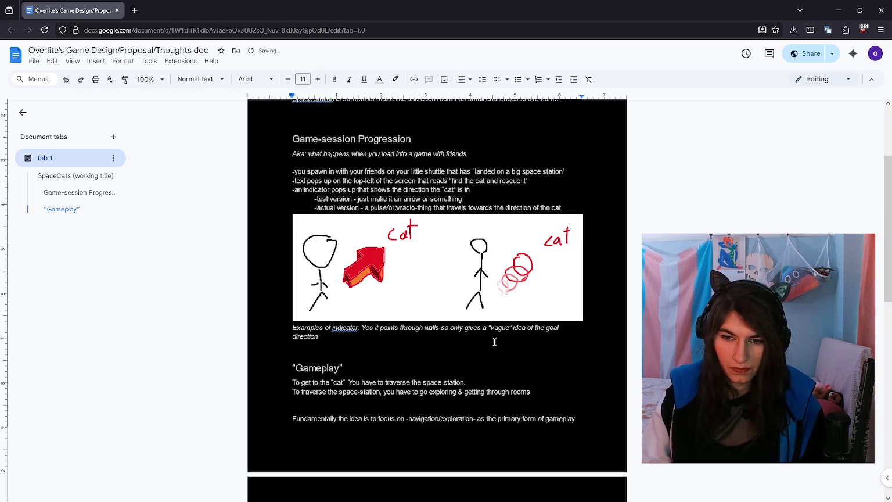
key(Left)
Step: Extend the sentence with '& figuring out where the actual path forward' is, trimming stray words
text(. & figuring ou)
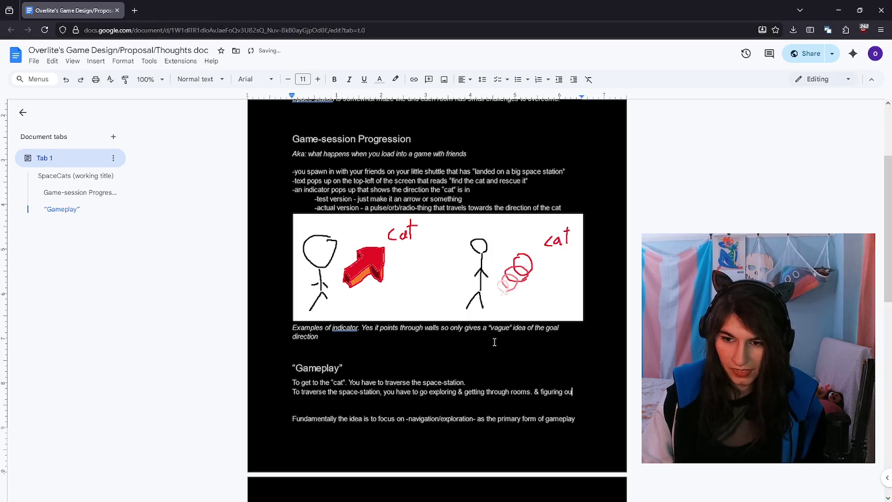
text(t a route)
key(BackSpace)
key(BackSpace)
key(BackSpace)
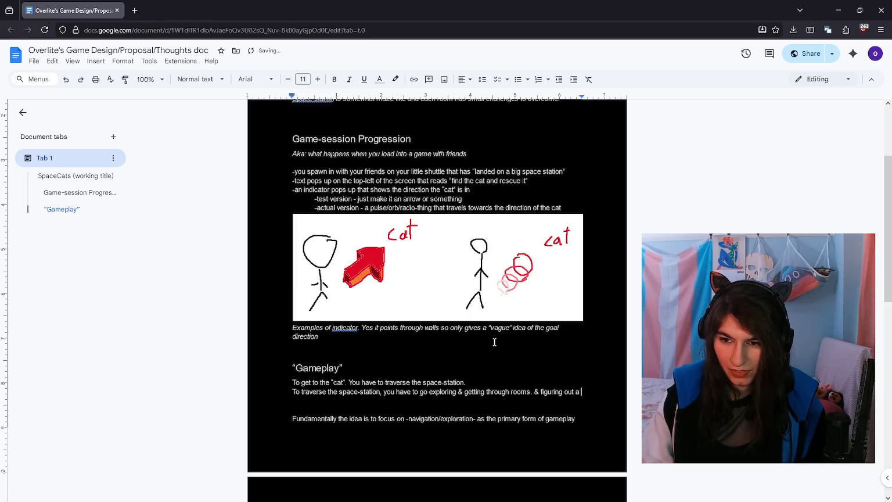
text(wh)
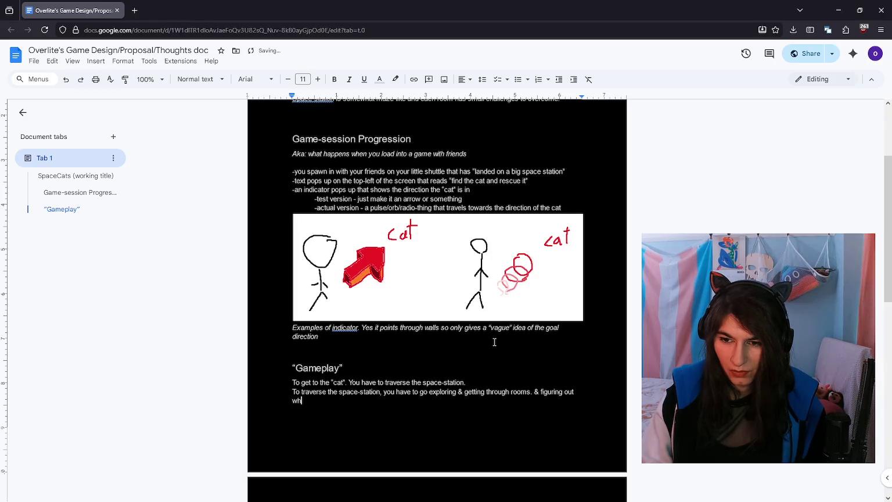
text(ere the )
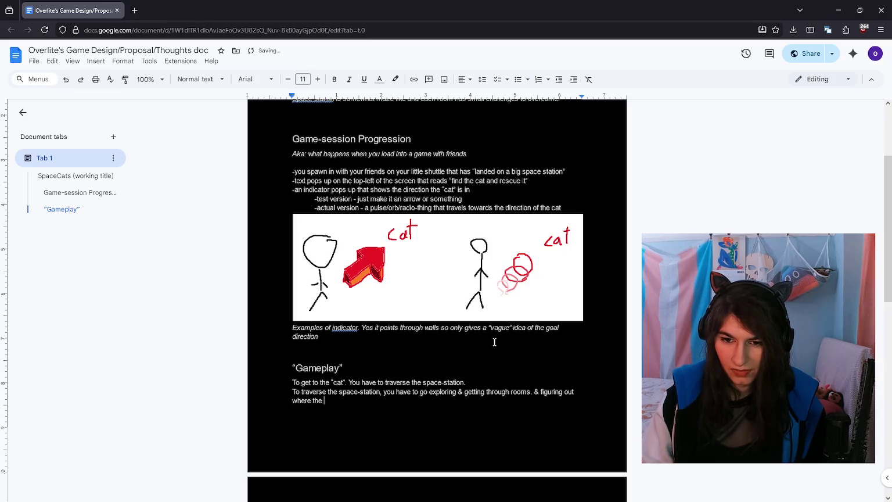
text(actual path forward is.)
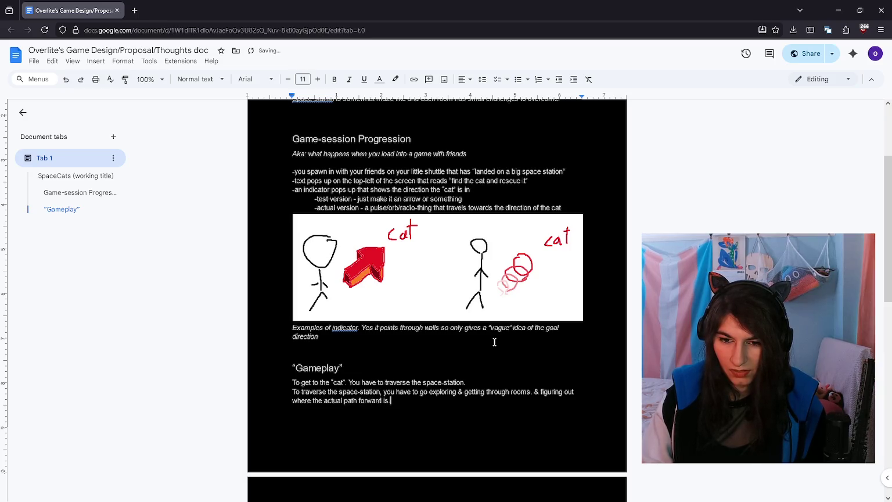
scroll(494, 343, down, 1)
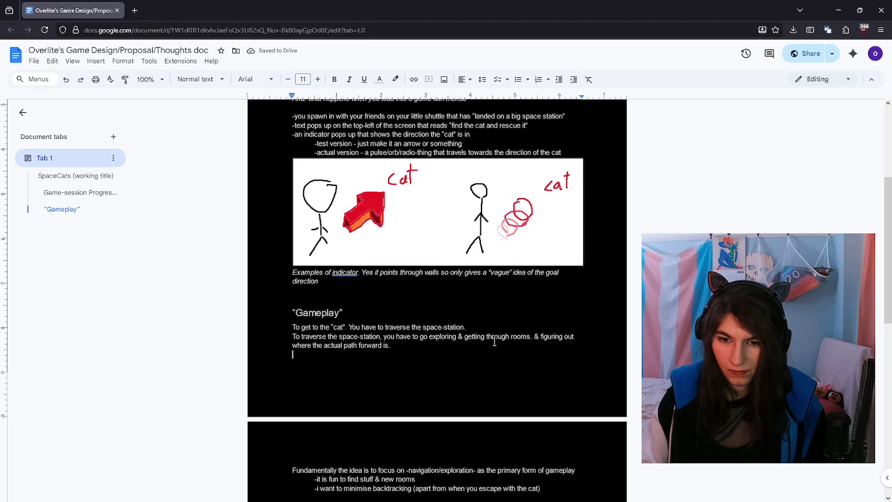
text(I)
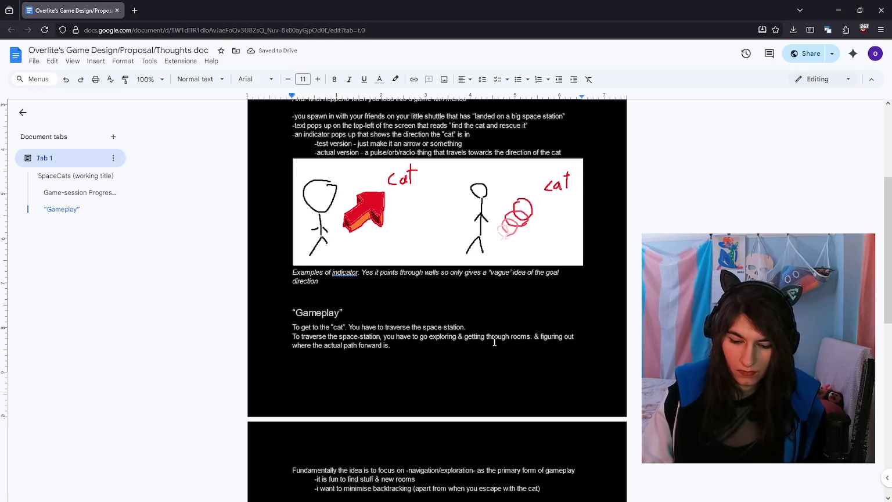
text( see the)
key(BackSpace)
key(BackSpace)
key(BackSpace)
key(BackSpace)
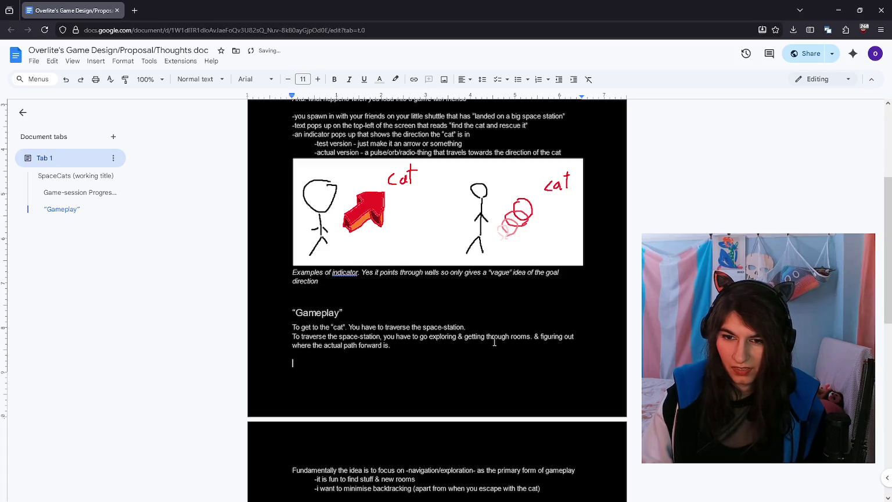
Step: Write the SpaceStation Layout note: a series of rooms organised by "floors" (or zones), then return to Paint
text(SpaceS)
text(-Station Layout)
text(. It's a dungeon lol)
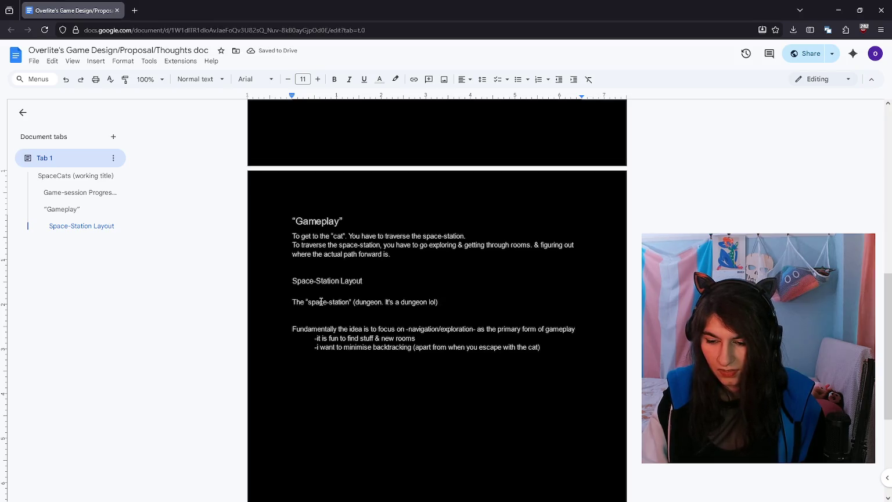
text(is broken down into)
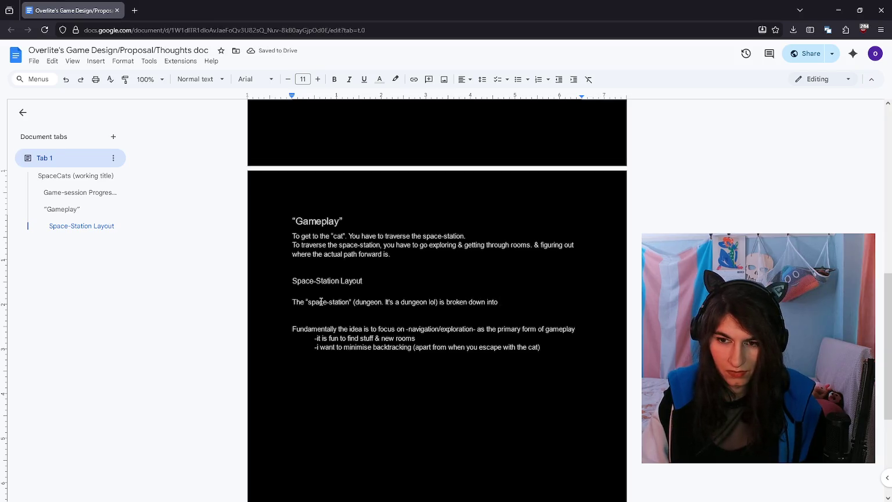
key(ctrl+BackSpace)
key(ctrl+BackSpace)
key(ctrl+BackSpace)
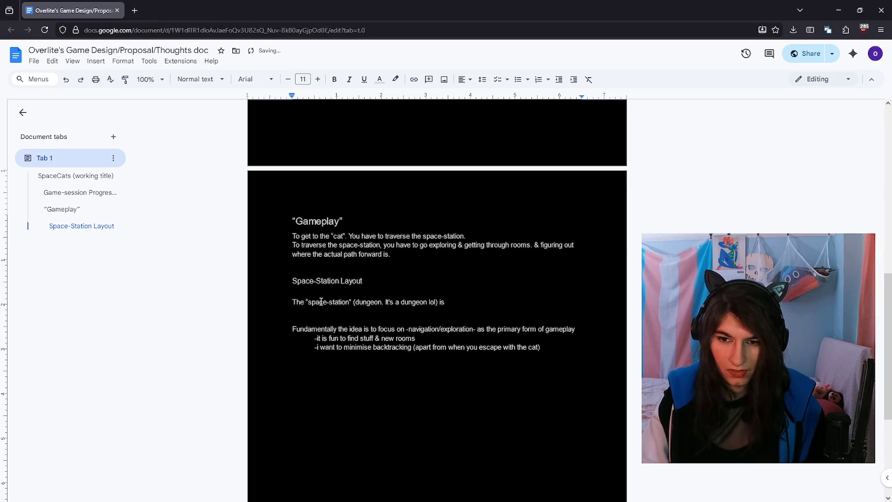
text(a series of rooms, organised by floor)
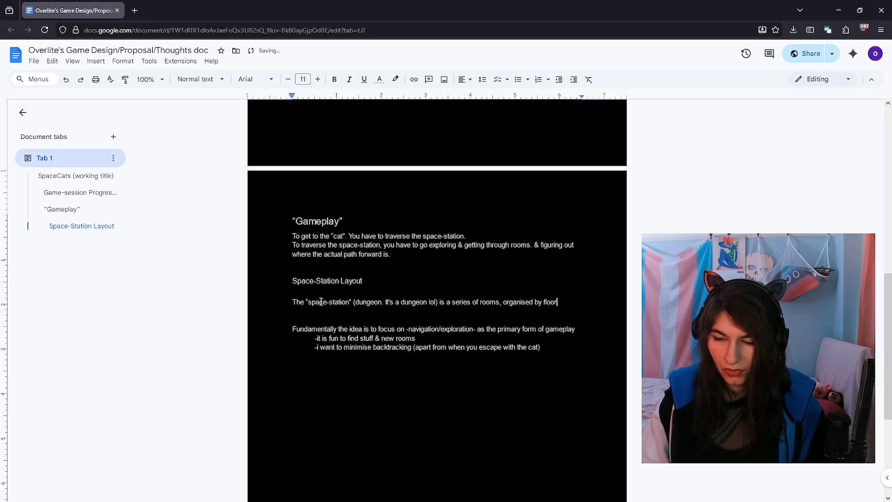
text(s)
key(ctrl+BackSpace)
text("f)
text(" (or zones))
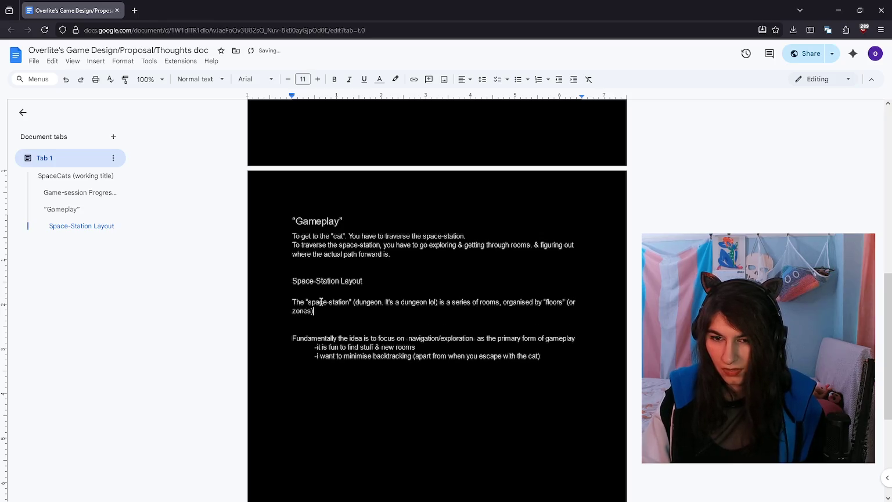
key(alt+Tab)
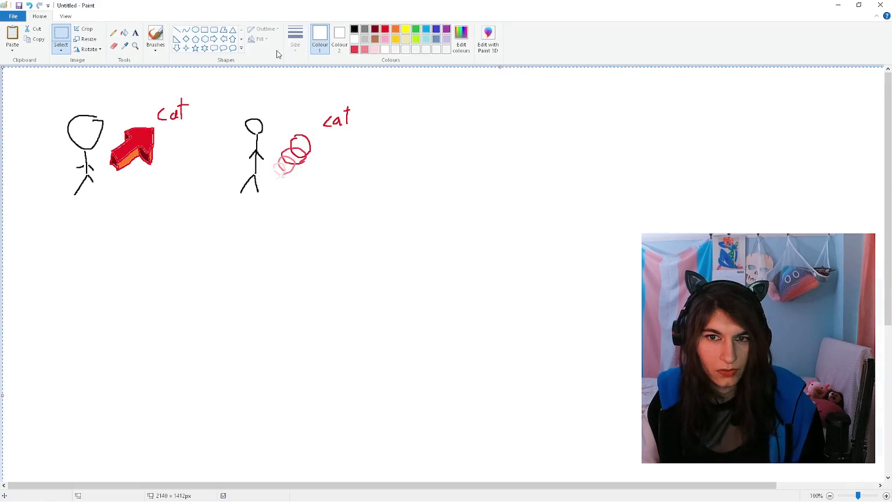
Step: Erase the old sketch and flood-fill the whole canvas black, with white as the brush colour
key(Delete)
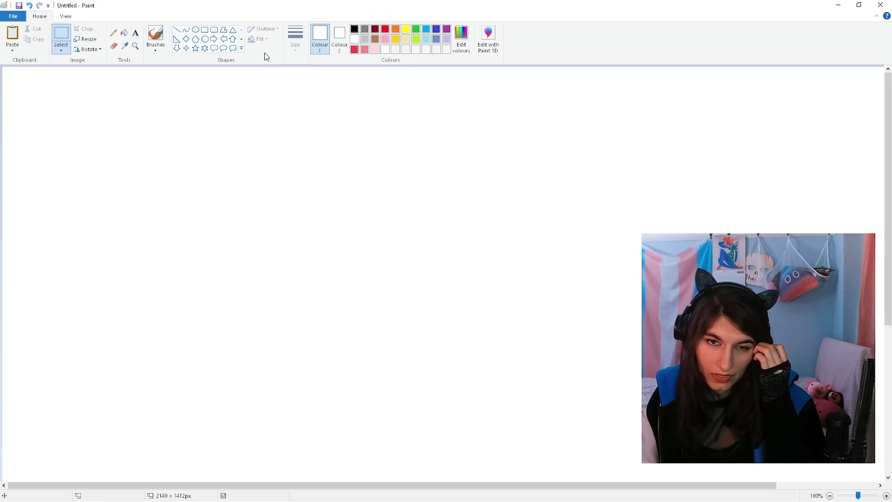
click(124, 33)
click(339, 38)
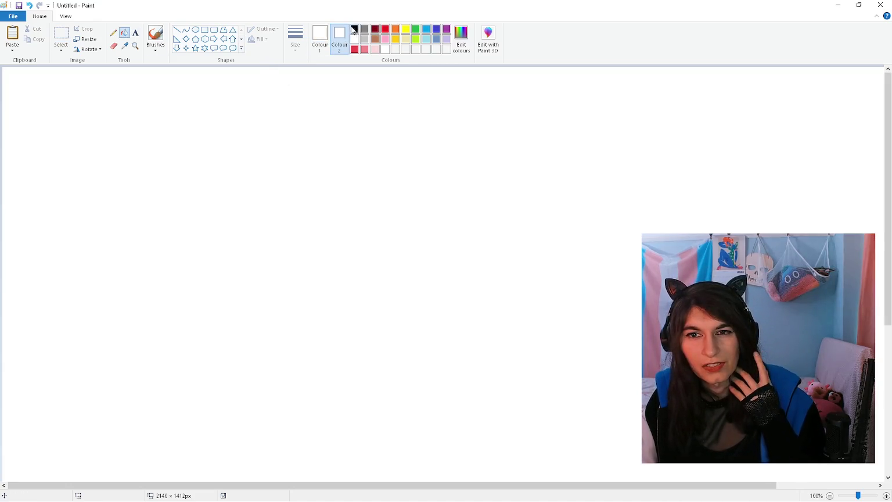
right_click(314, 87)
click(319, 39)
click(155, 36)
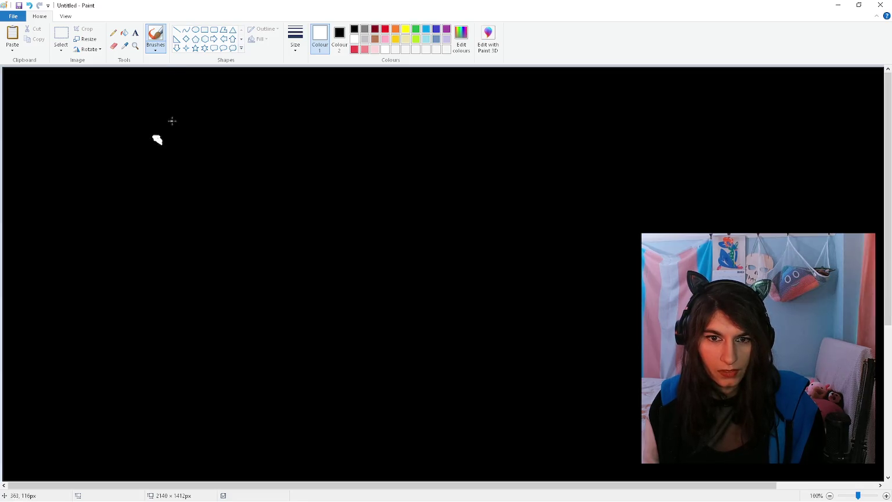
Step: Draw a white arrow at the top node and label it 'Start'
drag(170, 132, 189, 120)
click(135, 33)
click(192, 105)
text(Start)
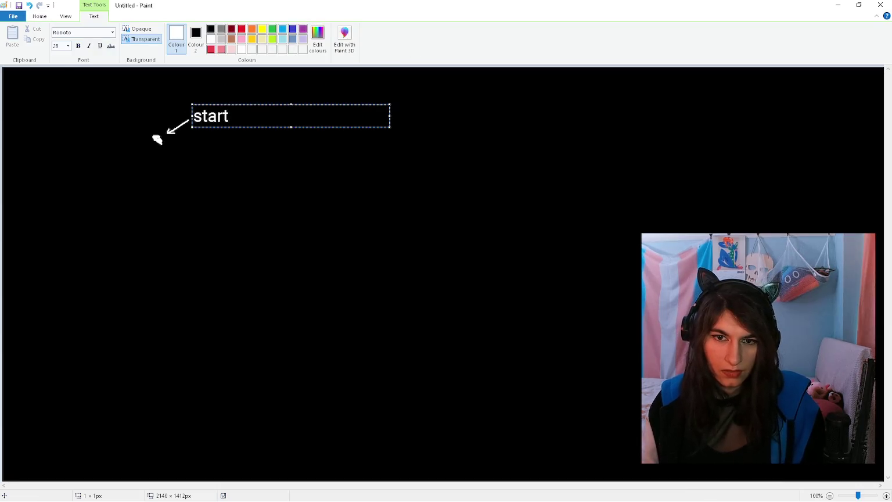
click(146, 85)
click(155, 34)
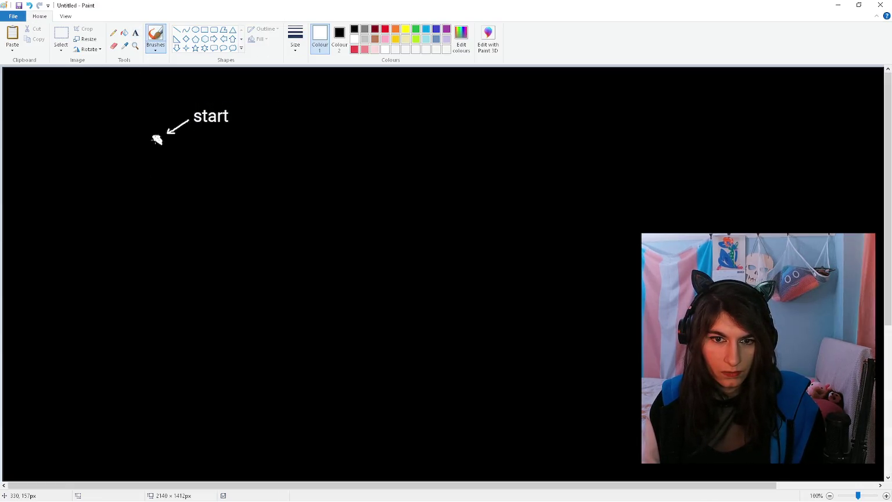
Step: Draw white lines down from the start node, branching into new left, right and bottom nodes
mouse_move(157, 140)
mouse_down()
mouse_move(138, 150)
mouse_move(159, 163)
mouse_up()
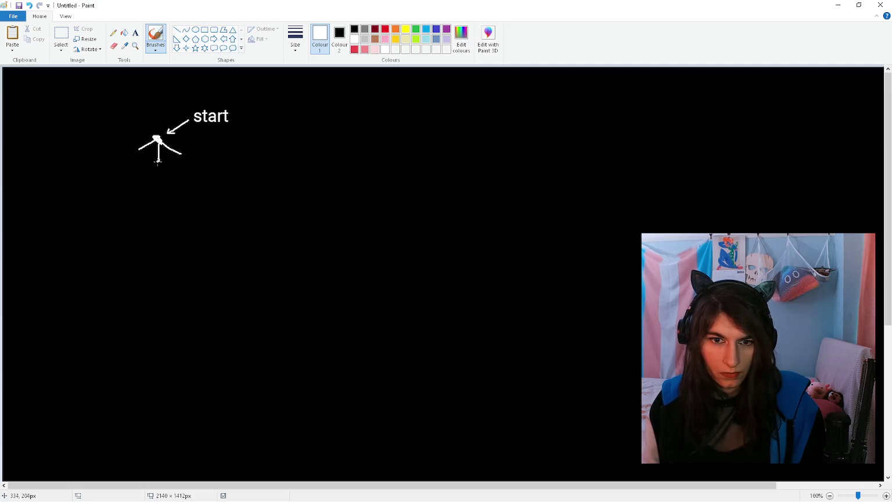
ctrl+scroll(159, 160, up, 1)
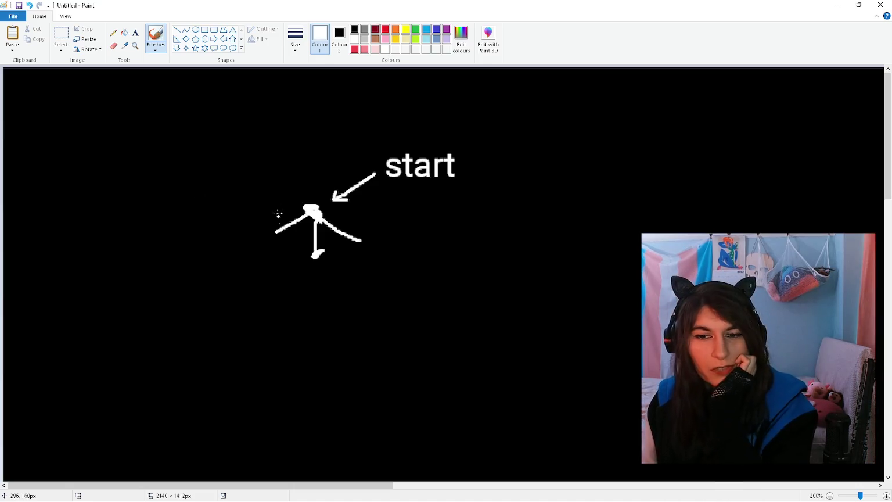
drag(316, 257, 273, 235)
drag(361, 241, 362, 243)
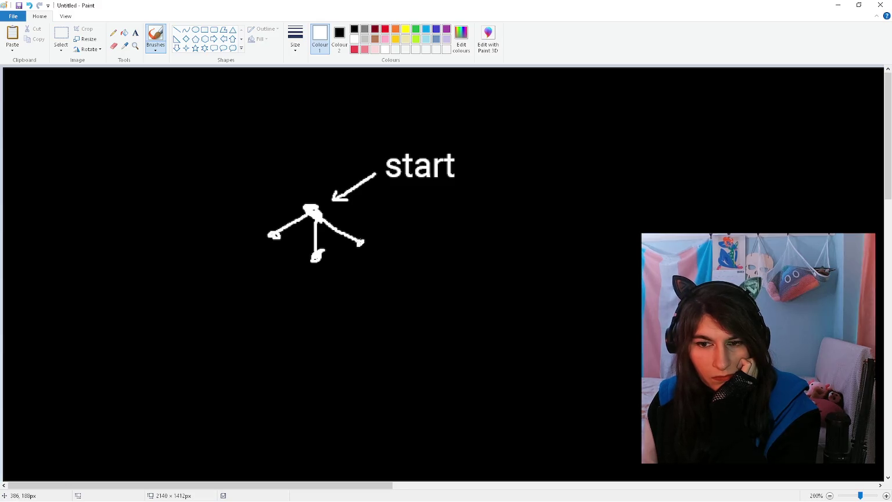
mouse_move(280, 238)
mouse_down()
mouse_move(316, 256)
mouse_move(360, 243)
mouse_up()
drag(270, 236, 254, 270)
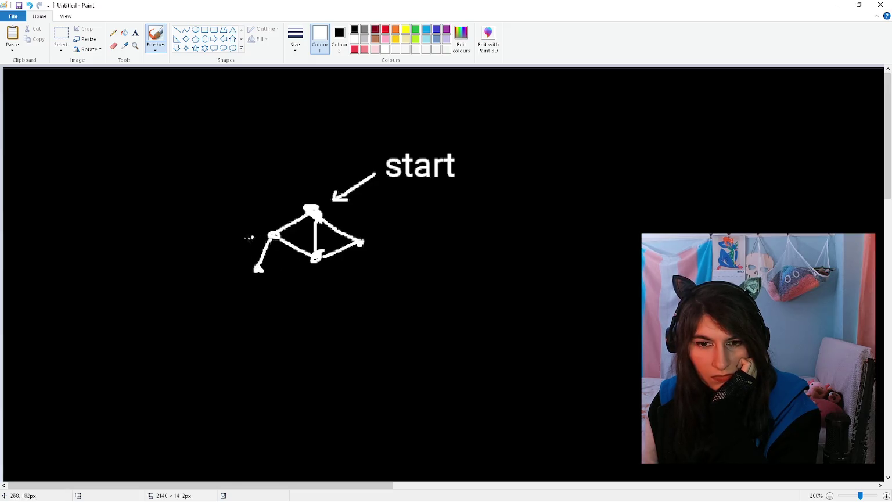
mouse_move(308, 260)
mouse_down()
mouse_move(309, 288)
mouse_move(272, 236)
mouse_up()
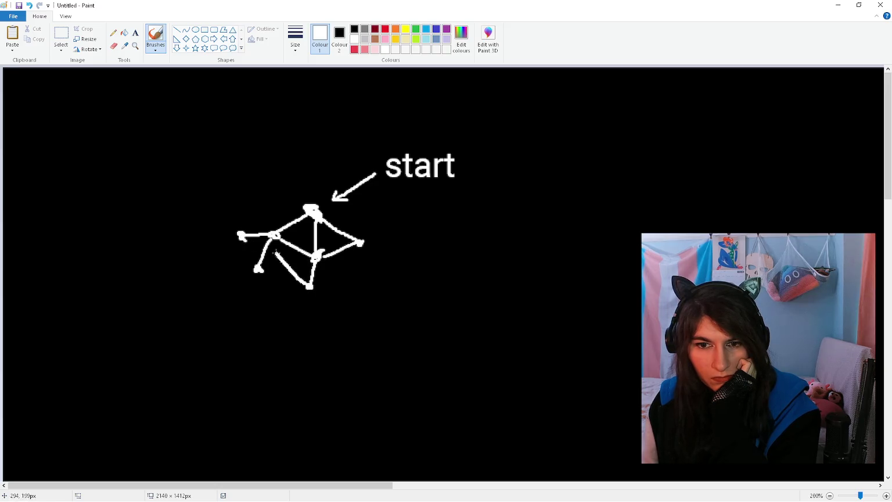
drag(360, 246, 366, 285)
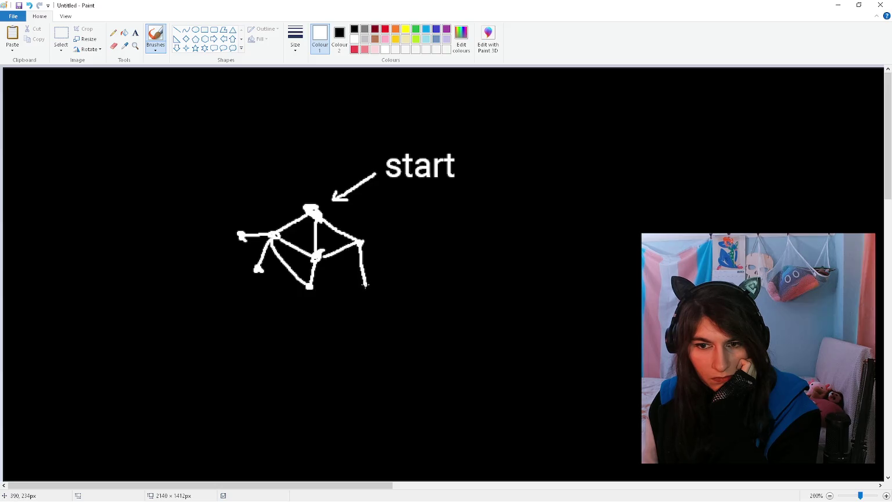
click(309, 290)
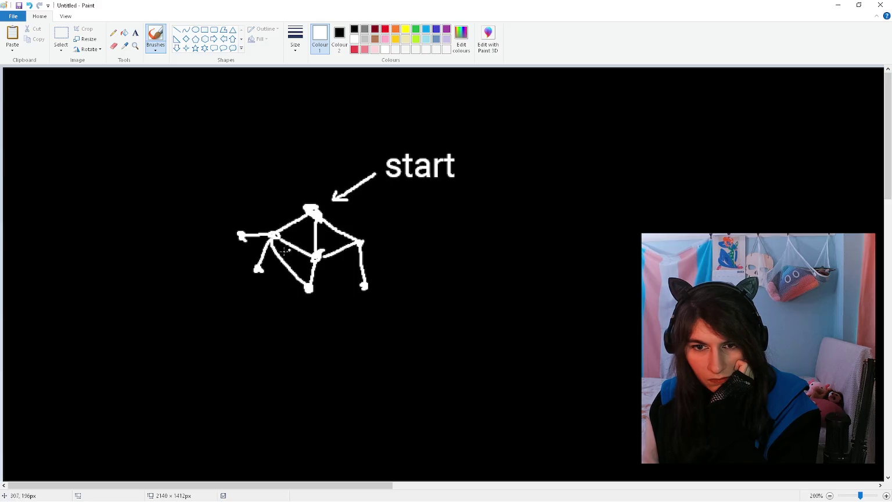
Step: Link the left, lower and right nodes with more white branches, undoing stray strokes
scroll(284, 273, down, 3)
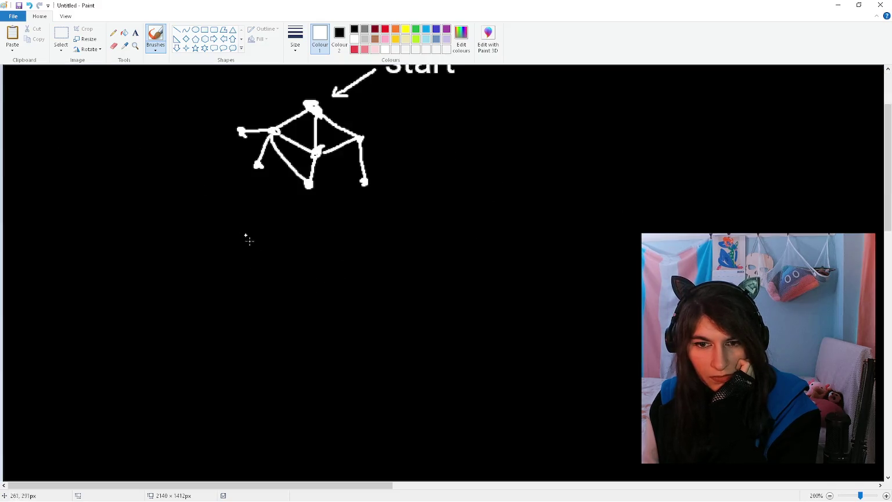
mouse_move(242, 133)
mouse_down()
mouse_move(226, 169)
mouse_move(244, 198)
mouse_up()
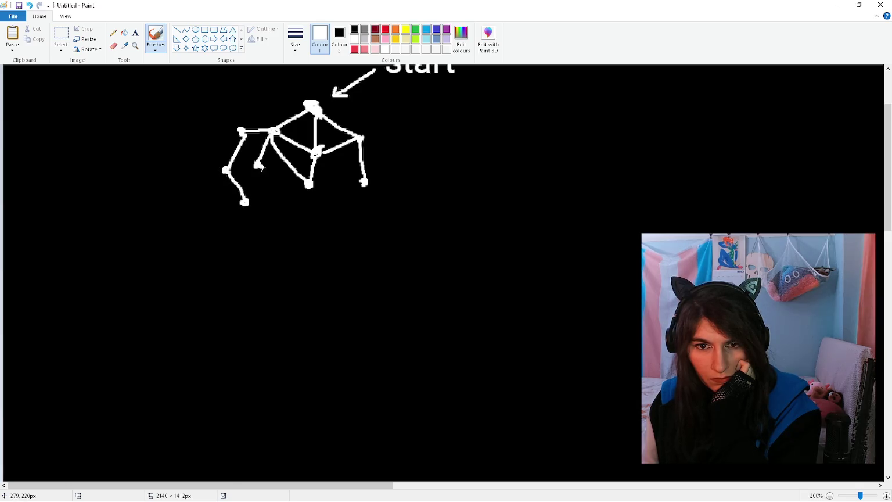
drag(258, 168, 309, 184)
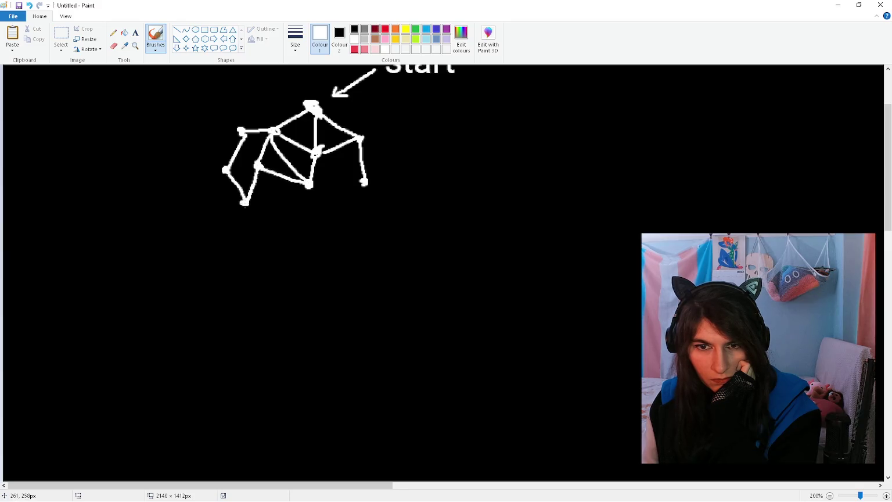
mouse_move(310, 184)
mouse_down()
mouse_move(326, 220)
mouse_move(363, 182)
mouse_up()
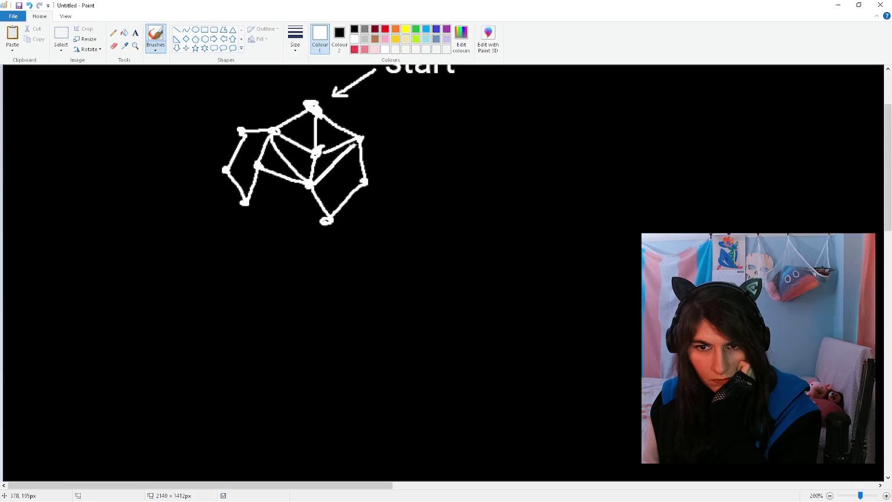
drag(364, 182, 398, 169)
mouse_move(360, 138)
mouse_down()
mouse_move(397, 170)
mouse_move(419, 172)
mouse_up()
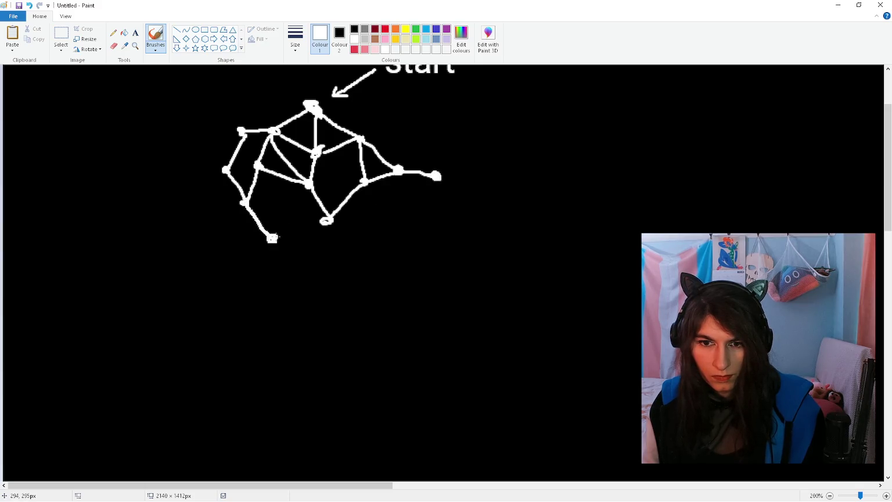
drag(273, 239, 323, 222)
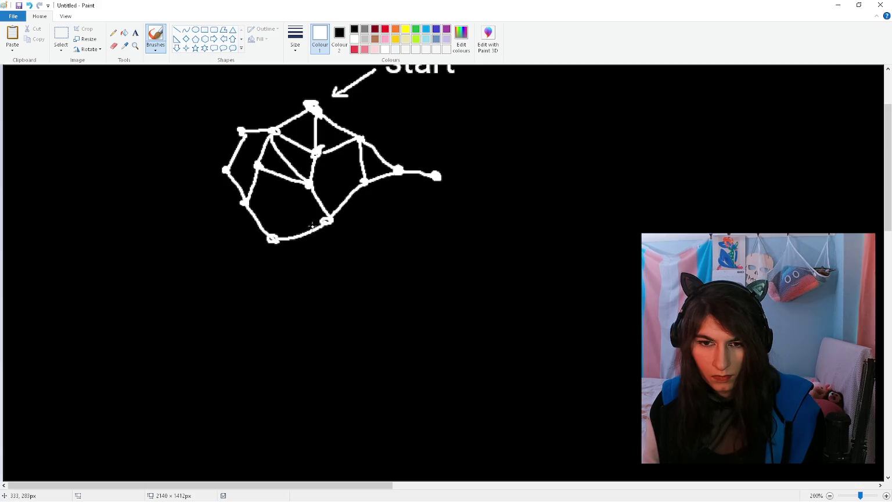
key(ctrl+z)
key(ctrl+z)
drag(258, 206, 271, 208)
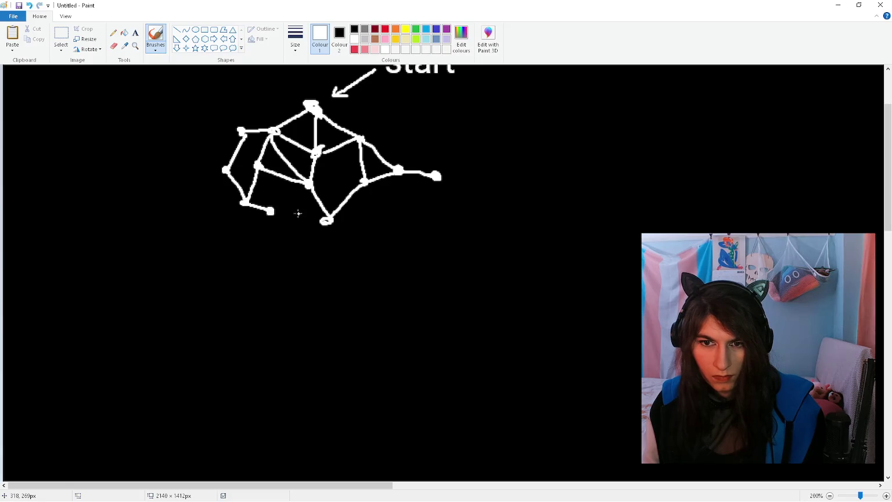
scroll(298, 213, up, 3)
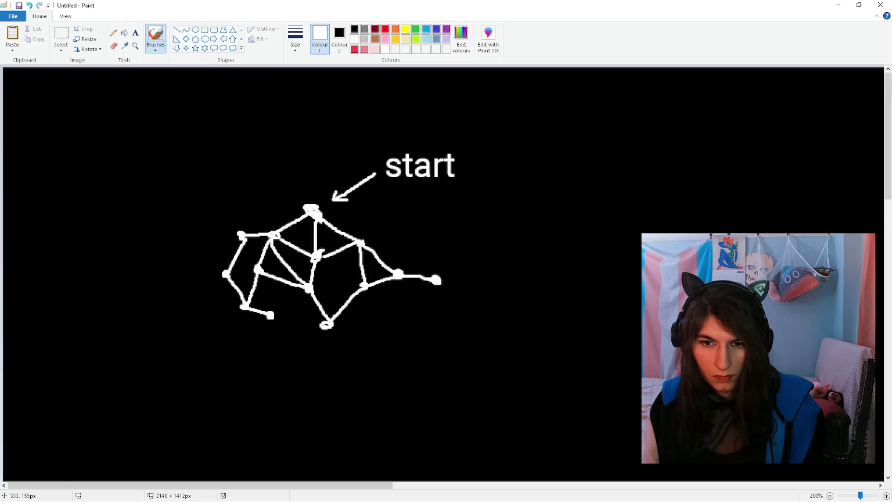
drag(269, 316, 221, 319)
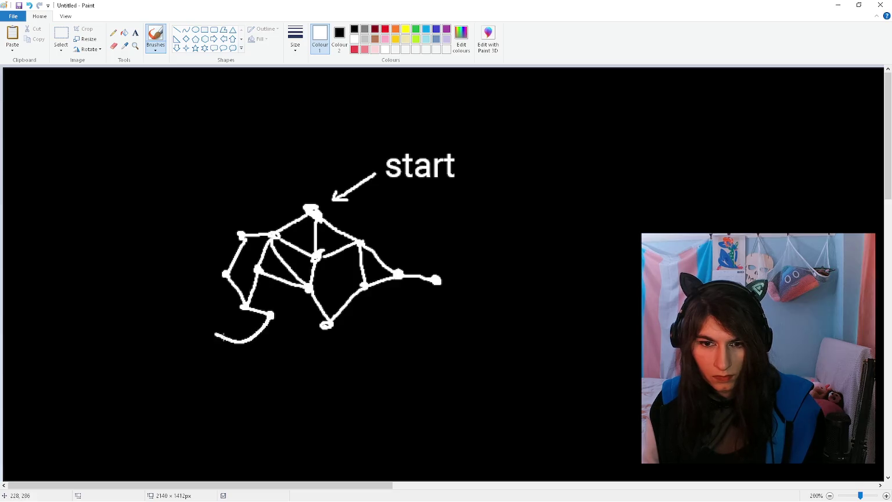
key(ctrl+z)
scroll(313, 295, down, 3)
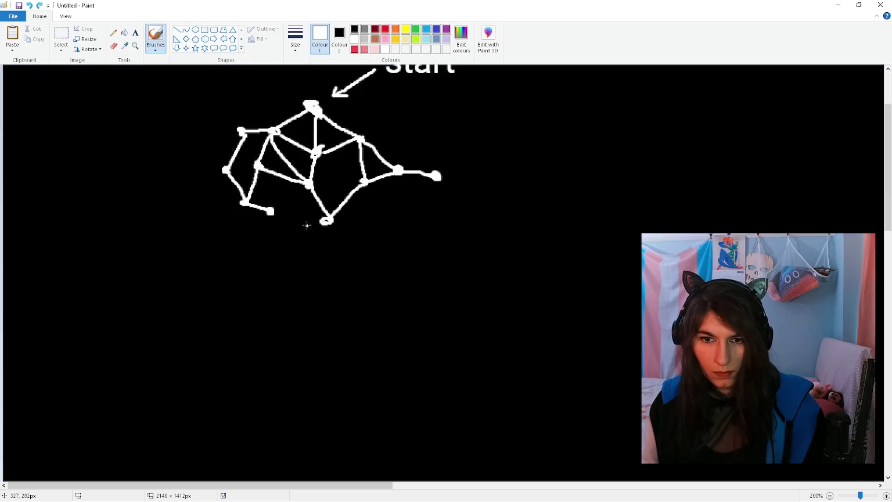
scroll(307, 224, up, 3)
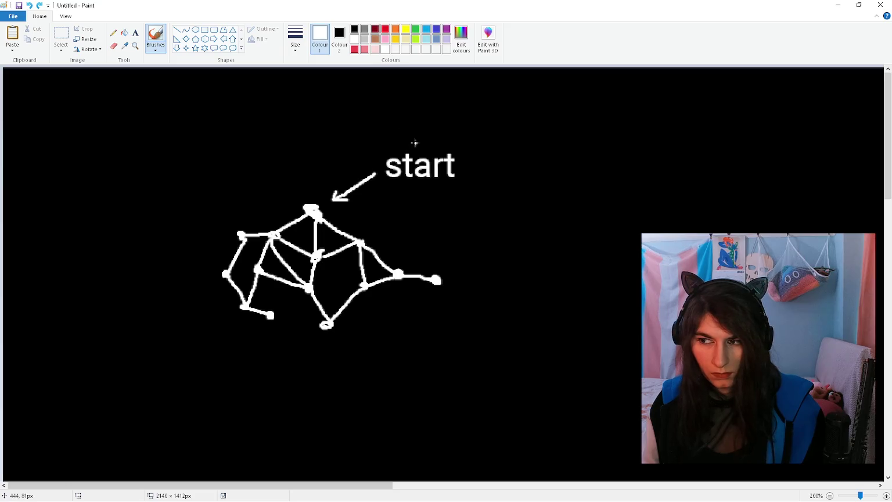
scroll(412, 145, down, 3)
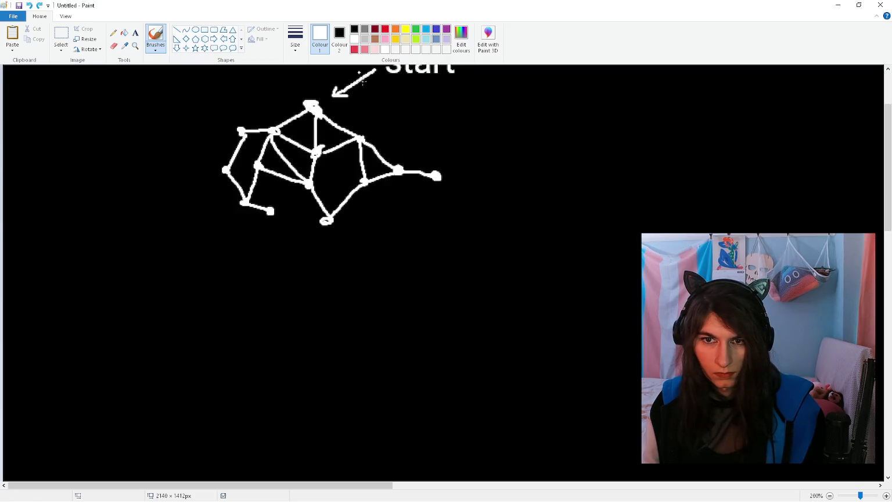
Step: Paint a green node below the graph, joining it with white lines and a line down to a new dot
click(385, 29)
click(415, 30)
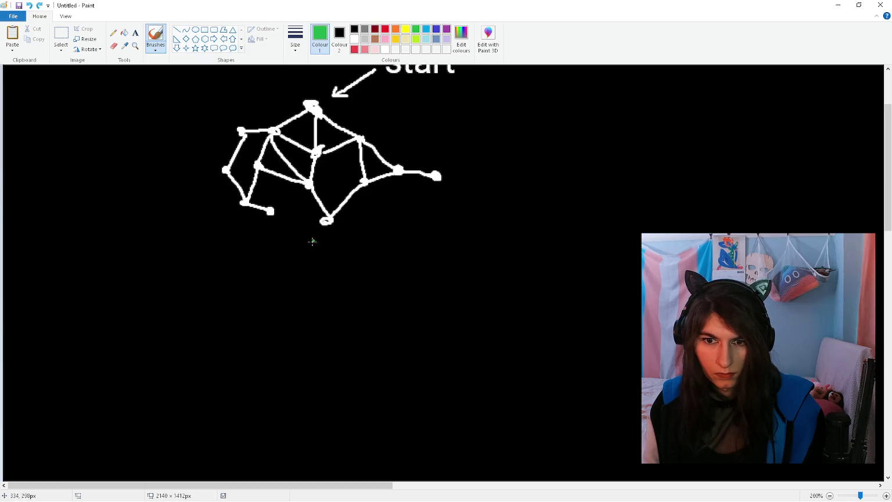
drag(303, 259, 302, 262)
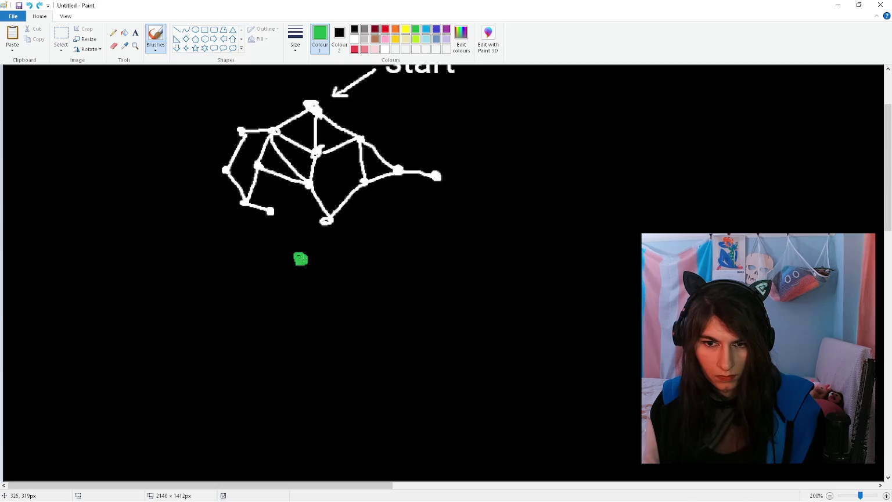
key(ctrl+z)
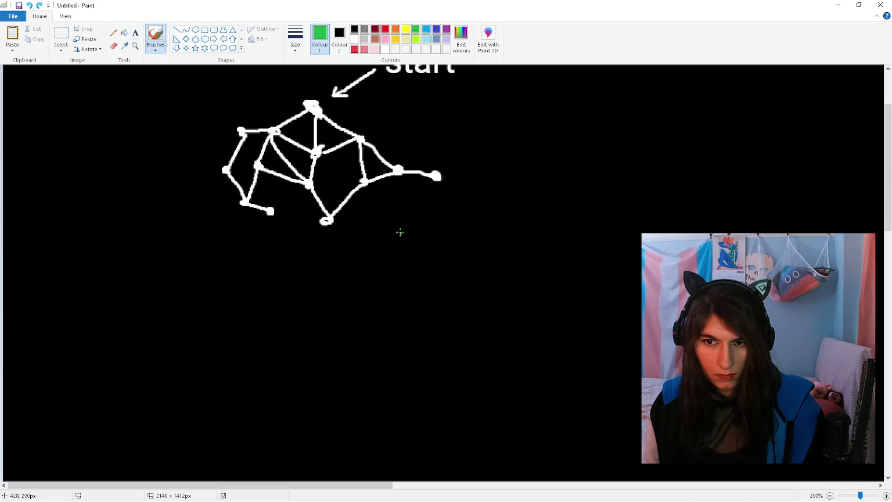
drag(295, 260, 291, 260)
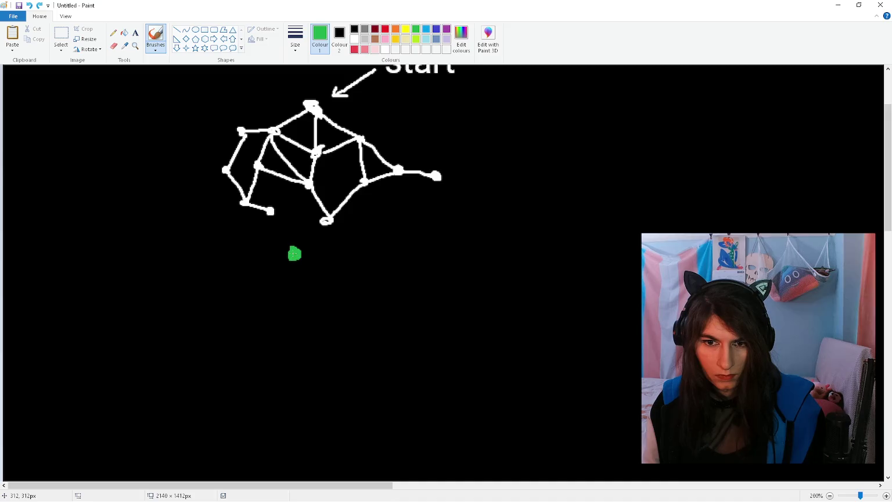
click(354, 39)
drag(270, 212, 300, 250)
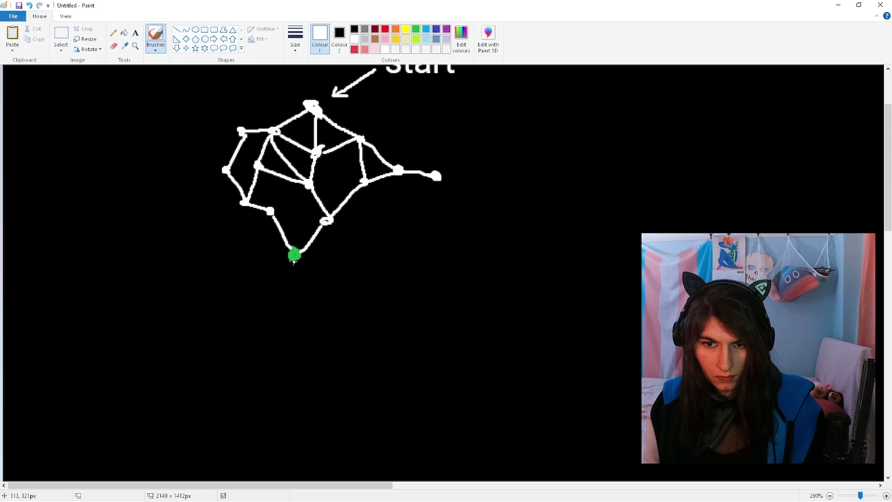
drag(293, 311, 295, 311)
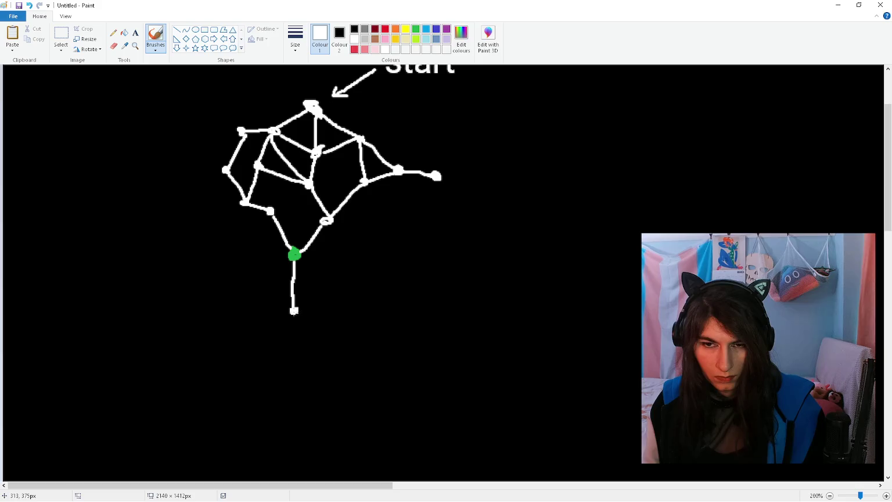
click(61, 36)
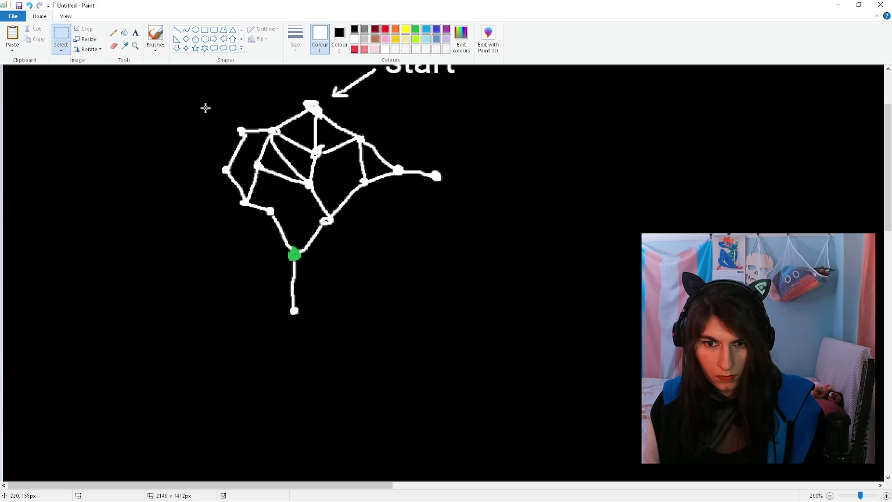
Step: Copy the graph section above the green node and paste it below the original
mouse_move(203, 102)
mouse_down()
mouse_move(444, 220)
mouse_move(442, 261)
mouse_up()
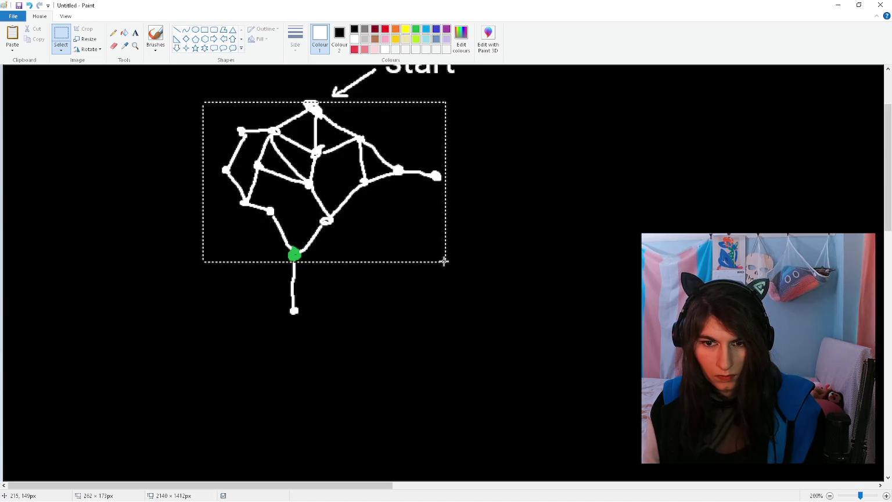
key(ctrl+c)
key(ctrl+v)
mouse_move(133, 126)
mouse_down()
mouse_move(278, 369)
mouse_move(312, 366)
mouse_up()
click(464, 231)
click(148, 41)
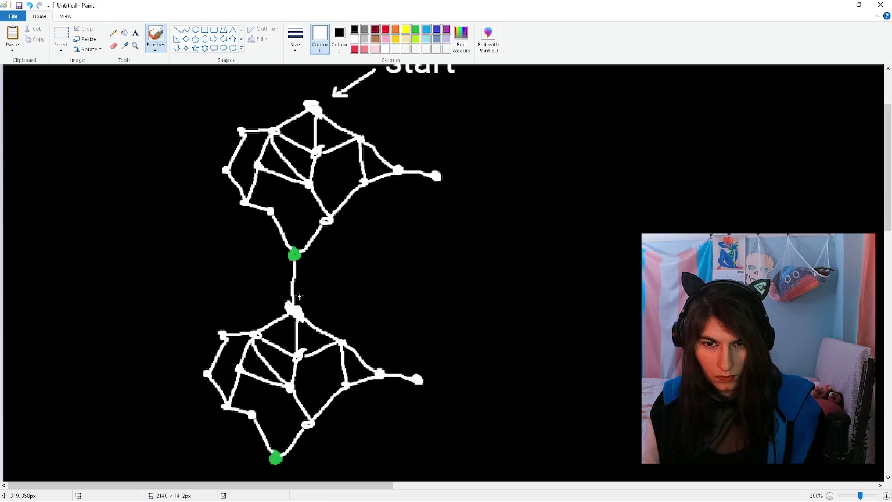
Step: Copy the lower graph and paste a third copy further down the canvas
scroll(291, 270, up, 2)
scroll(285, 249, down, 2)
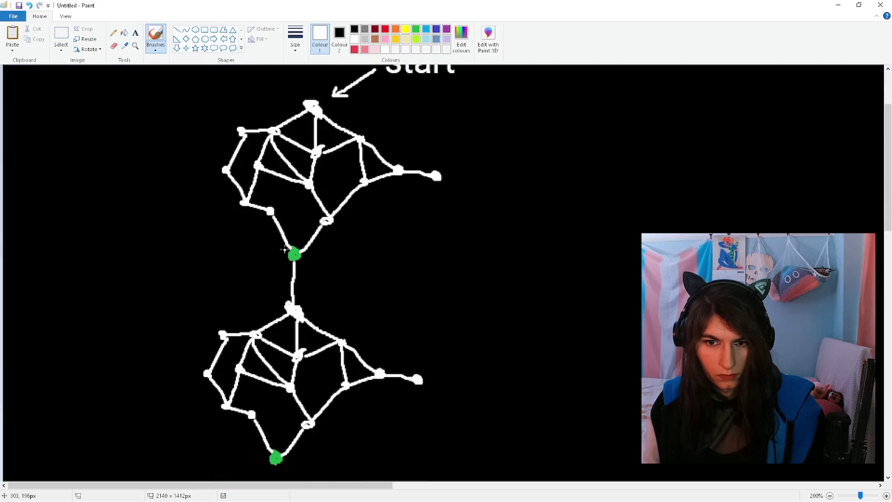
scroll(285, 249, down, 2)
scroll(262, 195, down, 2)
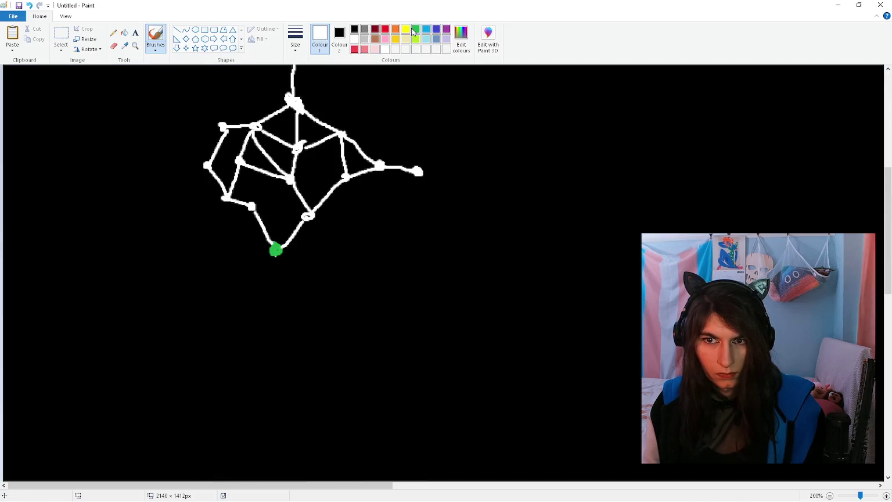
scroll(161, 131, up, 2)
click(61, 36)
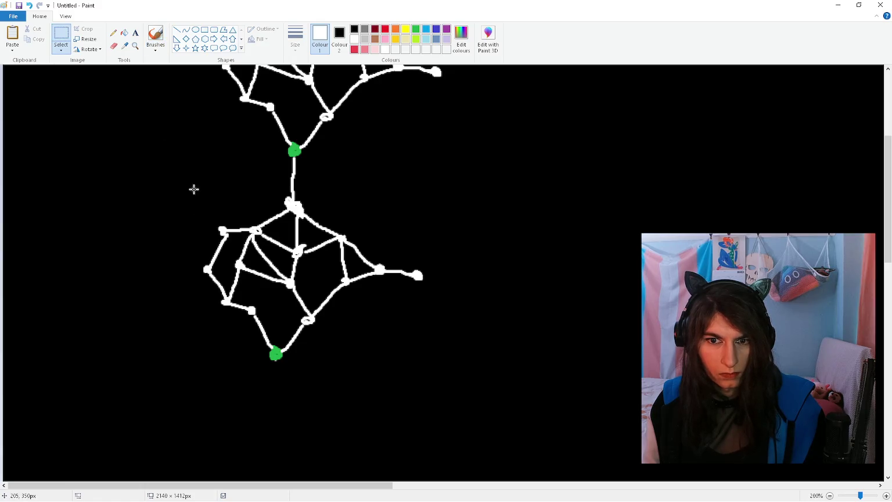
drag(172, 164, 449, 368)
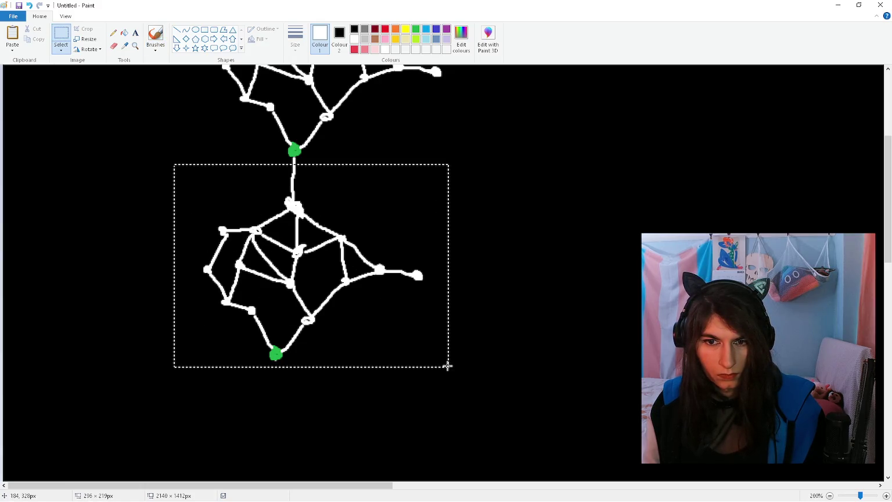
click(337, 410)
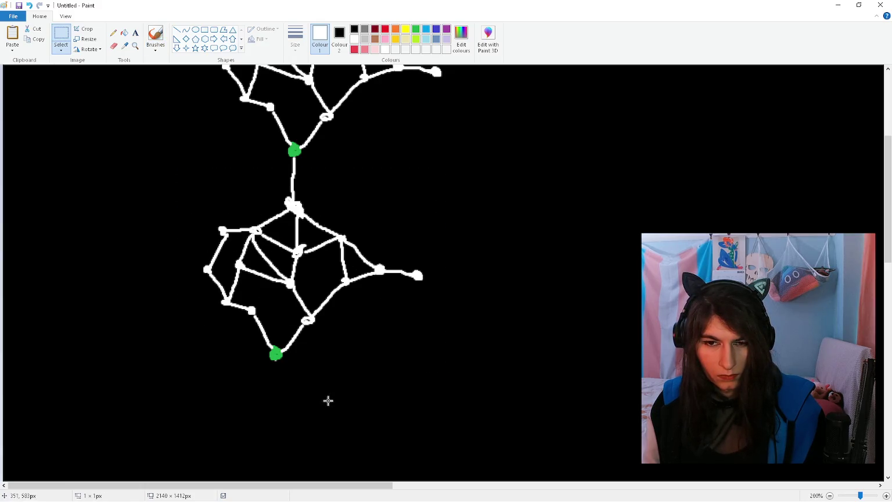
drag(171, 154, 365, 275)
click(158, 146)
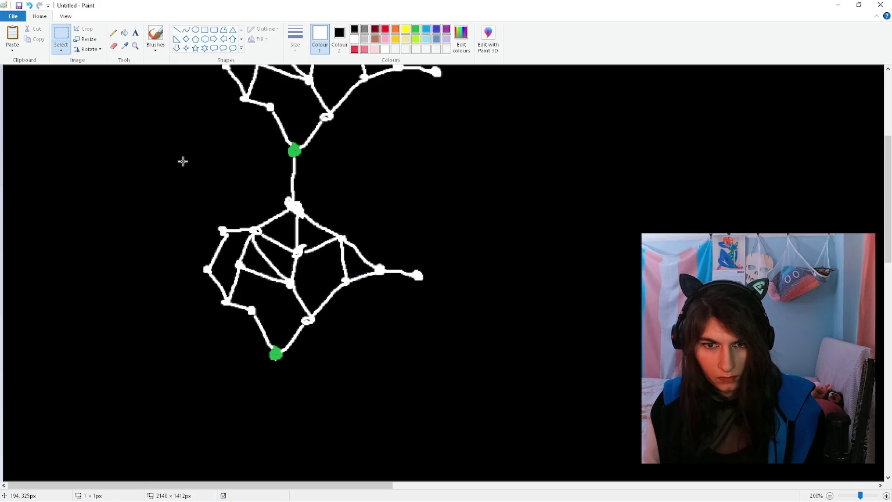
drag(182, 161, 431, 361)
key(ctrl+c)
key(ctrl+v)
mouse_move(156, 173)
mouse_down()
mouse_move(254, 379)
mouse_move(329, 476)
mouse_up()
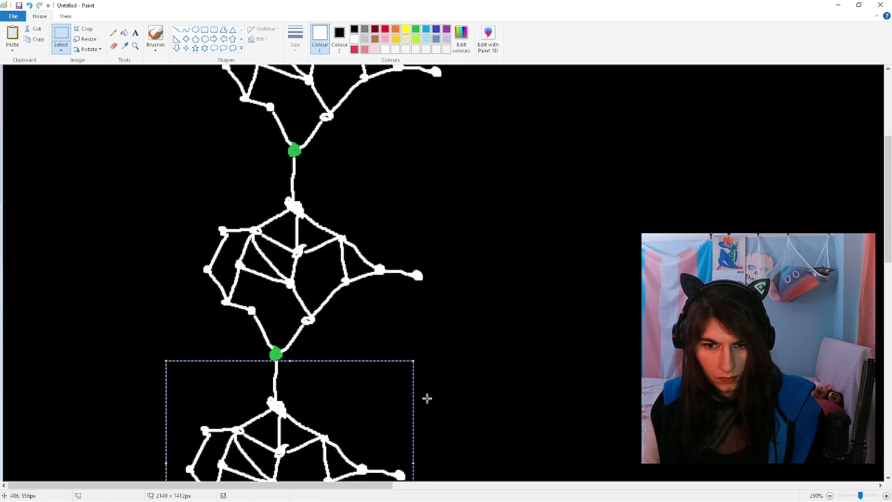
scroll(205, 263, up, 6)
scroll(338, 104, down, 3)
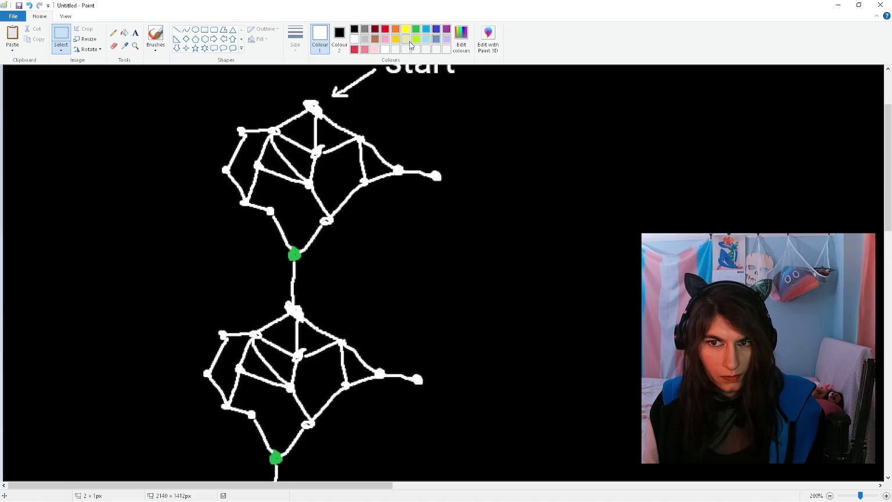
click(416, 28)
Step: Label the first green junction node 'zone goal' in white text beside the green arrow
click(156, 33)
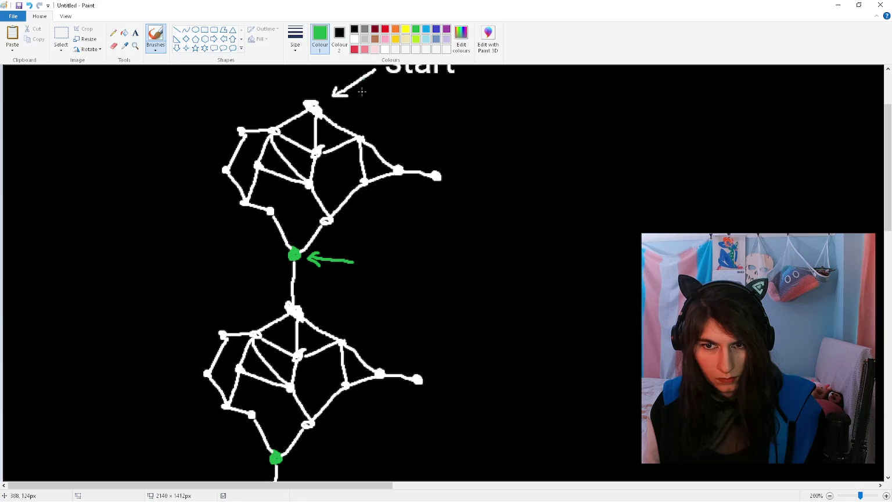
click(354, 39)
click(136, 33)
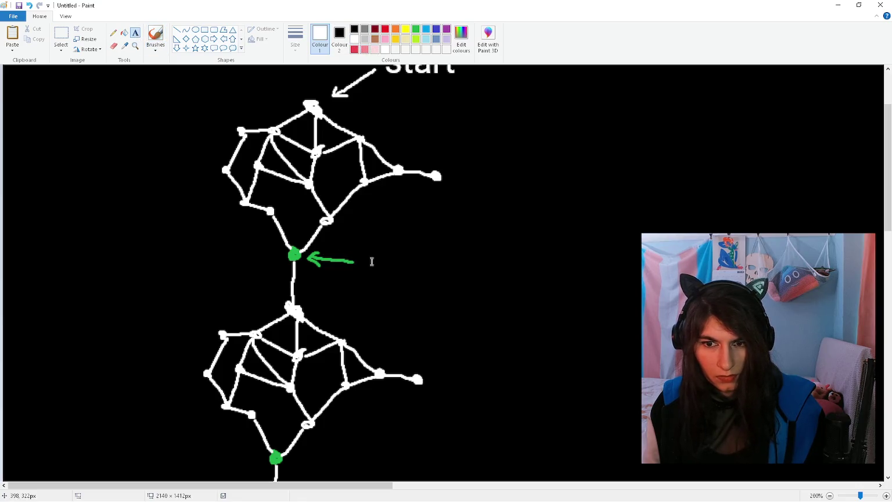
click(371, 261)
text(zone-)
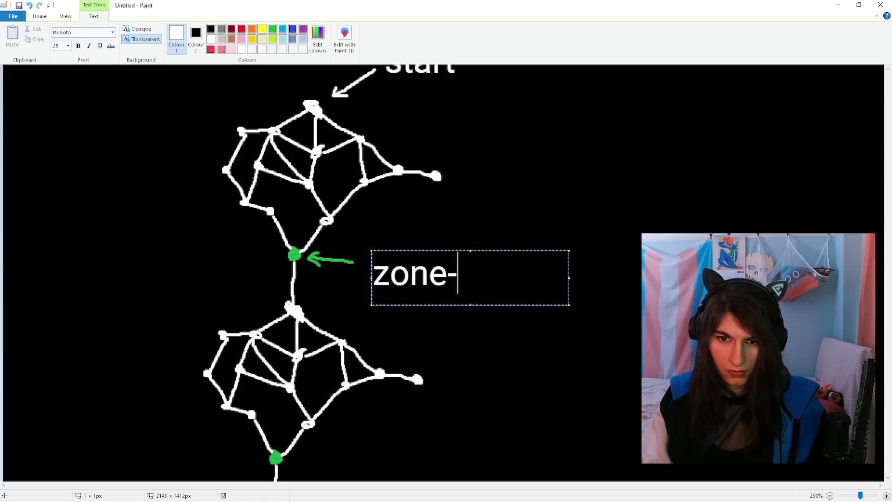
key(BackSpace)
text(goal)
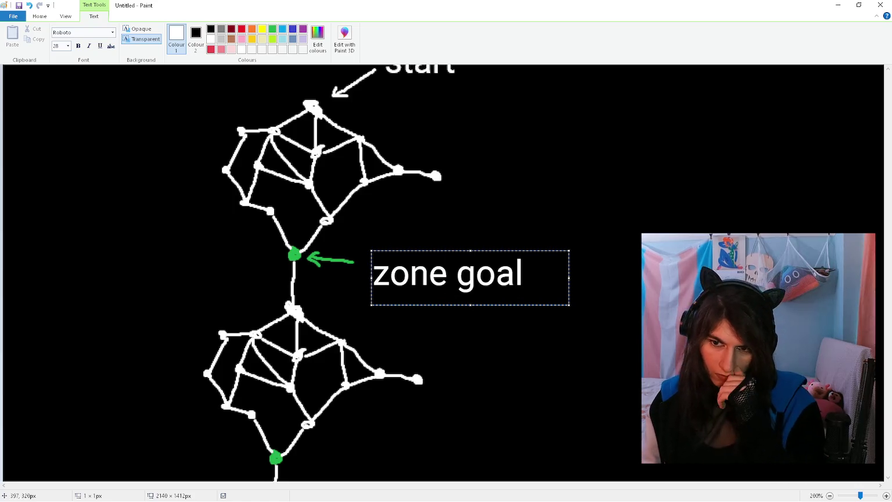
drag(405, 250, 403, 242)
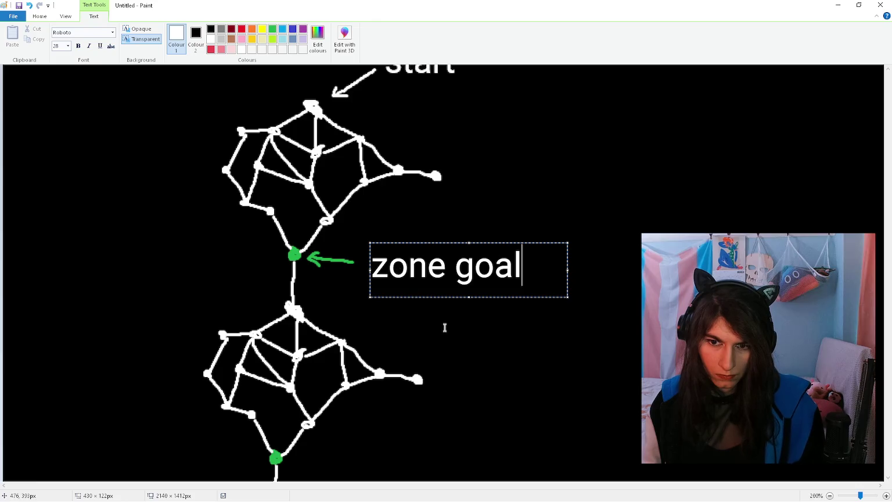
click(475, 313)
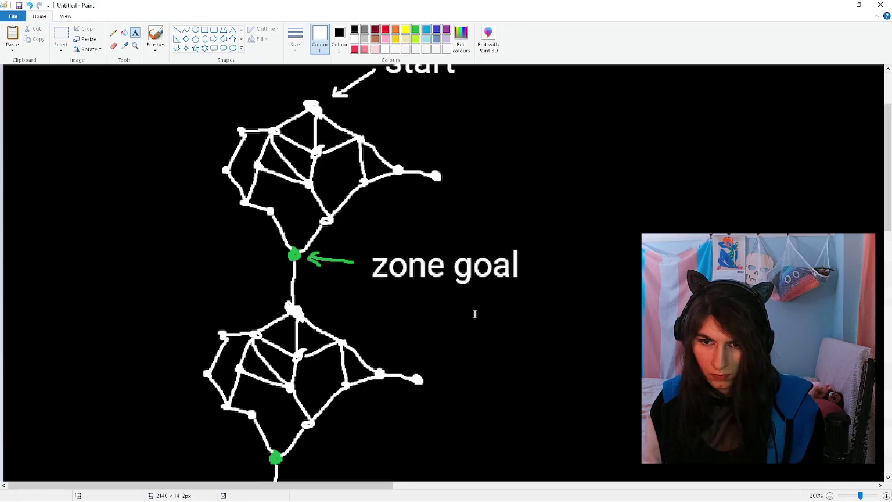
scroll(220, 115, up, 3)
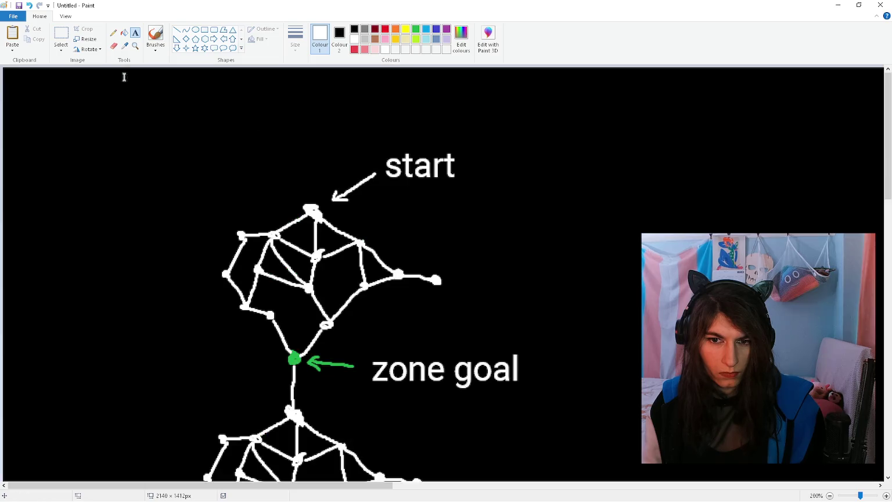
click(159, 37)
click(395, 29)
click(425, 29)
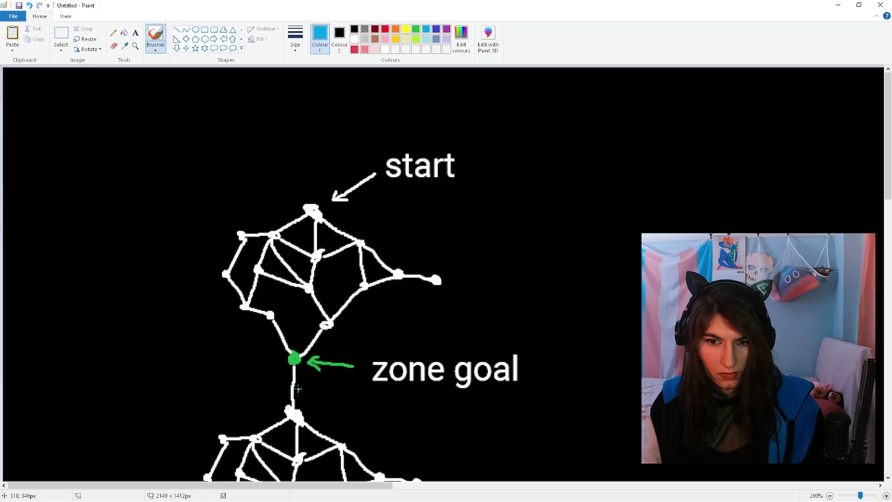
Step: Sketch a light blue loop round the first graph, then undo it along with the old label
drag(312, 383, 224, 200)
key(ctrl+z)
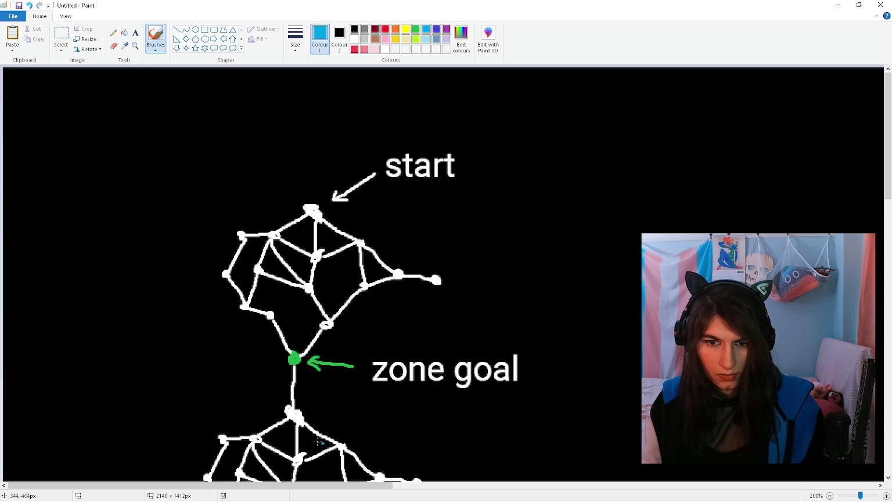
mouse_move(318, 384)
mouse_down()
mouse_move(208, 288)
mouse_move(267, 204)
mouse_move(451, 249)
mouse_move(400, 342)
mouse_move(344, 384)
mouse_move(313, 386)
mouse_up()
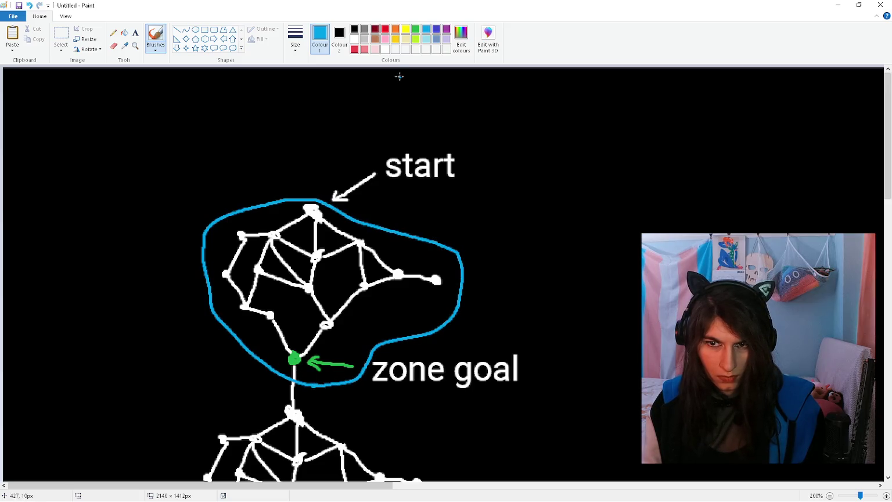
click(415, 29)
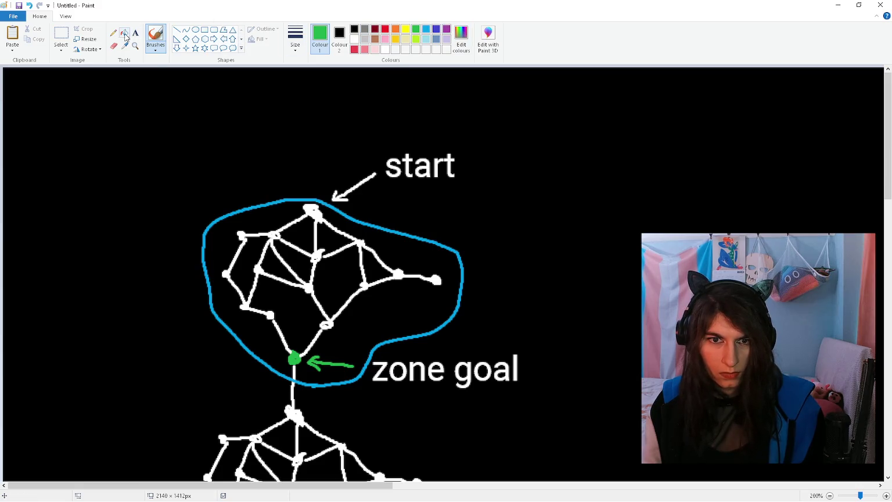
click(125, 35)
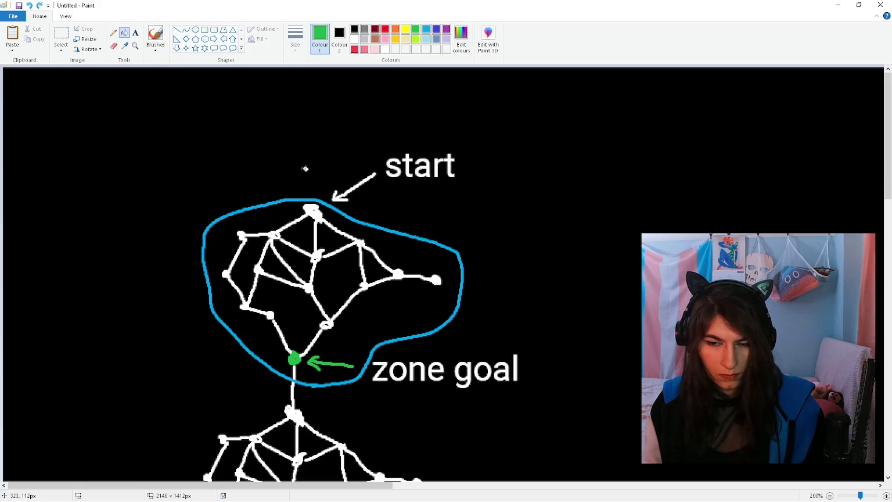
key(ctrl+z)
key(ctrl+z)
Step: Add a green 'zone/floor goal' label beside the green arrow
click(136, 32)
drag(363, 353, 561, 378)
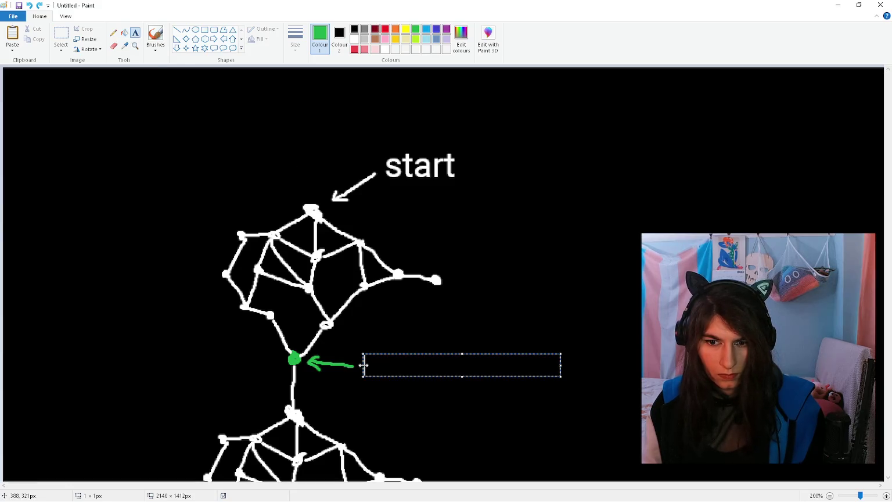
text(zone/floor)
key(Return)
text(goal)
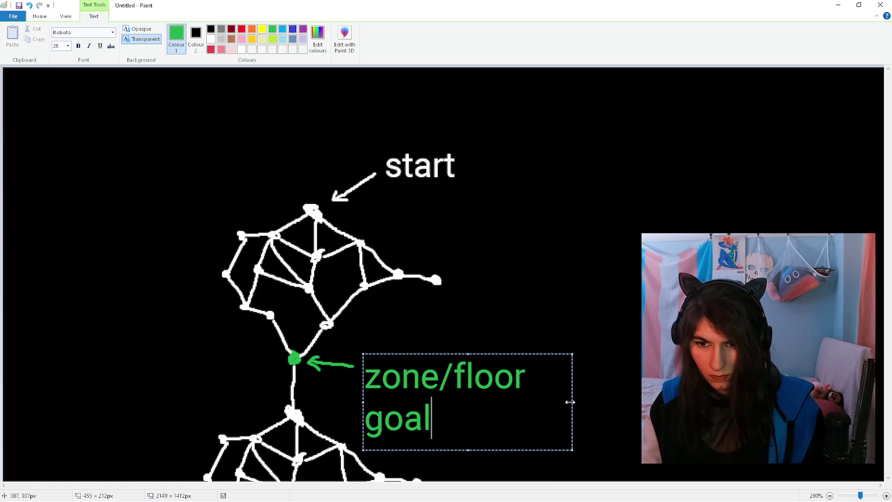
drag(567, 402, 641, 402)
click(163, 337)
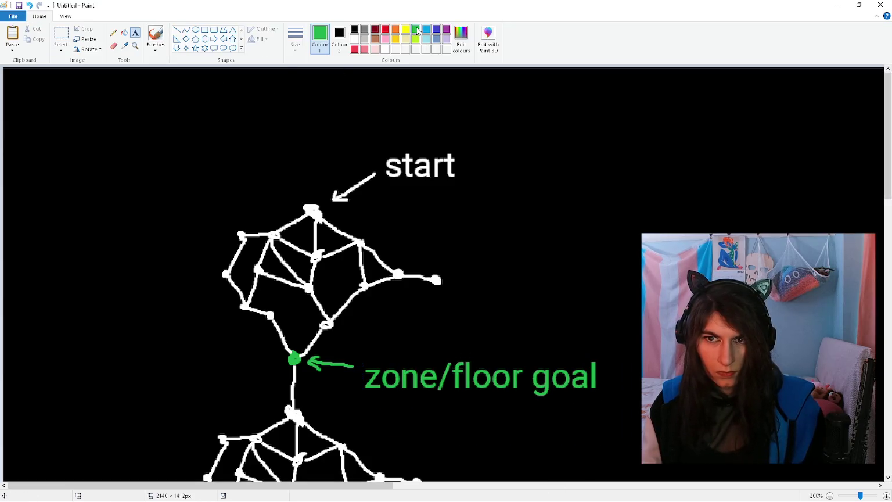
Step: Draw a light blue boundary around the first graph and its goal, redoing stray strokes
click(155, 36)
mouse_move(356, 220)
mouse_down()
mouse_move(269, 214)
mouse_move(460, 320)
mouse_move(353, 215)
mouse_move(216, 223)
mouse_up()
key(ctrl+z)
key(ctrl+z)
mouse_move(359, 206)
mouse_down()
mouse_move(253, 205)
mouse_move(231, 370)
mouse_move(336, 380)
mouse_up()
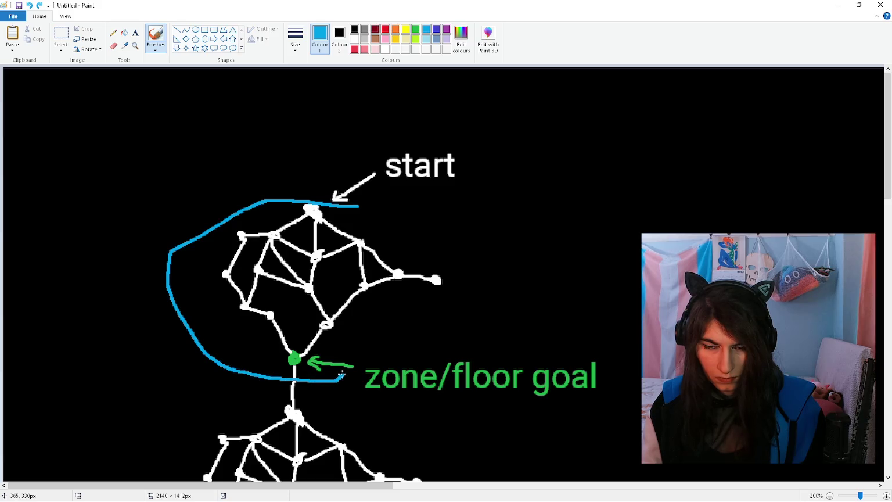
key(ctrl+z)
drag(337, 202, 269, 192)
key(ctrl+z)
mouse_move(370, 218)
mouse_down()
mouse_move(318, 201)
mouse_move(192, 253)
mouse_move(251, 368)
mouse_move(358, 401)
mouse_move(516, 403)
mouse_move(607, 384)
mouse_move(514, 287)
mouse_move(370, 216)
mouse_up()
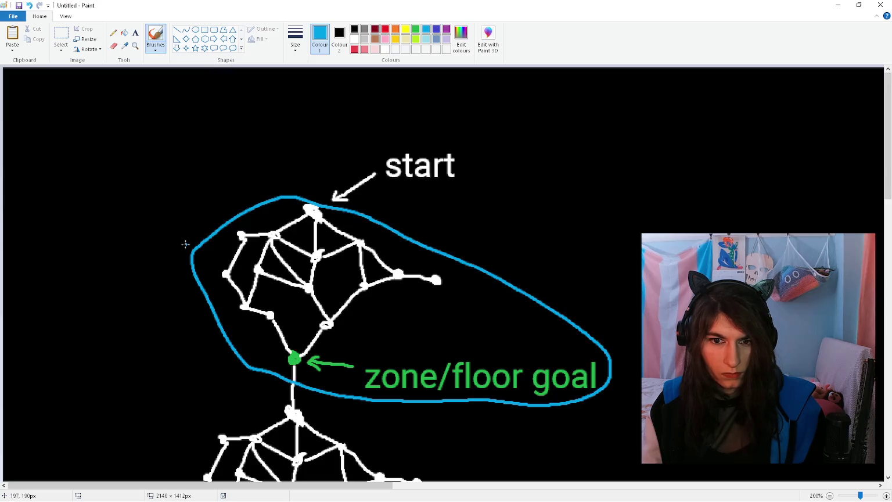
click(135, 32)
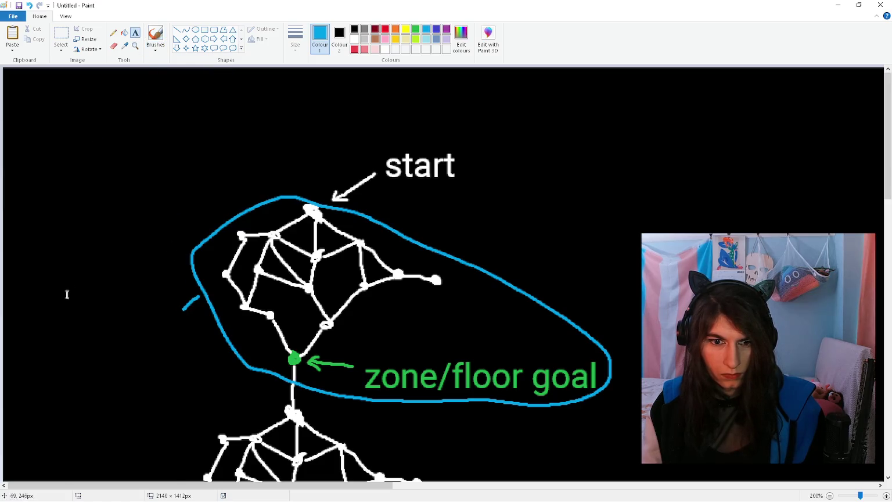
Step: Label the first blue outline 'zone (1)'
click(33, 307)
text(zone)
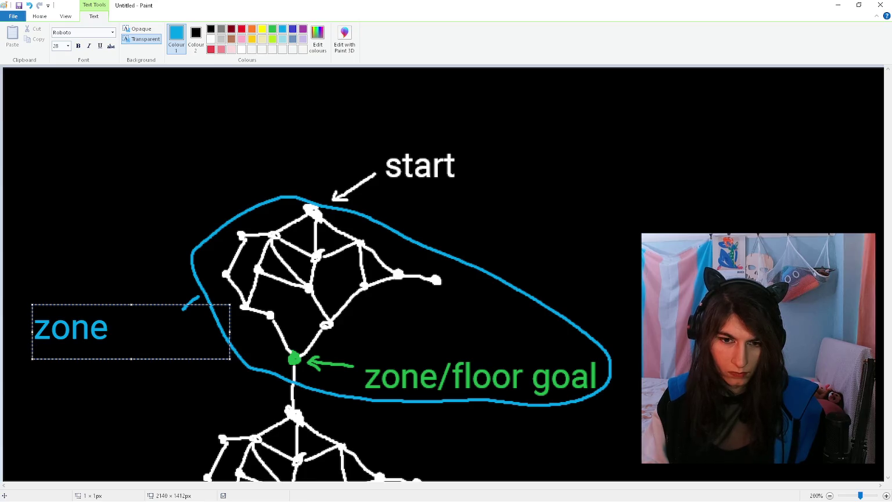
text( (1))
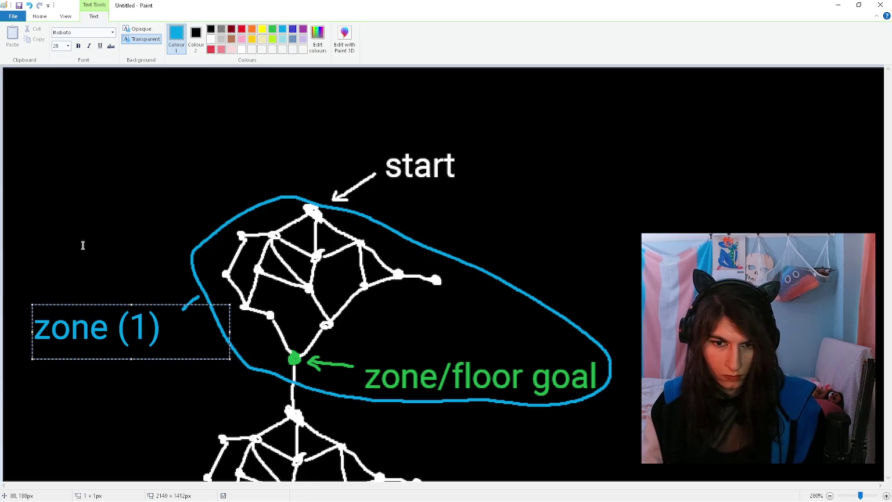
click(84, 245)
scroll(84, 245, down, 4)
scroll(84, 245, up, 1)
scroll(84, 245, up, 1)
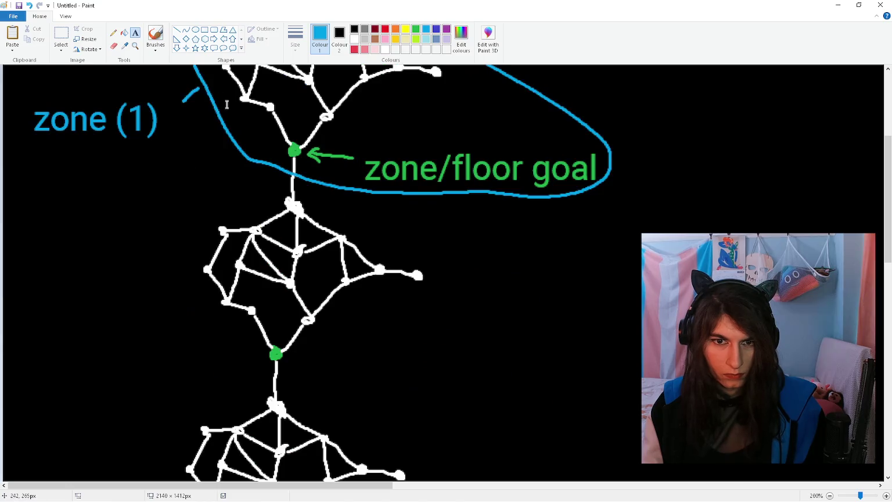
Step: Outline the next two graphs in blue and switch the colour to purple
click(156, 36)
mouse_move(268, 183)
mouse_down()
mouse_move(170, 314)
mouse_move(270, 182)
mouse_up()
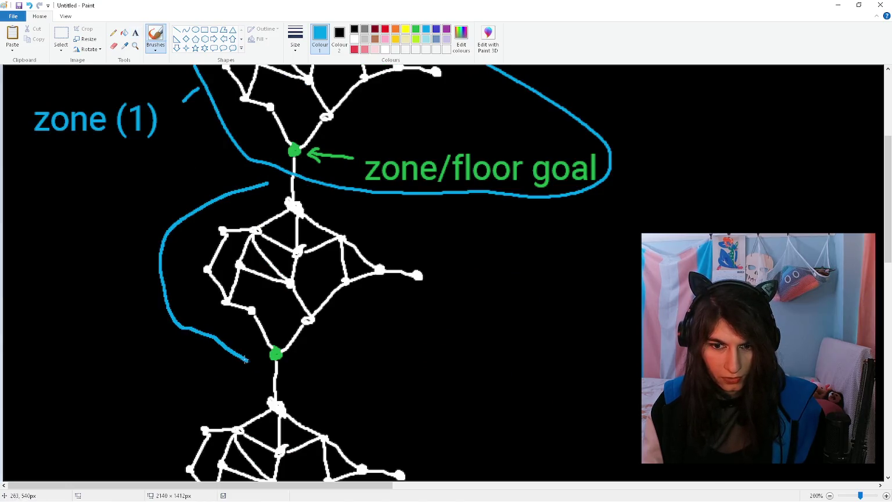
scroll(269, 204, down, 4)
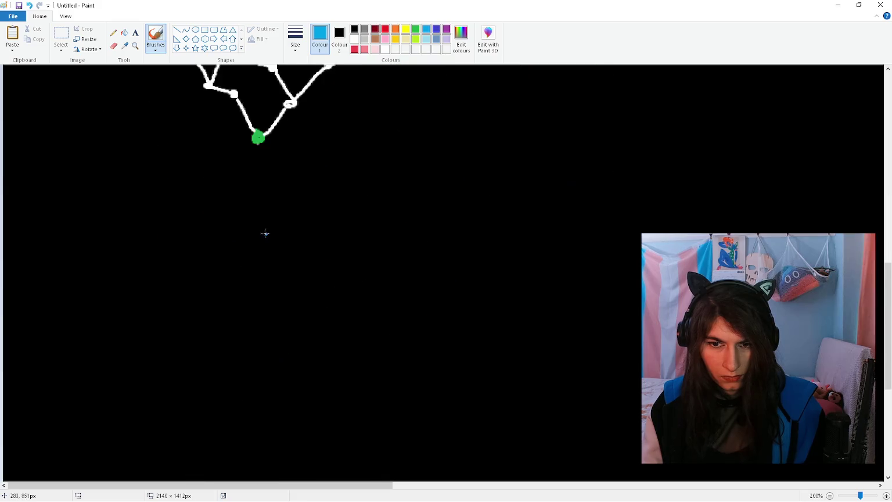
scroll(263, 189, up, 2)
mouse_move(266, 179)
mouse_down()
mouse_move(190, 329)
mouse_move(393, 329)
mouse_move(348, 205)
mouse_move(283, 177)
mouse_up()
click(446, 29)
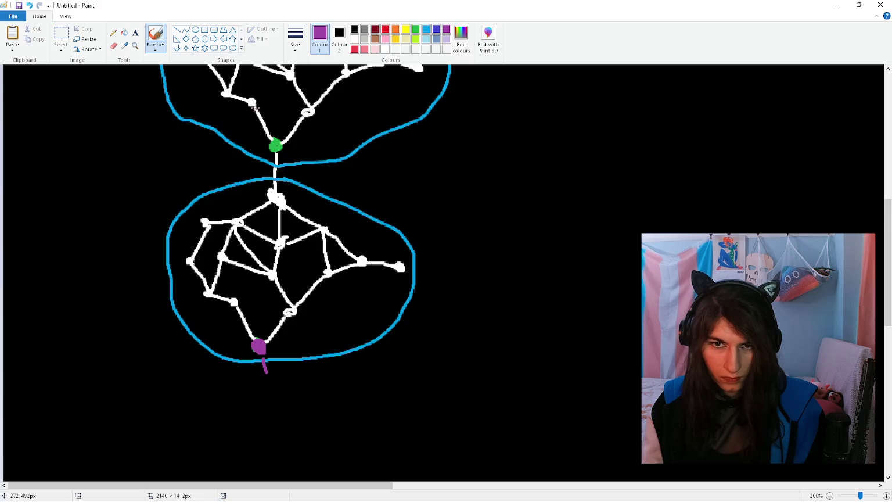
click(135, 33)
Step: Place a 'cat' text label below the purple node, then undo it
click(255, 376)
text(cat)
click(226, 250)
click(155, 36)
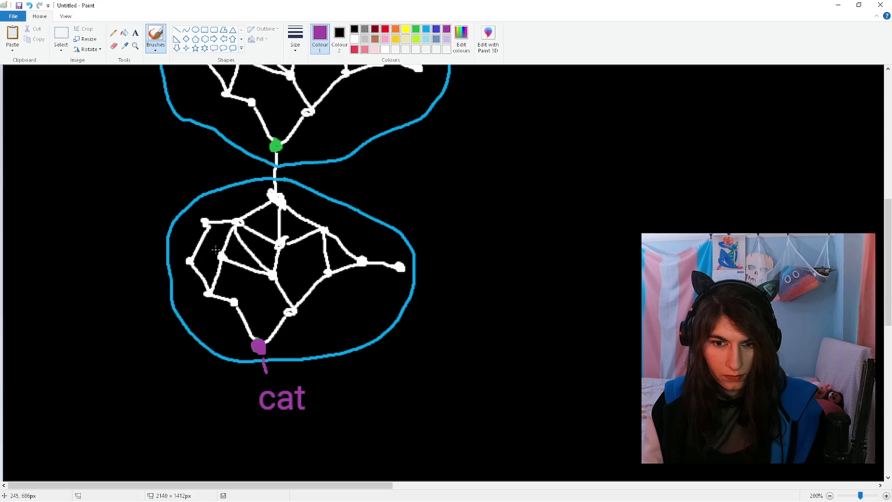
key(ctrl+z)
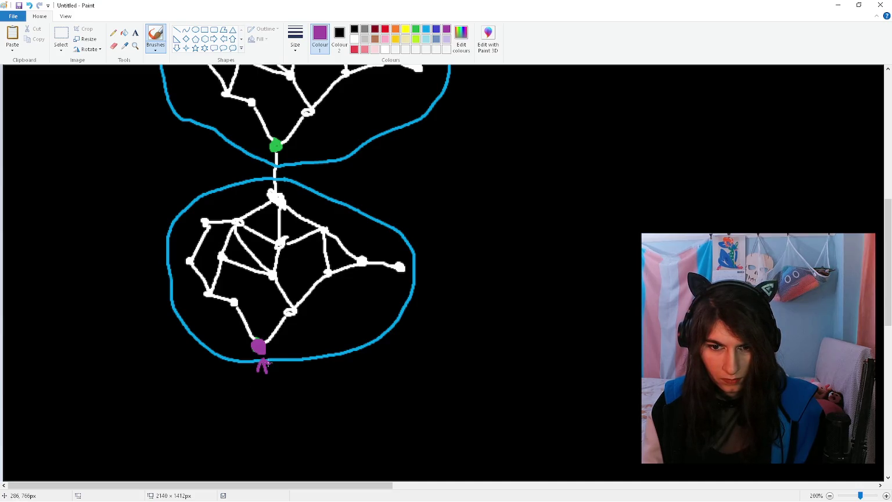
Step: Label the purple arrow with a quoted "cat" underneath it
click(135, 34)
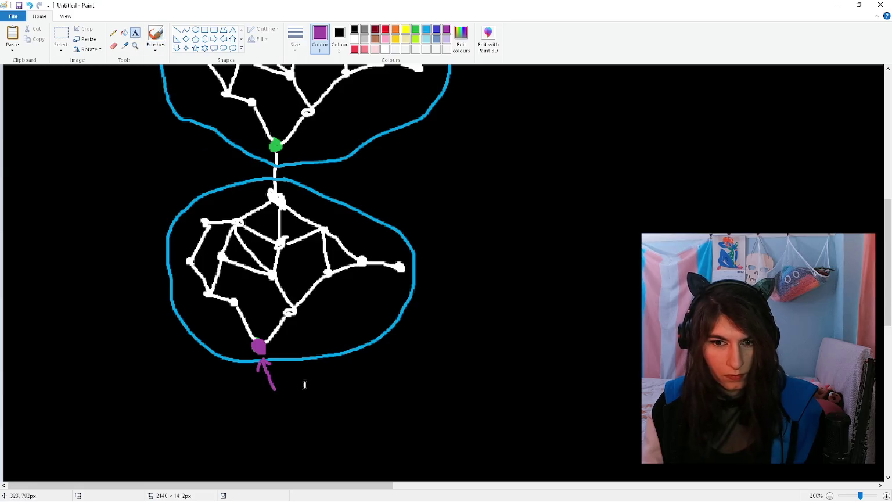
click(248, 400)
text("cat")
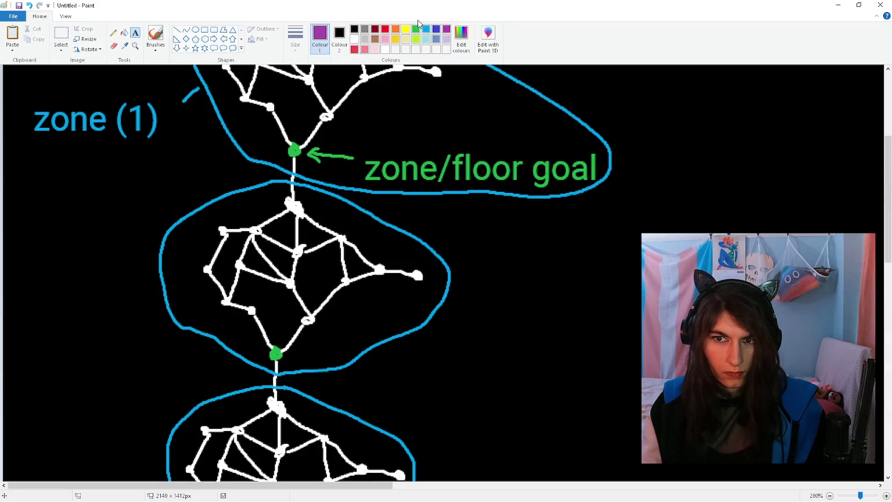
click(426, 28)
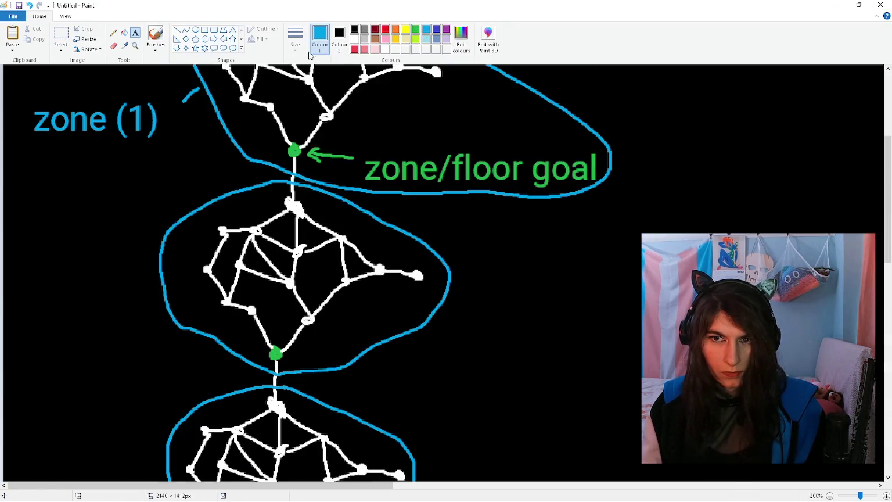
Step: Label the second zone 'zone (2)' on its left side
click(155, 36)
click(137, 33)
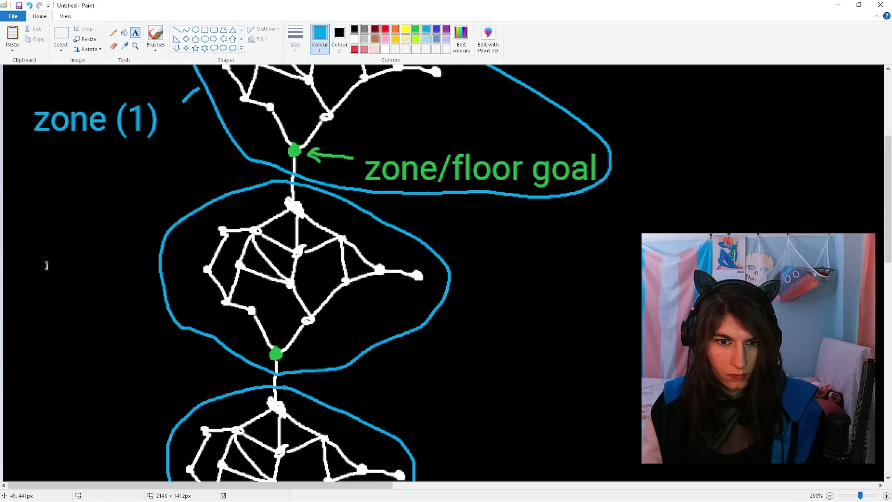
click(28, 274)
text(zone (2))
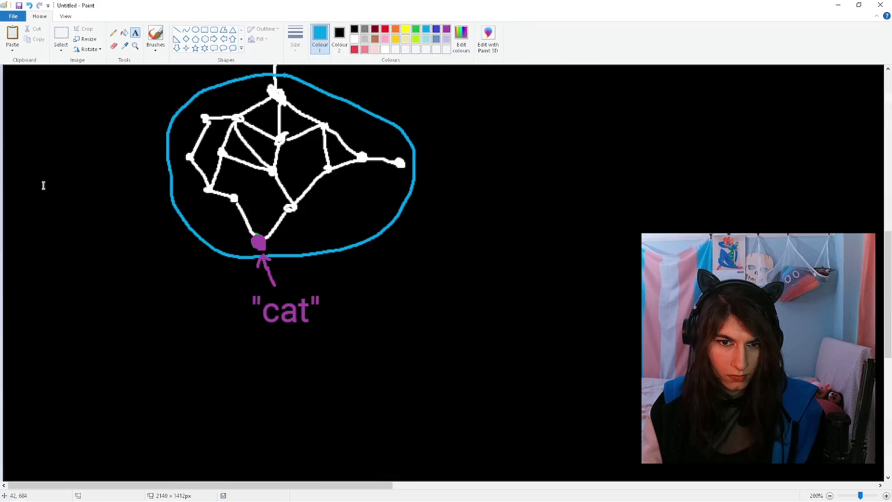
Step: Label the third zone 'zone (3)' on its left and zoom to view the whole sketch
click(34, 165)
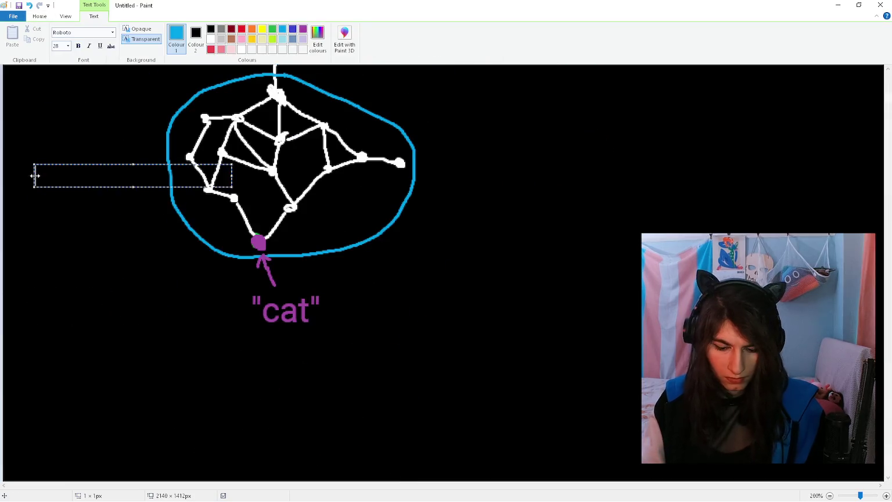
text(zone()
key(BackSpace)
text((3))
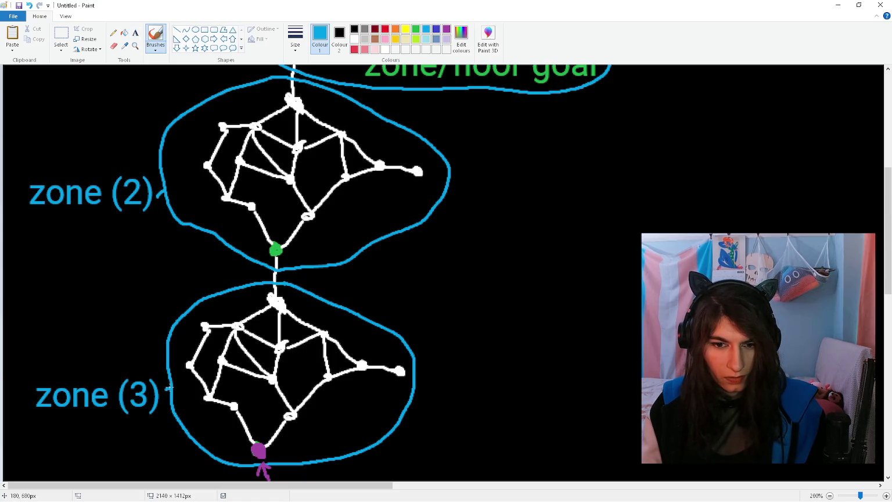
ctrl+scroll(289, 285, down, 1)
scroll(271, 286, up, 3)
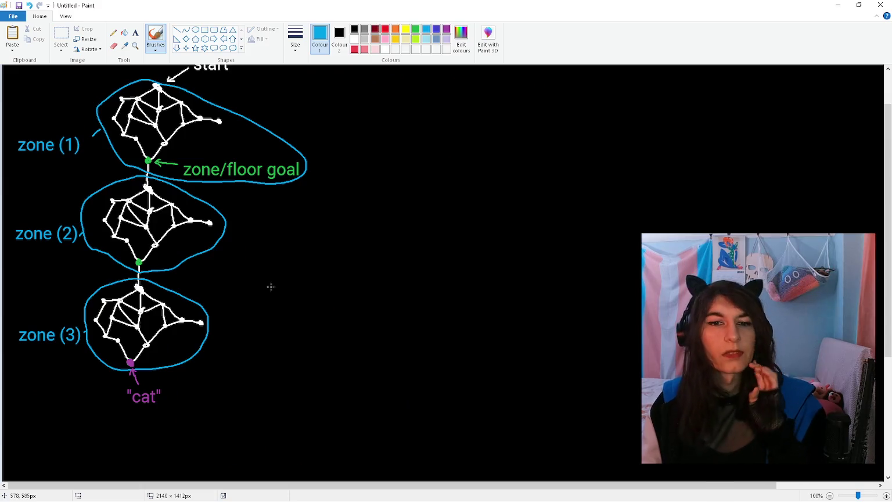
scroll(271, 286, up, 1)
Step: Copy the whole zone diagram with its labels from Paint into the design doc
click(61, 36)
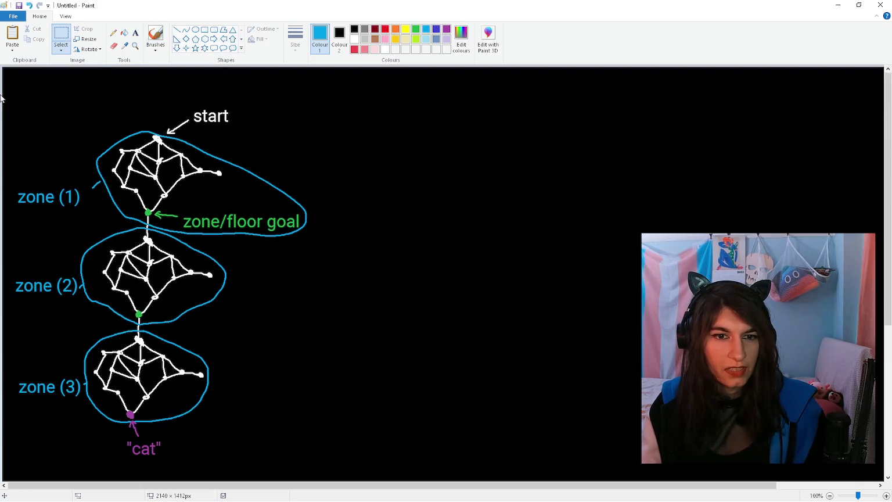
drag(5, 90, 317, 464)
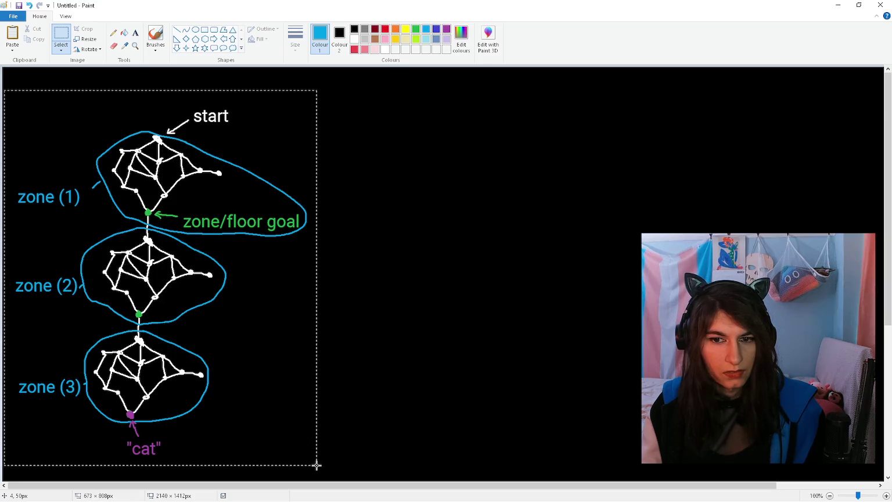
key(alt+Tab)
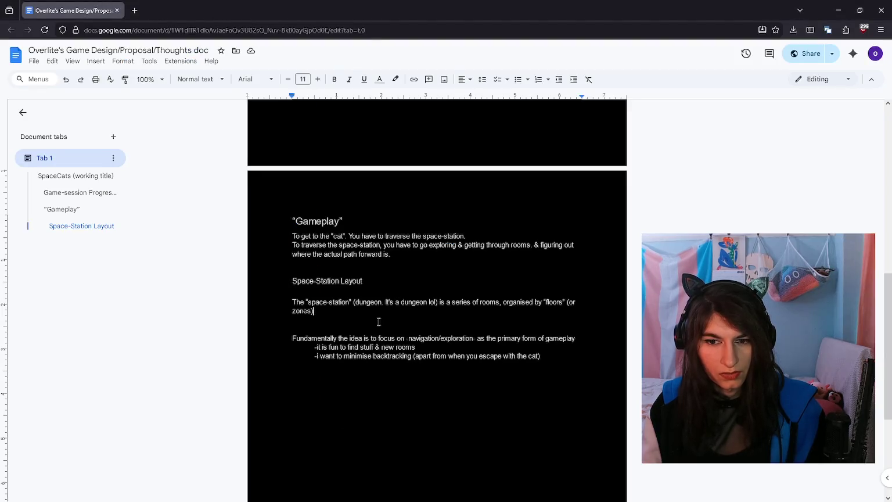
key(ctrl+v)
scroll(378, 315, up, 3)
scroll(378, 315, down, 2)
Step: Shrink the pasted diagram and start a note below it: 'the idea here is'
click(378, 315)
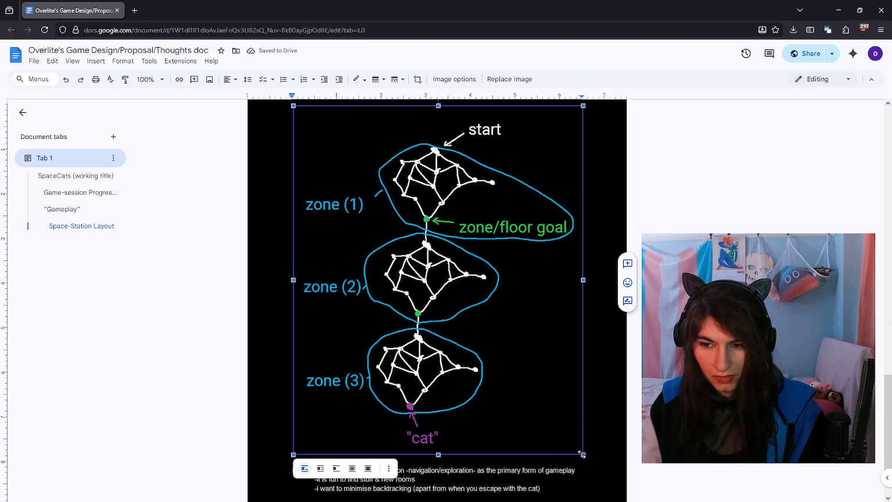
drag(582, 454, 502, 368)
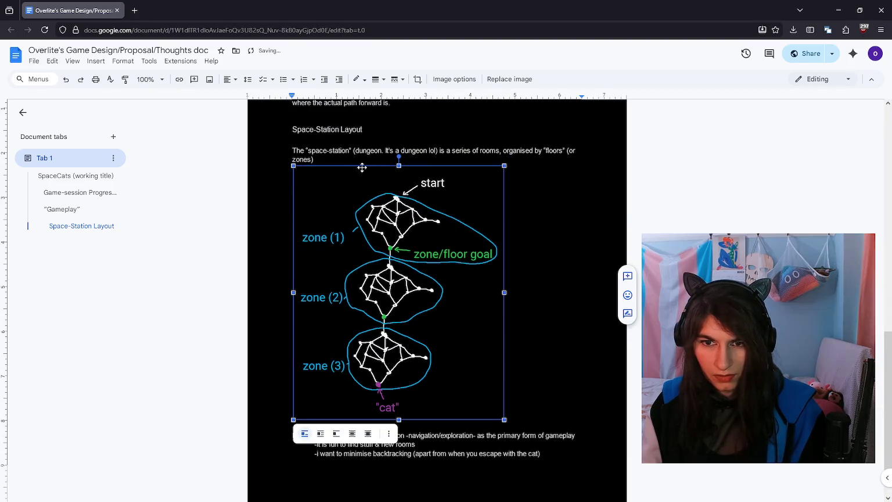
click(335, 156)
scroll(533, 335, down, 1)
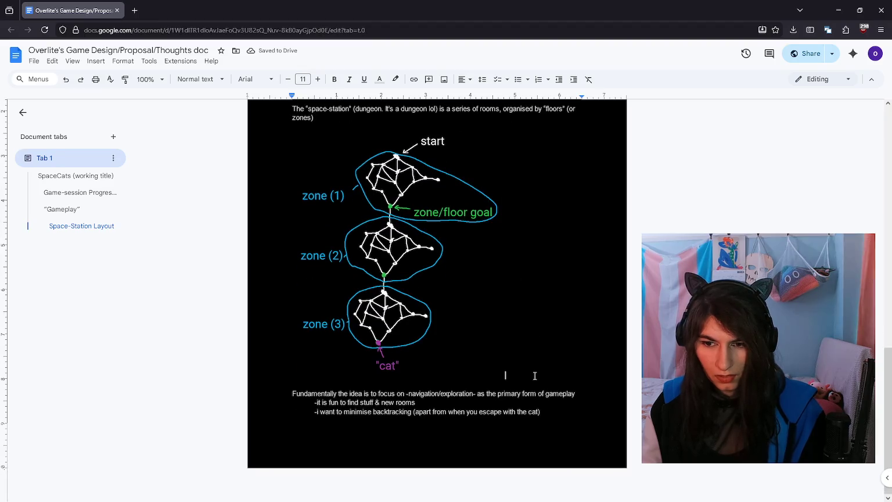
key(Return)
text(the idea here is)
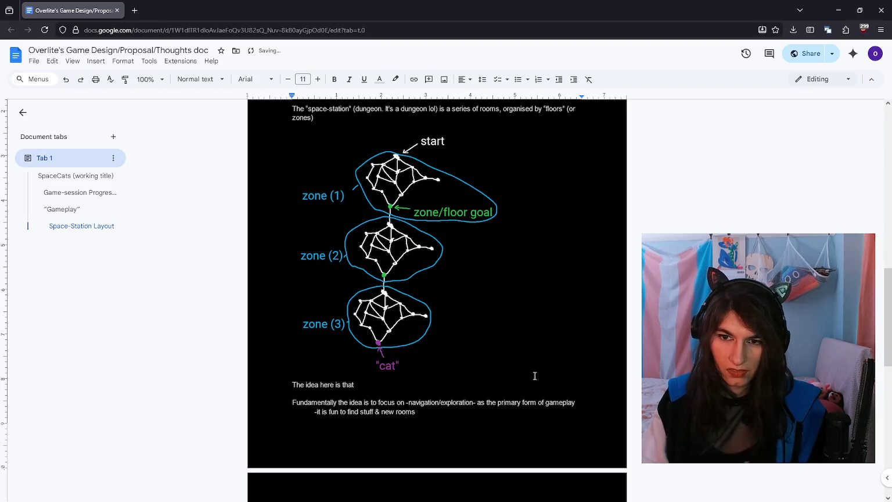
Step: After 'path forward is.', add that each room has 0-2 simple/small obstacles to overcome
scroll(534, 376, up, 2)
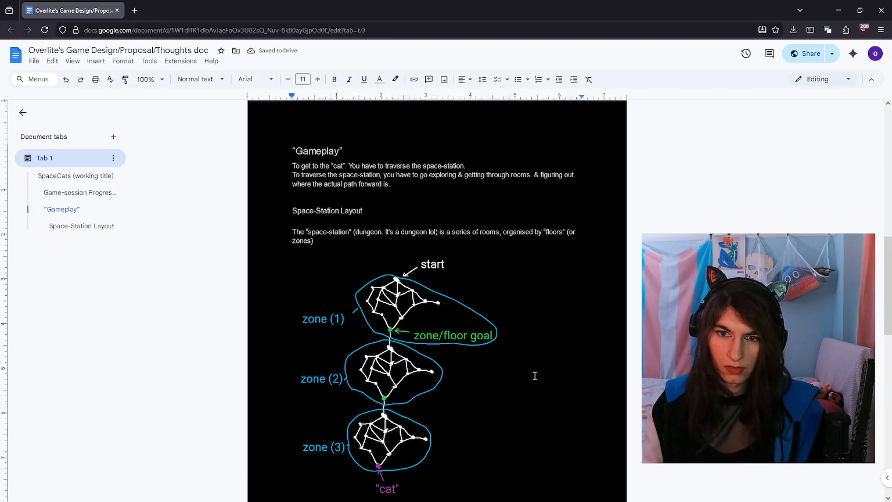
click(430, 190)
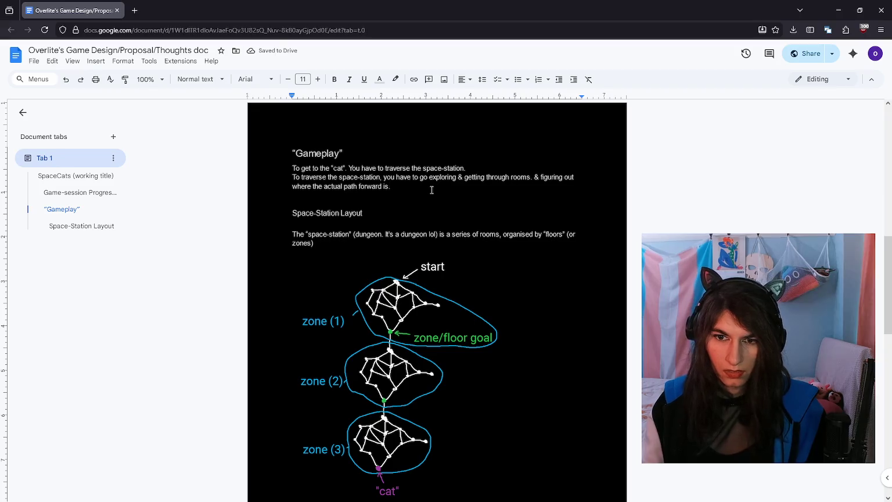
key(Return)
text(Each room has 0-2 “obstacles/challenges”)
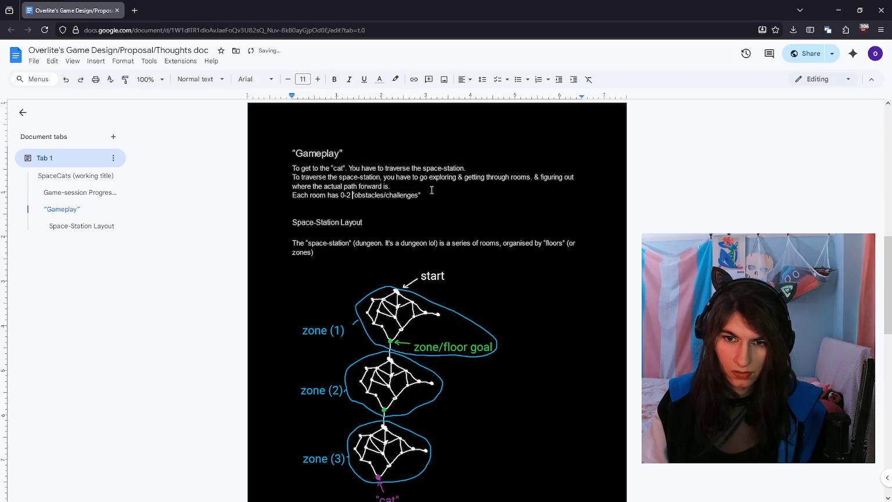
text(simple/small)
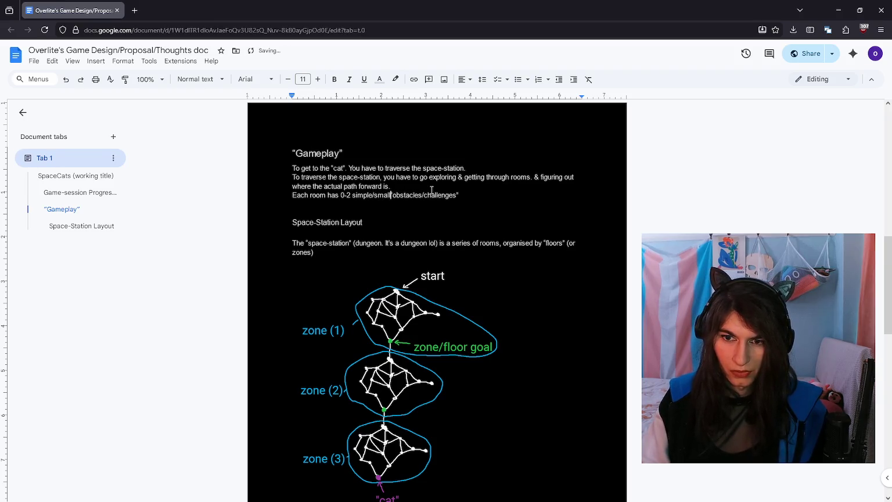
key(End)
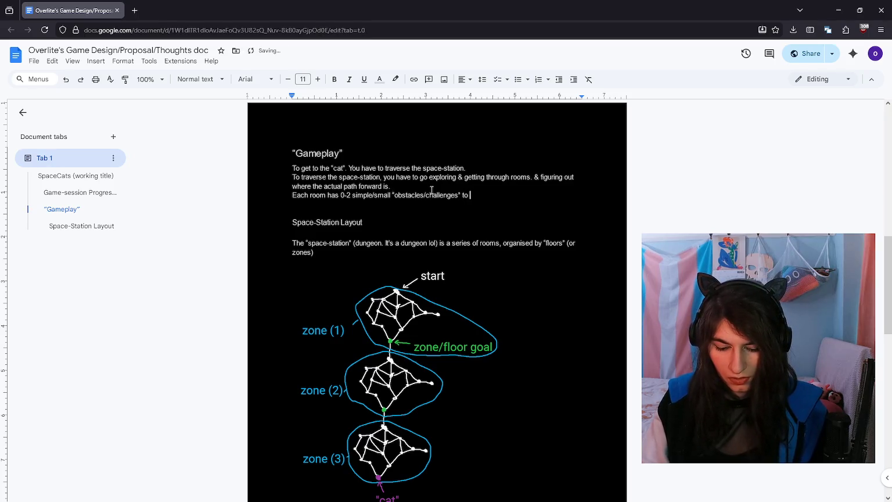
text(overcome to progress through th)
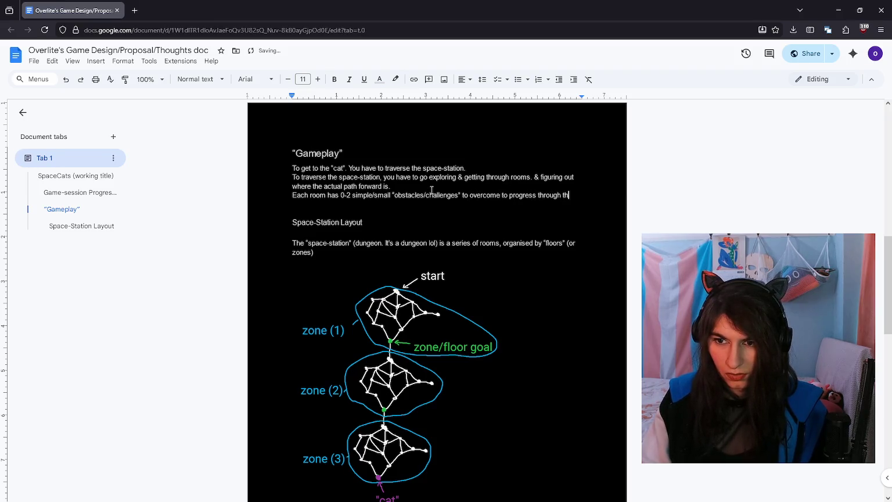
text(e room.)
scroll(429, 195, down, 3)
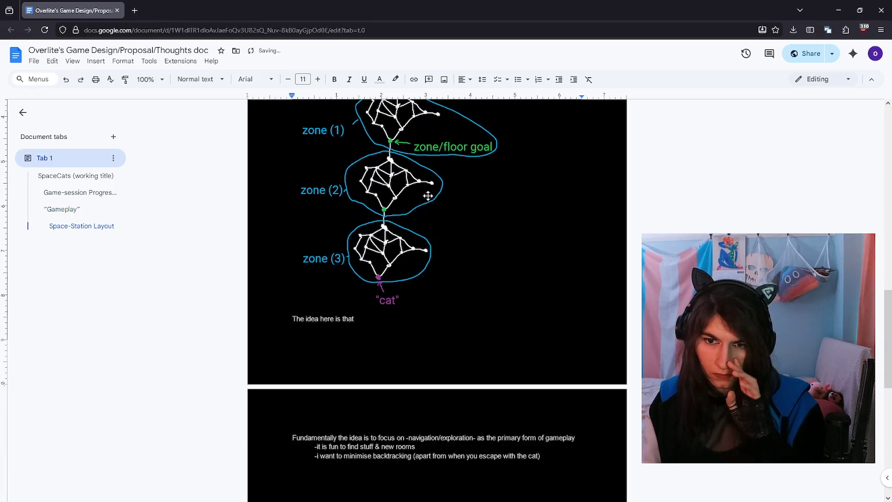
Step: Continue the note under the diagram and add item '1: completing the current room you are in'
click(415, 331)
click(416, 315)
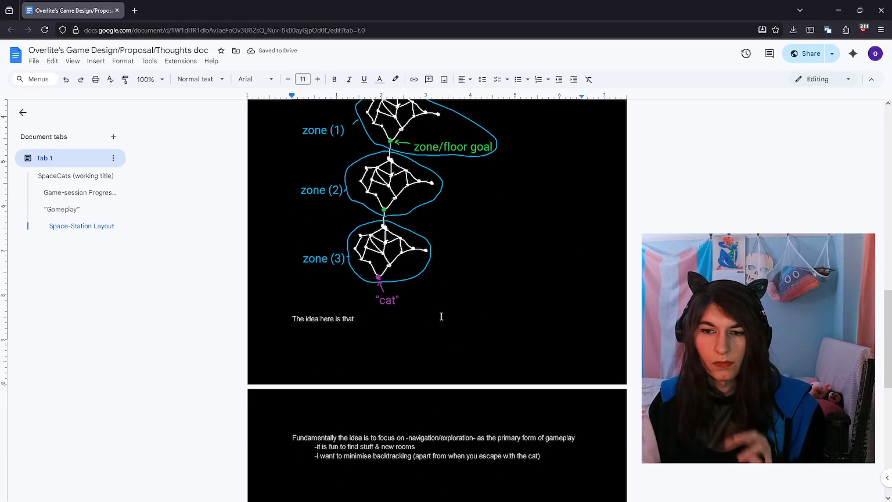
scroll(515, 298, up, 1)
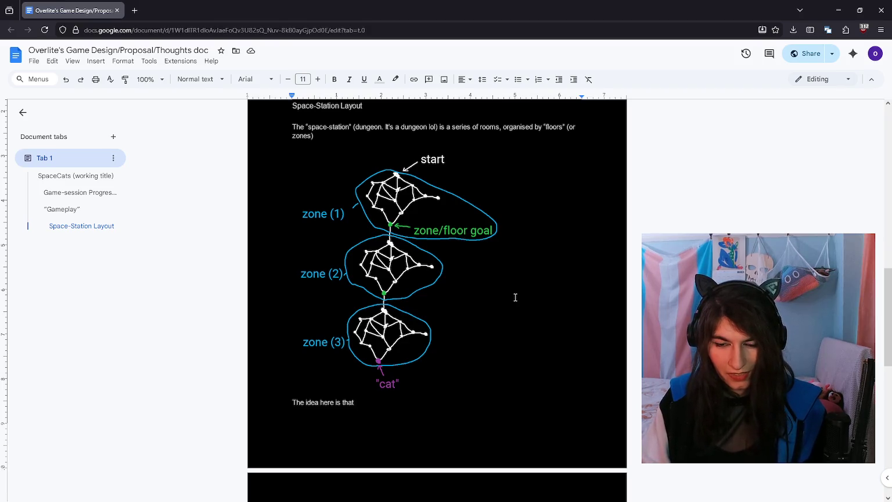
text( you)
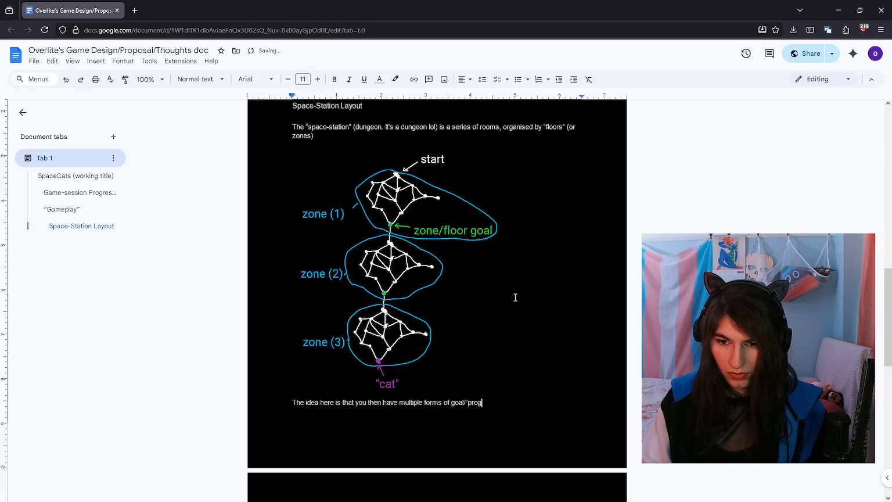
text(-)
key(BackSpace)
text(1)
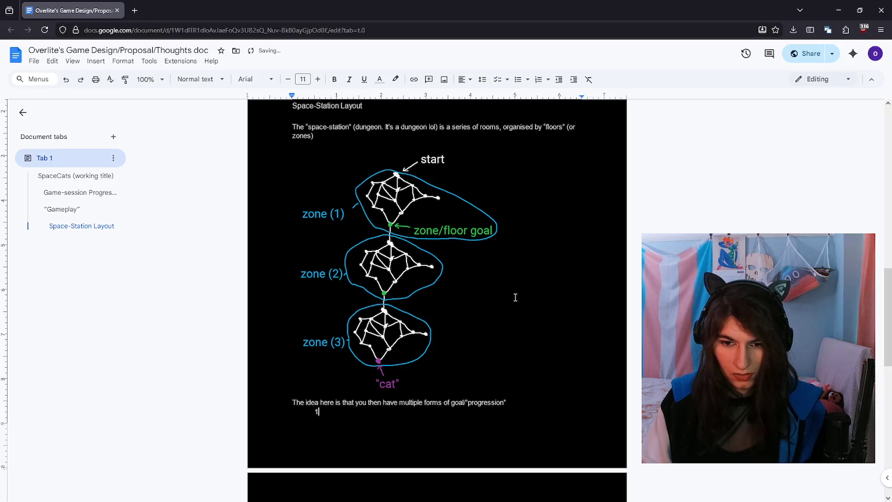
text(: you )
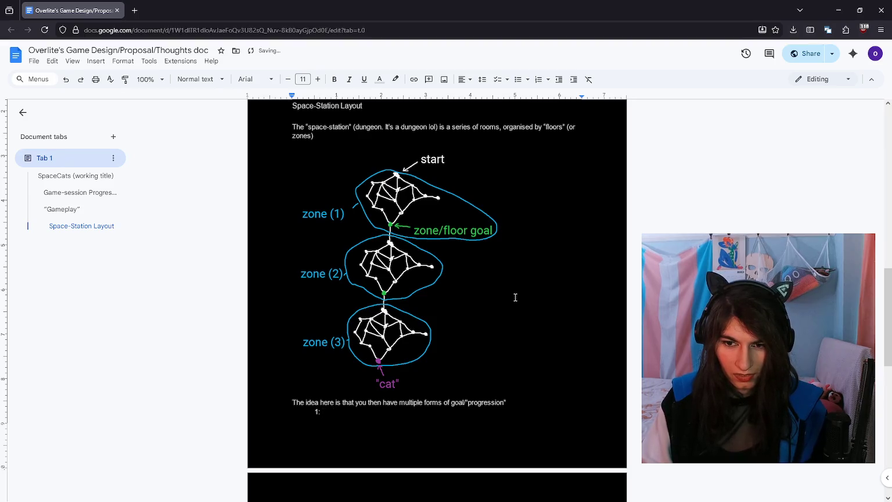
text(comp)
text(urren)
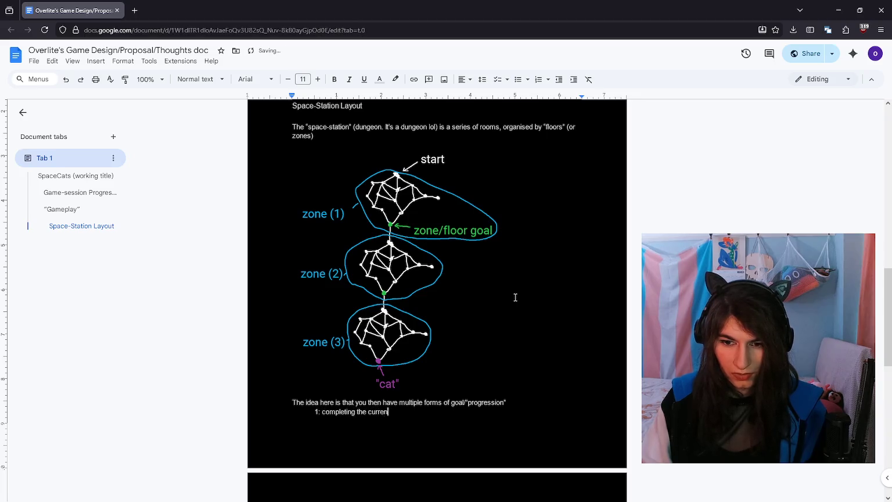
text(om you are in)
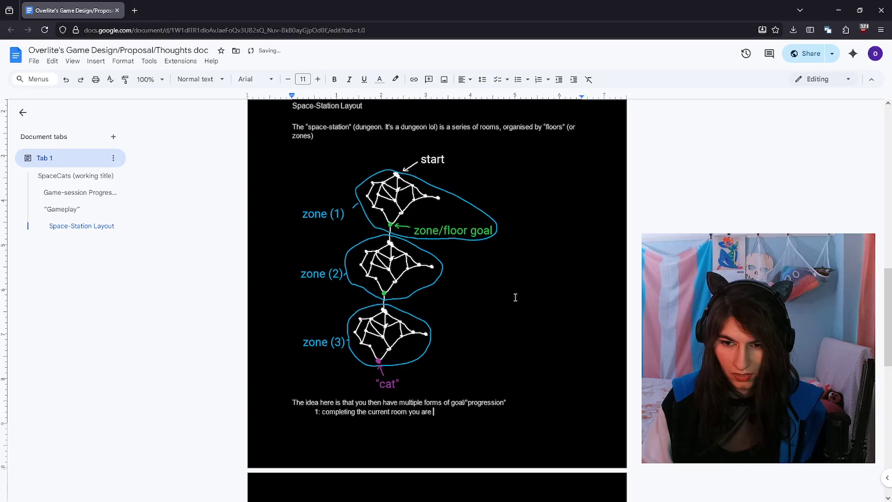
Step: Start indented item 2, add 'that are short term and longer-term', and shrink the diagram further
key(Return)
key(Tab)
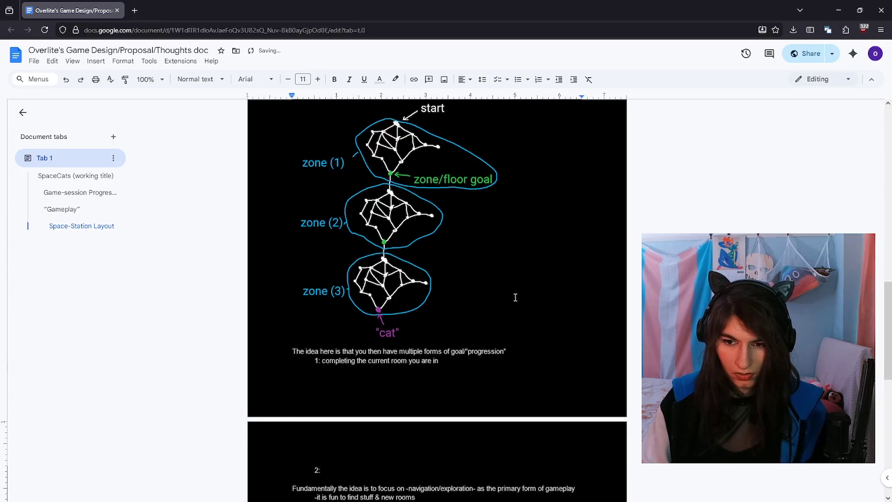
key(Up)
key(Up)
text(that are short term)
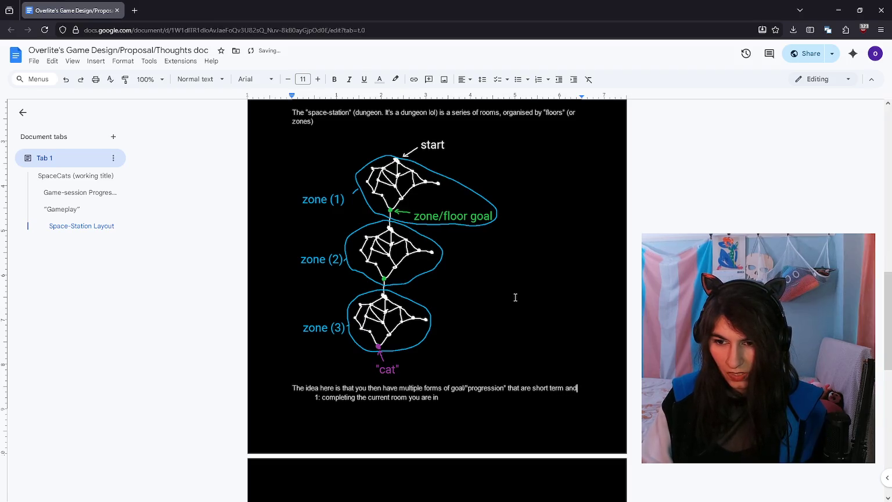
text( and longer-term)
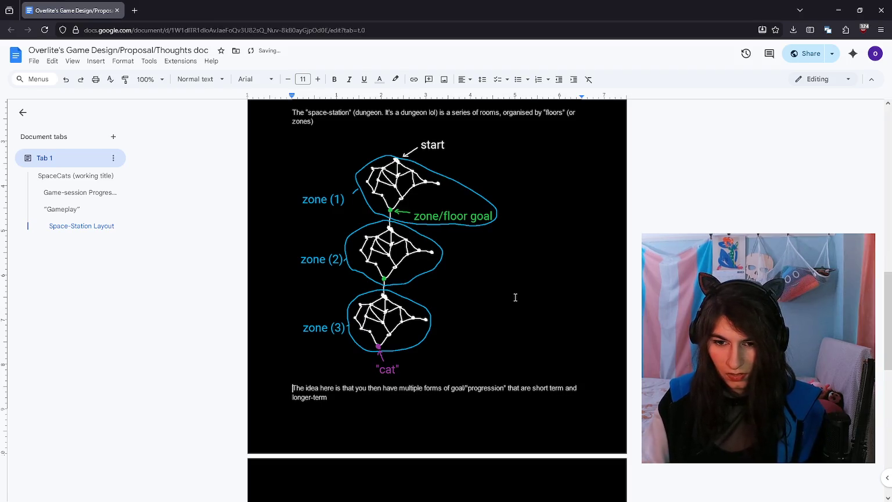
scroll(515, 297, down, 1)
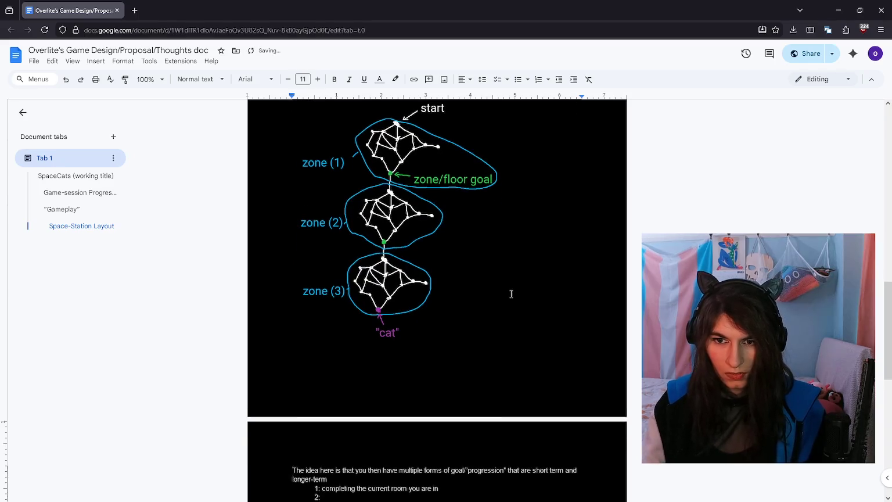
click(494, 302)
drag(504, 381, 432, 295)
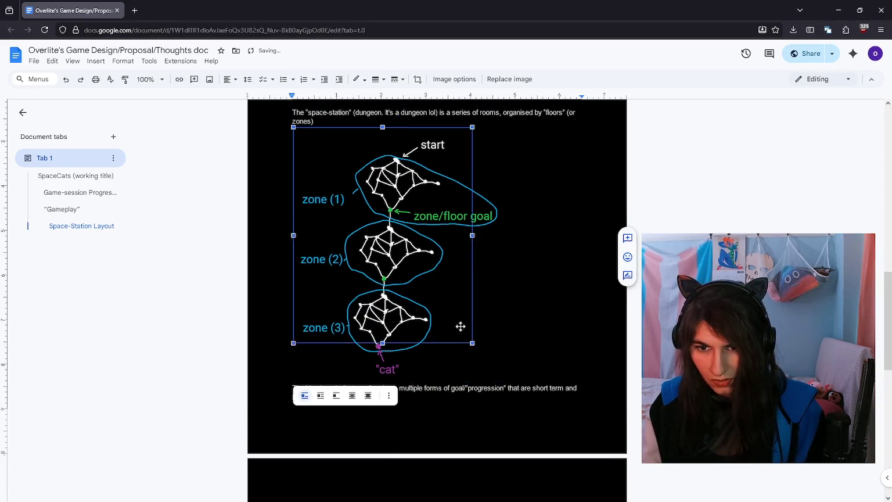
Step: Fill in item 2 as 'completing the floor/zone you are in' and begin item '3'
click(458, 341)
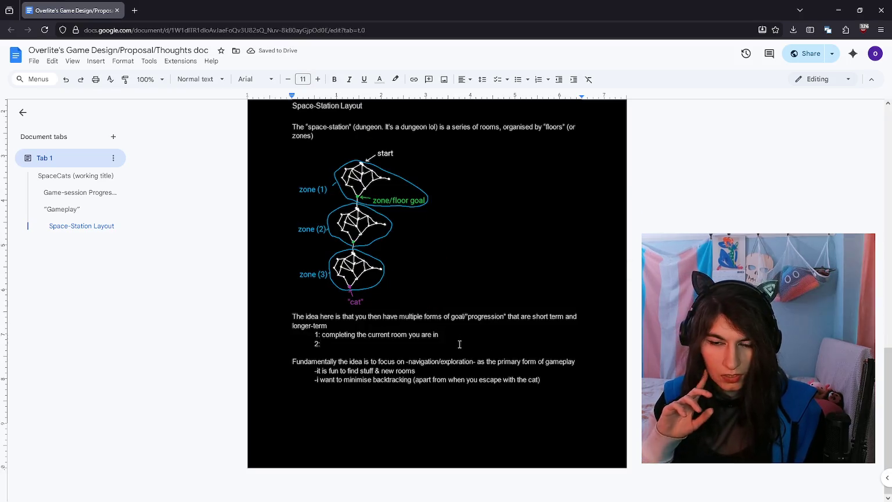
text(completing the fl)
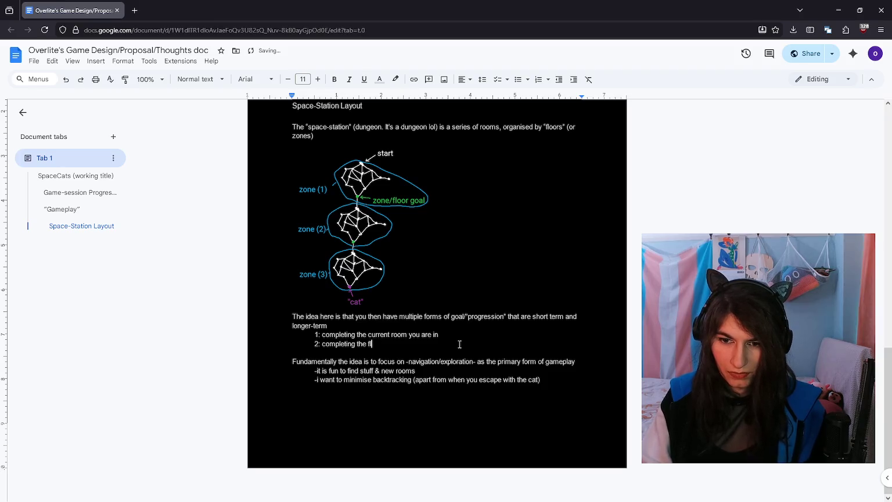
text(oor/zone you are in)
key(Return)
text(3:)
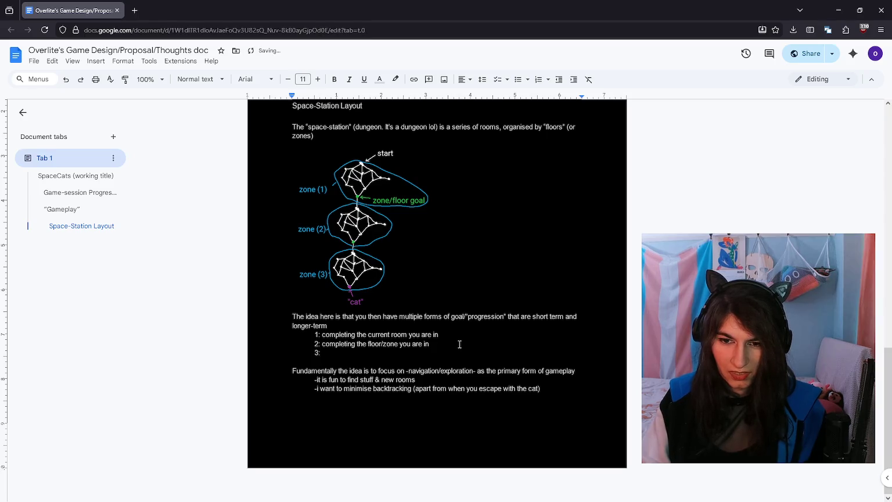
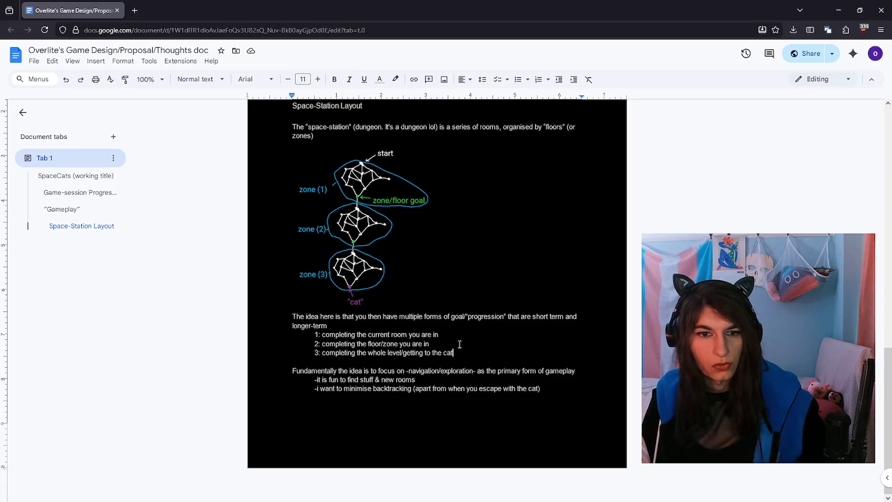
Step: Add a 'Reasoning' line as Heading 4, with a blank Heading 4 line above it
key(Down)
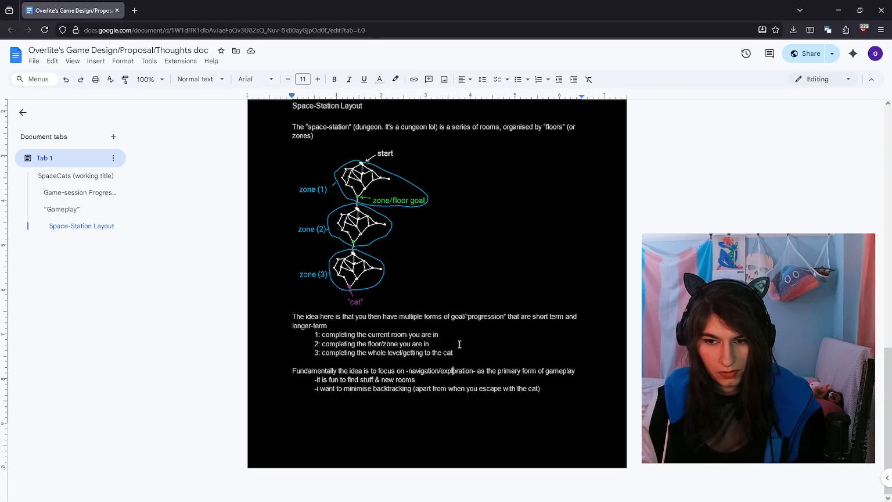
key(Return)
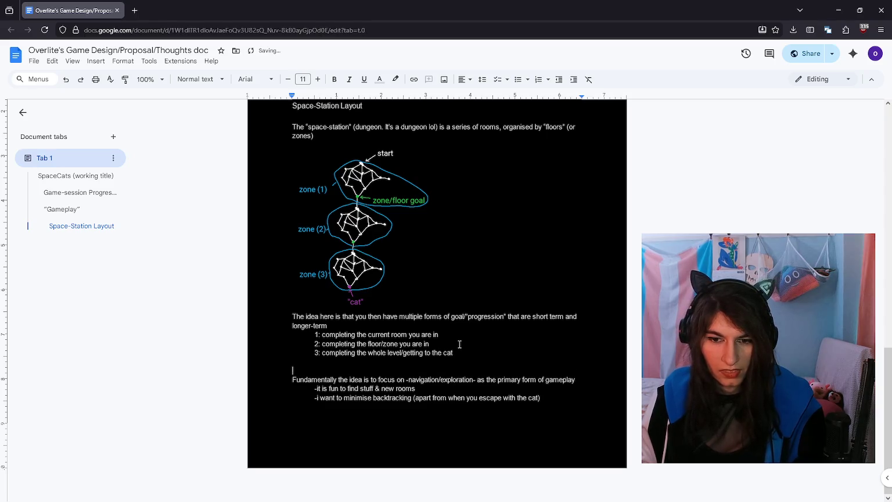
text(Reasoning)
key(shift+Home)
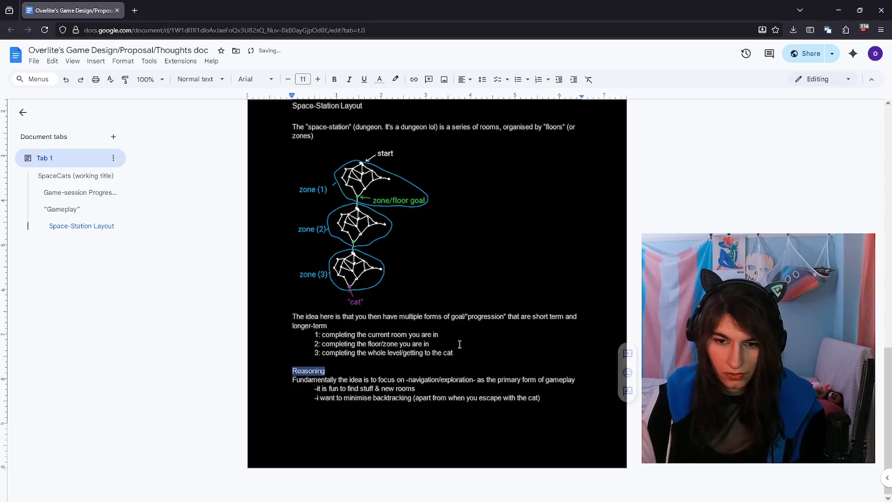
click(201, 79)
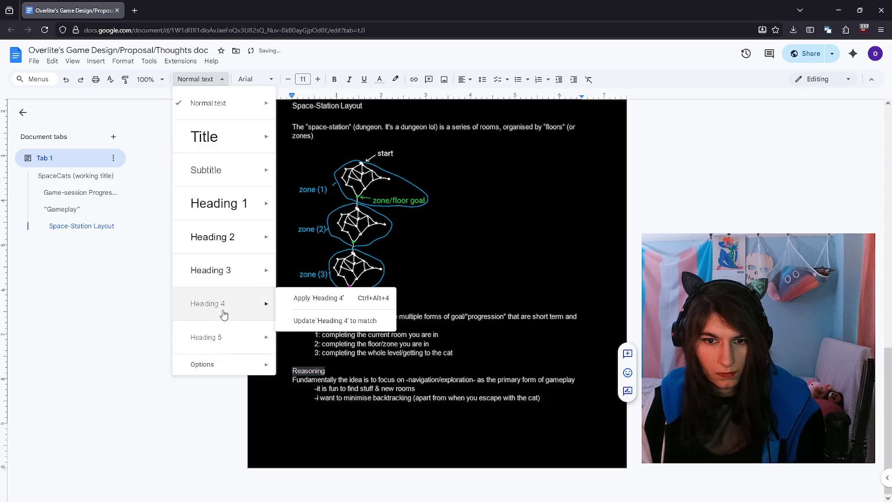
click(316, 295)
click(326, 372)
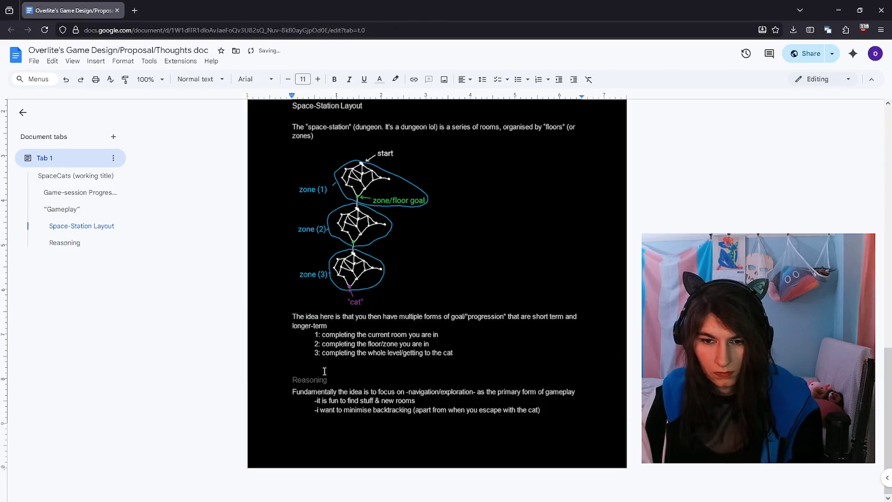
key(Return)
click(216, 81)
click(319, 261)
Step: Type the 'Room Challenges' heading and make all the document text white
text(Room Challenges)
key(Return)
key(ctrl+a)
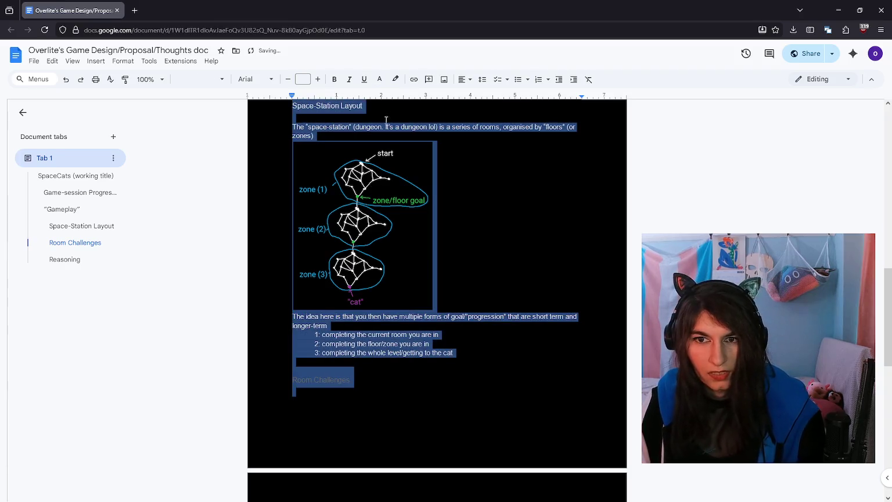
click(379, 79)
click(446, 107)
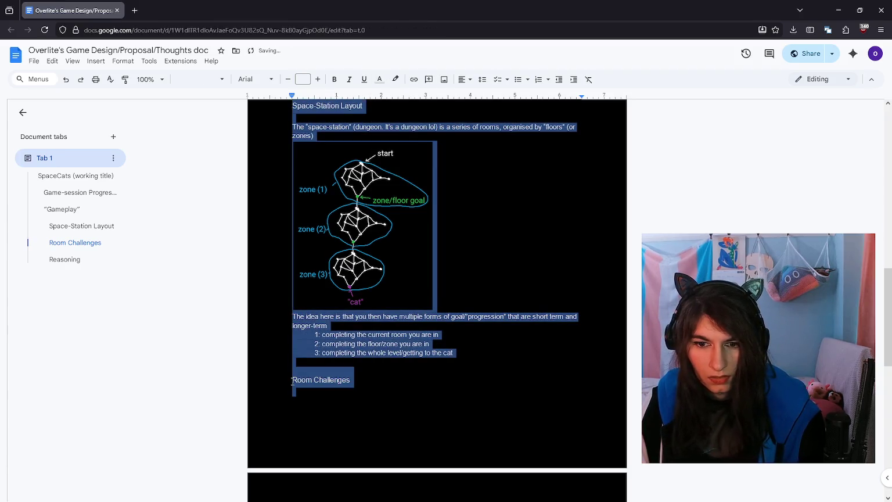
click(351, 377)
key(Return)
Step: Write the challenge bullets: jumping a small gap, getting a block to climb onto, realising there's a gravity wall
text(T)
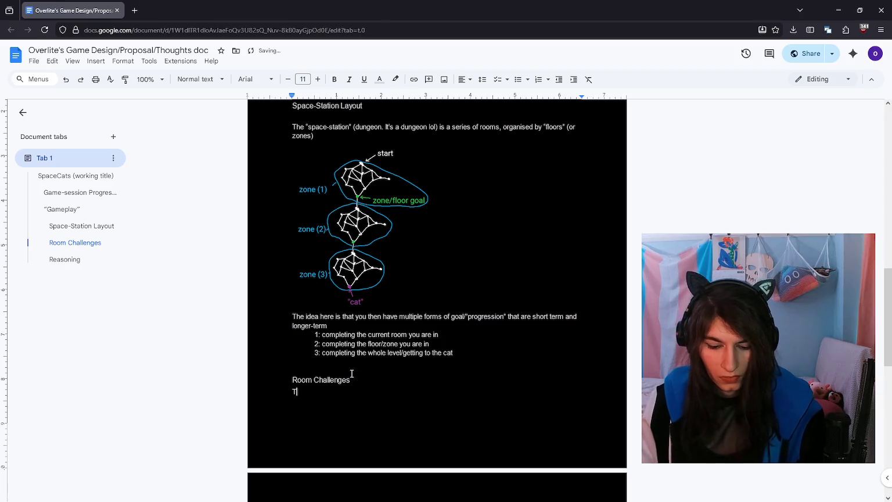
text(he)
key(BackSpace)
key(BackSpace)
key(BackSpace)
text(I think )
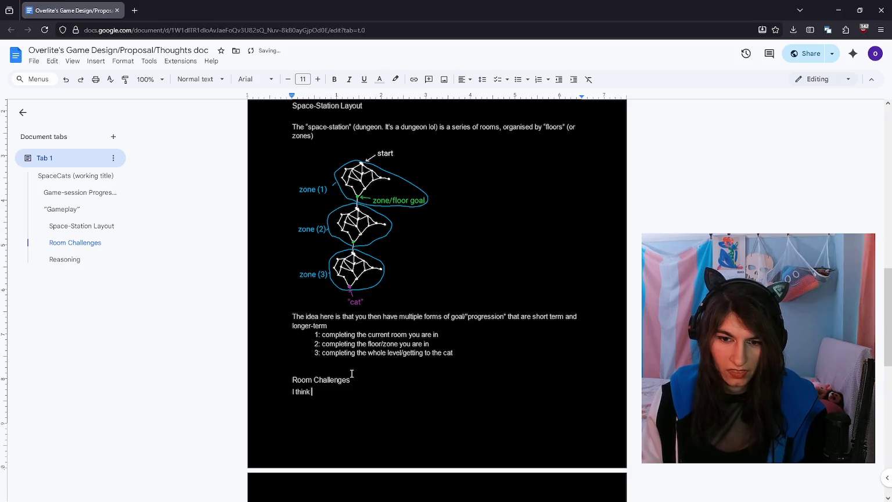
text(the “challenges”)
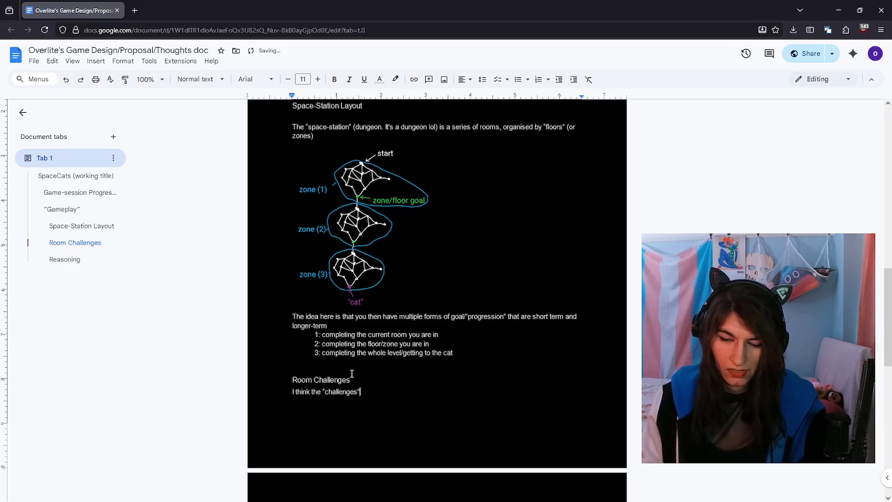
text( within eac)
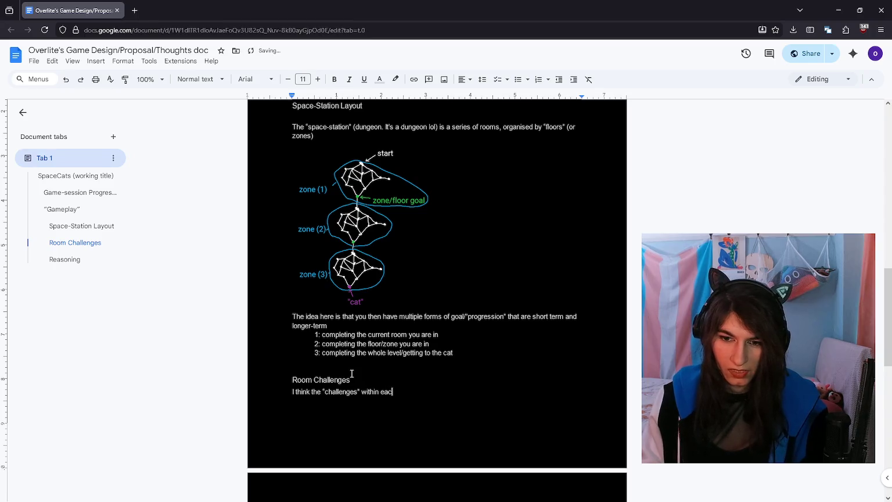
text(should be somewhat)
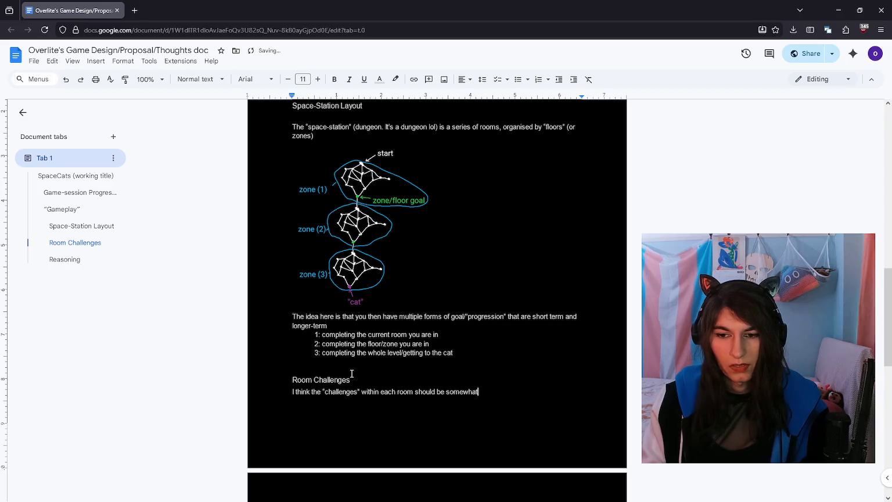
key(ctrl+BackSpace)
text(quite simpl)
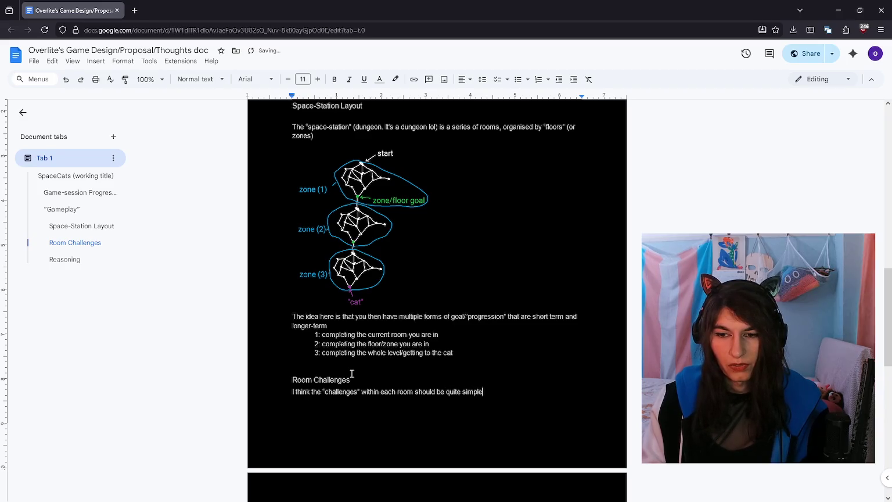
text(-iterally i)
text(ing a small gap)
text(getting a block to be able to climb onto something)
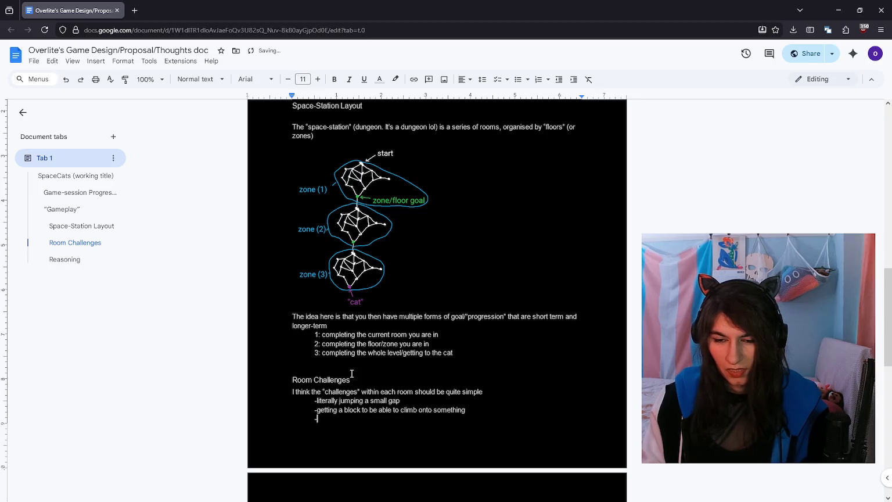
text(lising that)
key(BackSpace)
key(BackSpace)
key(BackSpace)
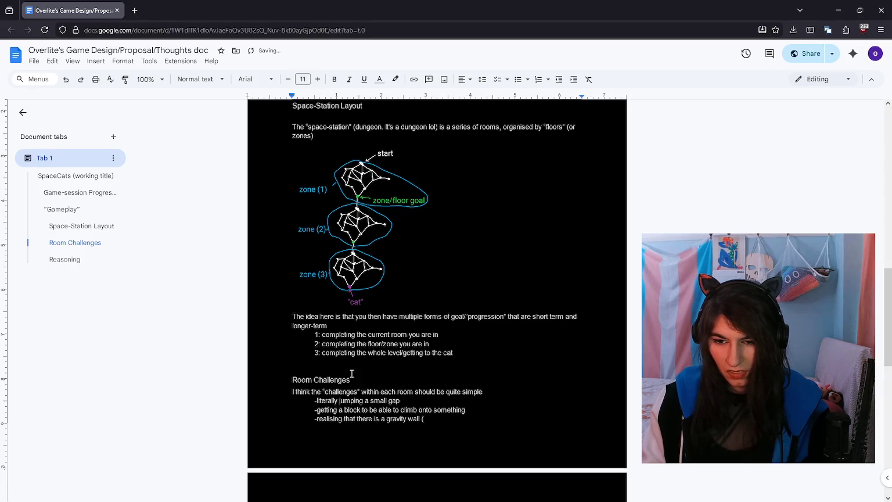
scroll(436, 343, down, 4)
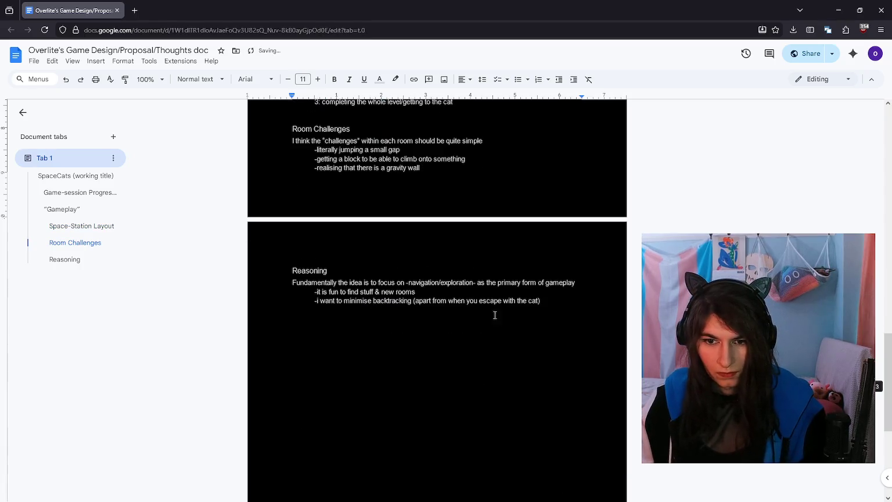
Step: Add a 'Gameplay Elements' heading and recolour all document text white
key(Return)
key(Return)
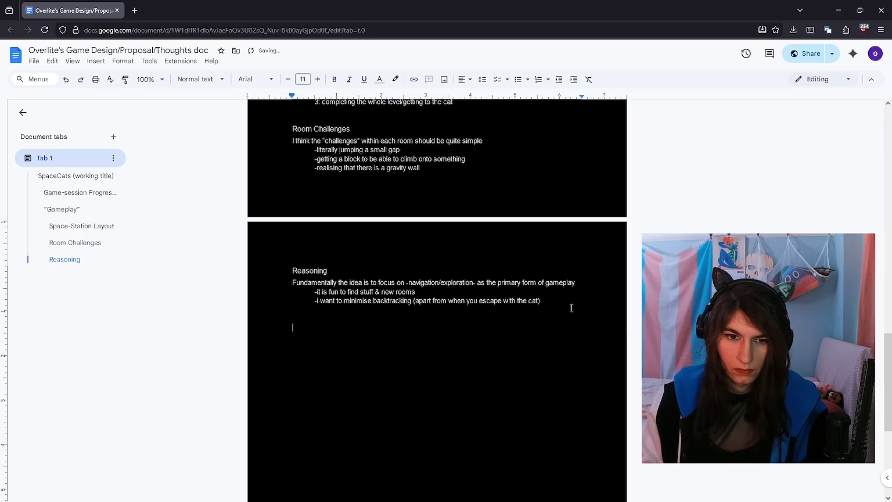
text(Gameplay Elements)
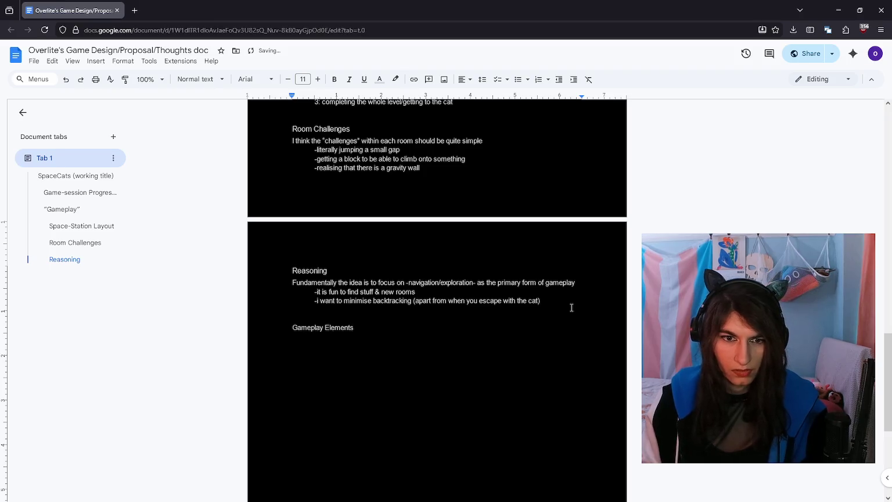
key(shift+Home)
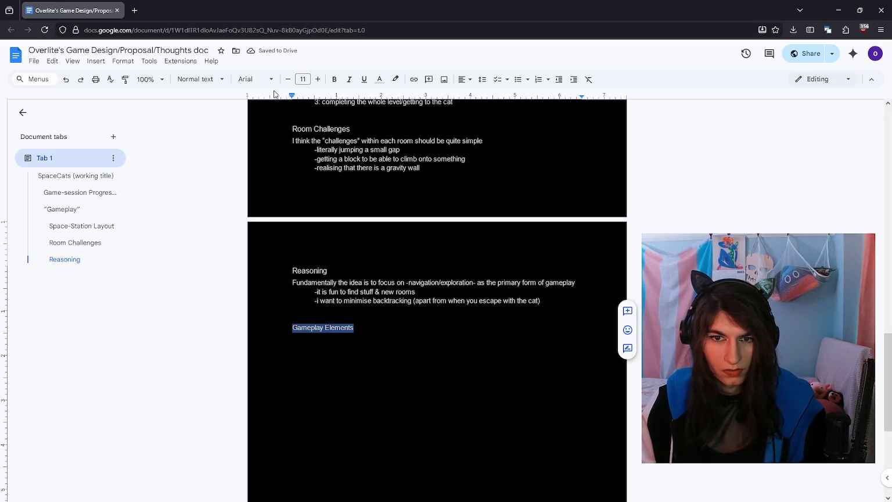
click(204, 78)
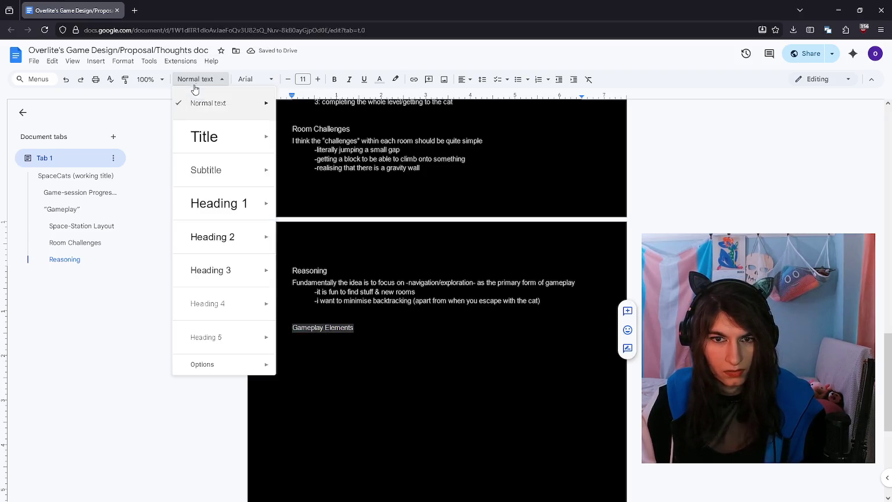
click(227, 284)
key(ctrl+a)
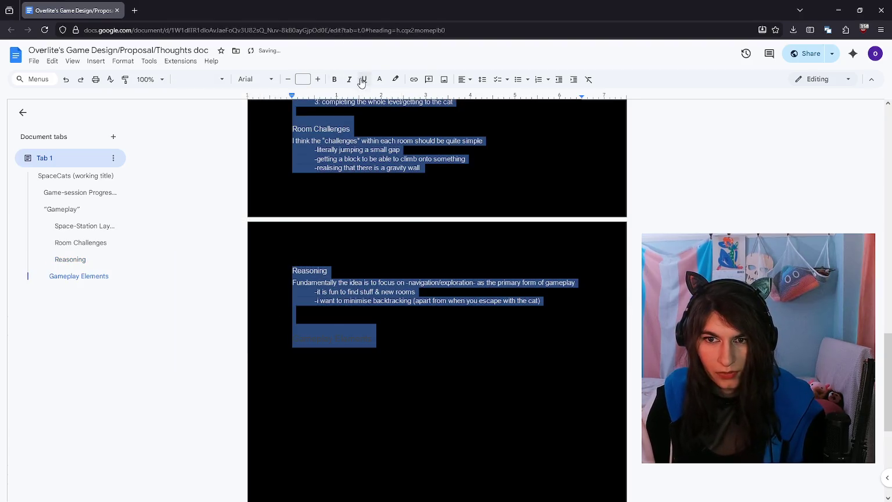
click(380, 79)
click(437, 97)
click(379, 79)
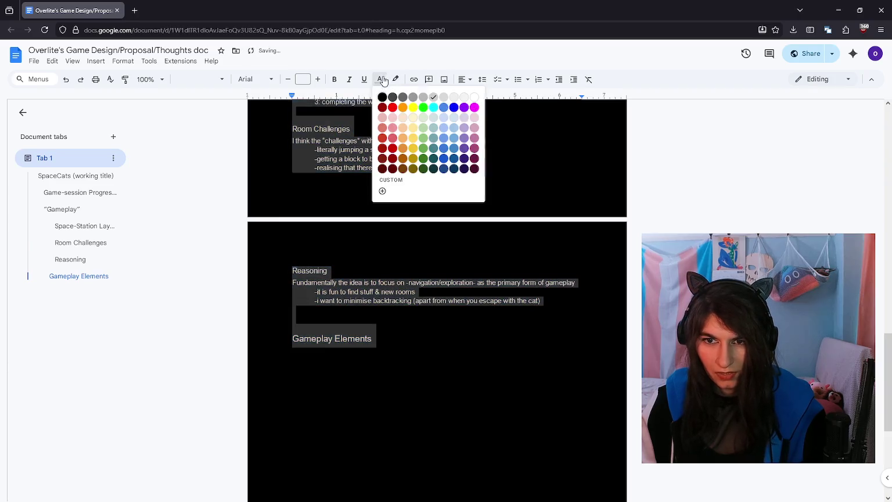
click(443, 97)
Step: Add a 'Gravity Walls' Heading 3, promote Gameplay Elements to Heading 2, and whiten all text
click(408, 333)
key(Return)
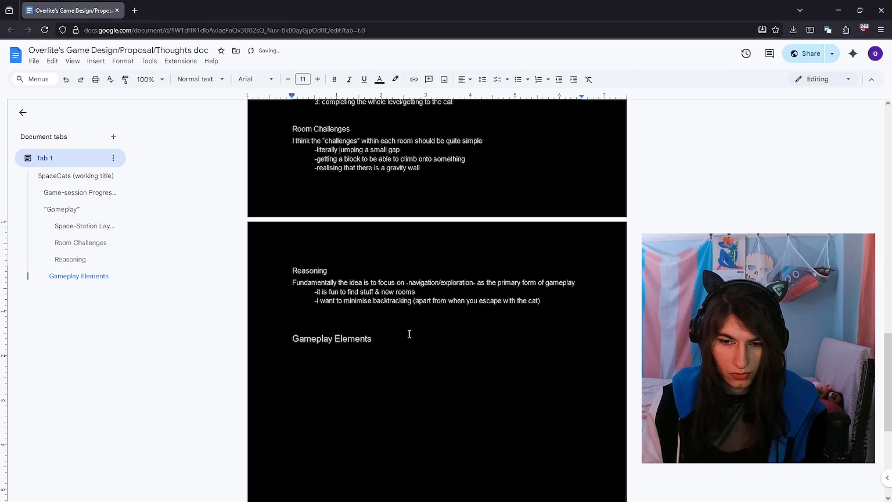
text(Gravity Walls)
key(shift+Home)
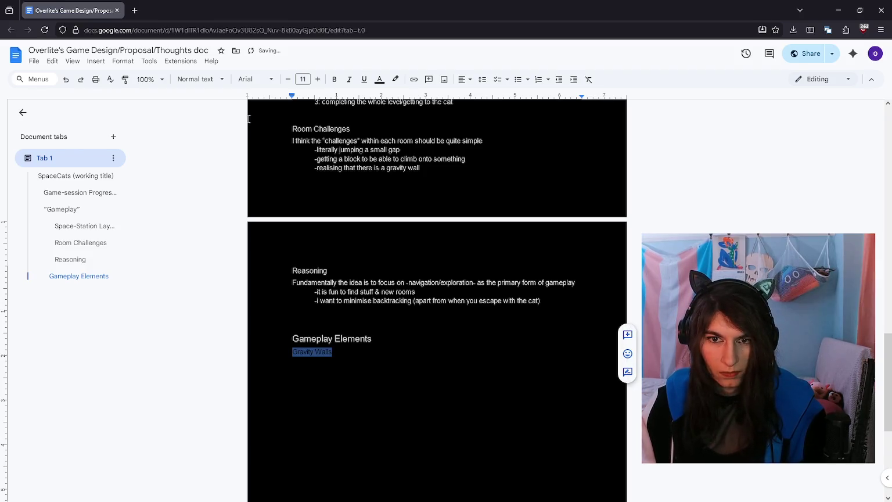
click(203, 79)
mouse_move(209, 303)
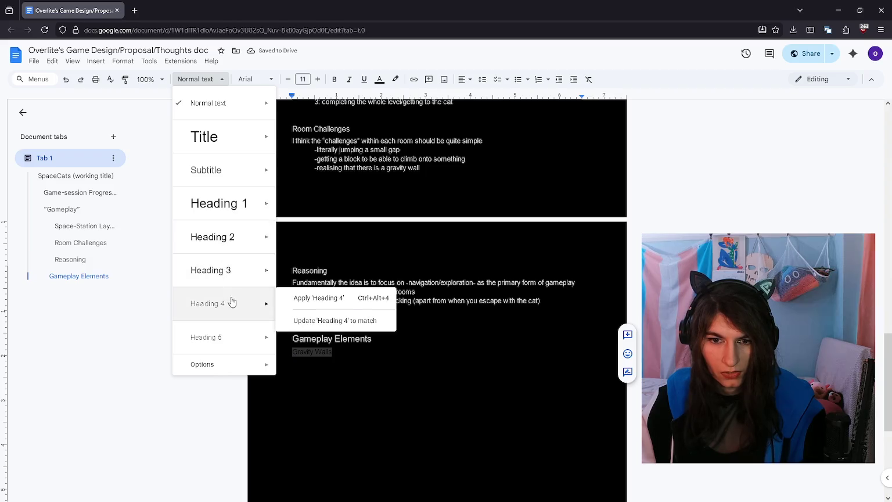
click(317, 295)
click(200, 79)
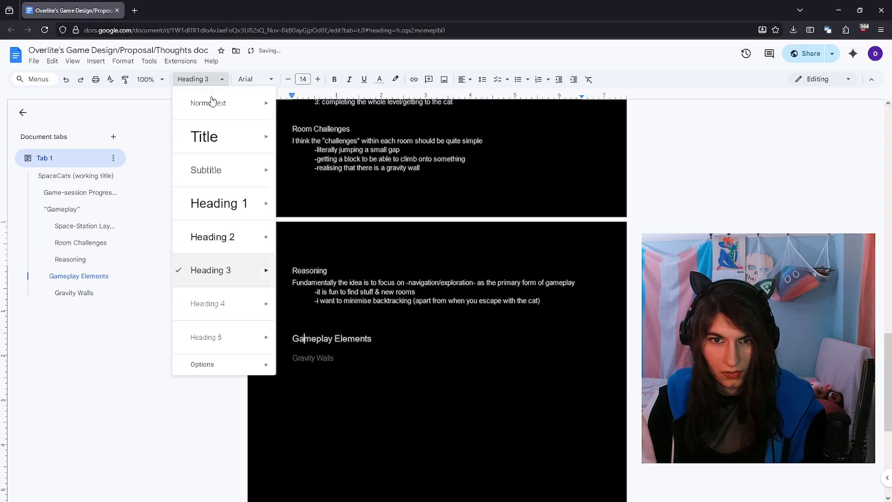
click(237, 238)
key(ctrl+a)
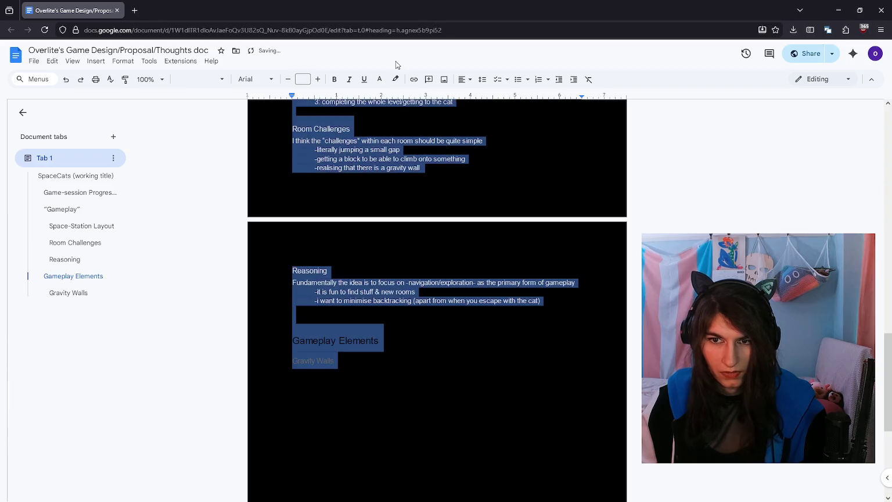
click(379, 79)
click(443, 102)
click(362, 371)
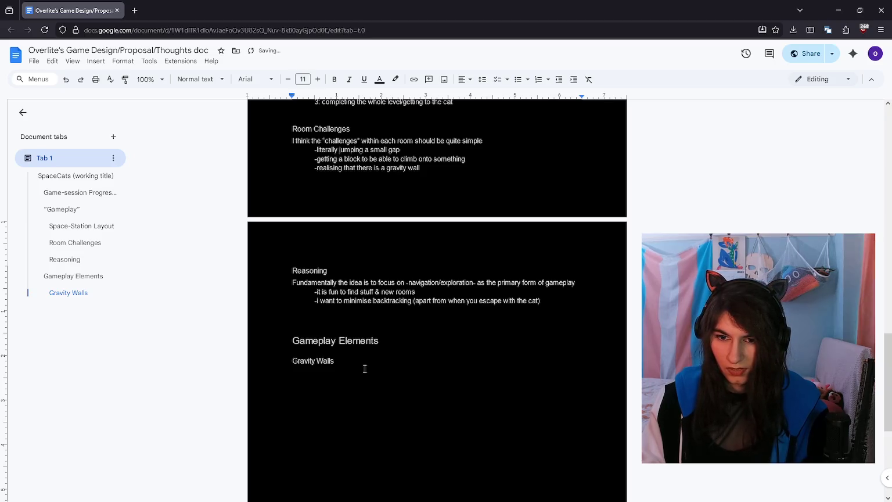
key(ctrl+a)
Step: Make all text white and tidy the Gravity Walls sentence to end 'always(?)', clearing stray underlining
click(379, 79)
click(441, 128)
click(455, 373)
key(BackSpace)
key(BackSpace)
key(BackSpace)
key(BackSpace)
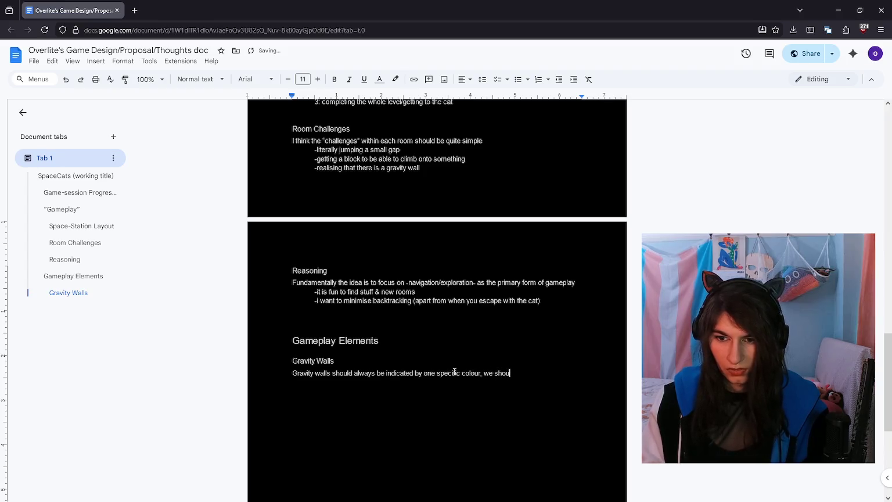
text(ld)
key(ctrl+i)
key(ctrl+i)
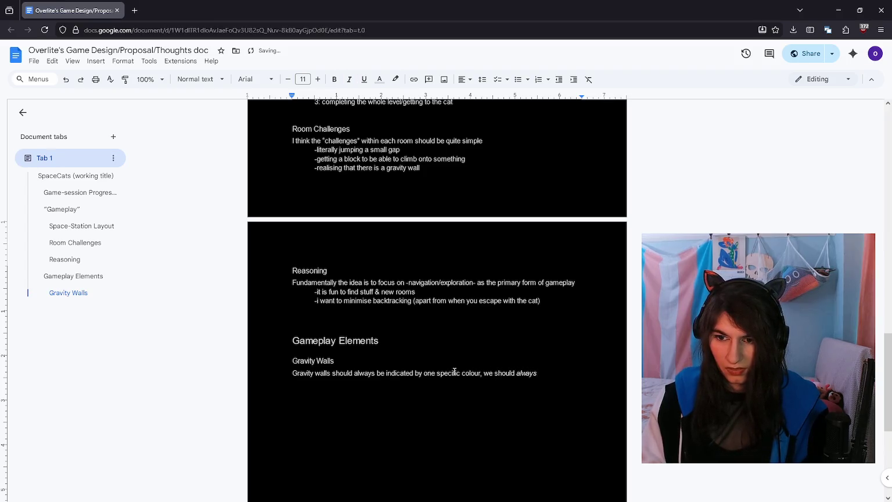
key(ctrl+i)
text(?))
key(ctrl+i)
key(ctrl+u)
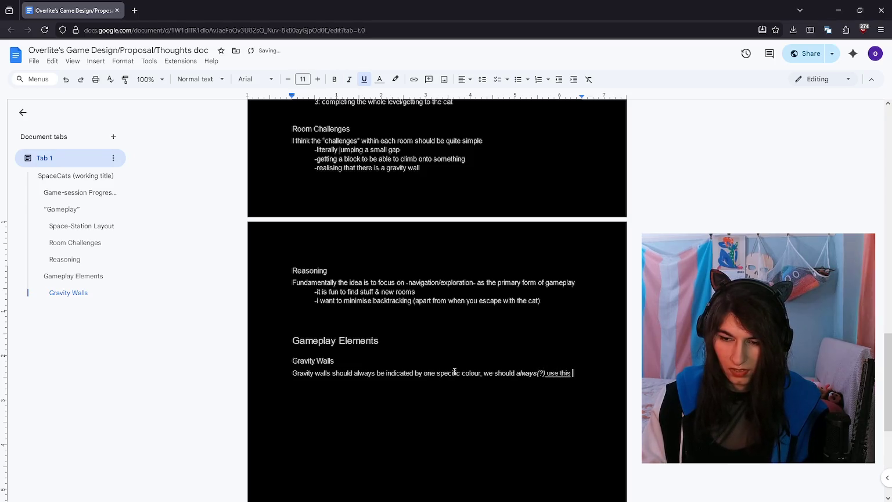
key(BackSpace)
key(BackSpace)
key(BackSpace)
key(BackSpace)
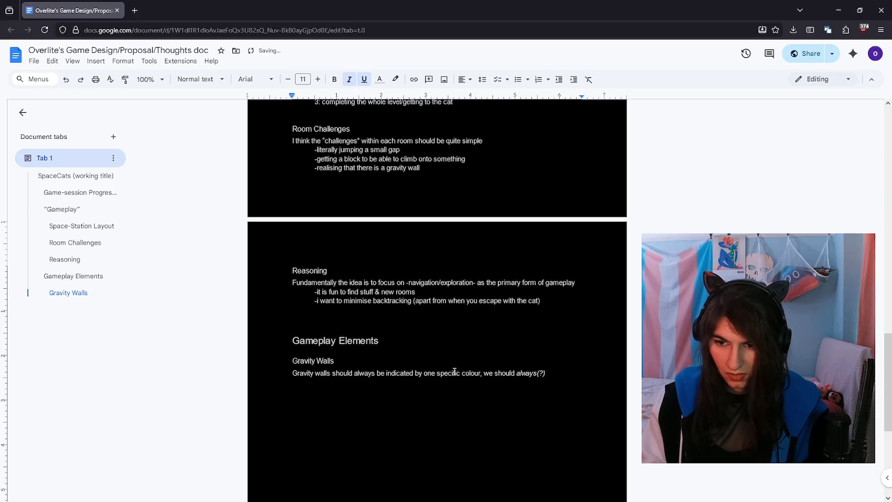
text(use th)
key(BackSpace)
key(BackSpace)
key(BackSpace)
key(BackSpace)
key(BackSpace)
key(BackSpace)
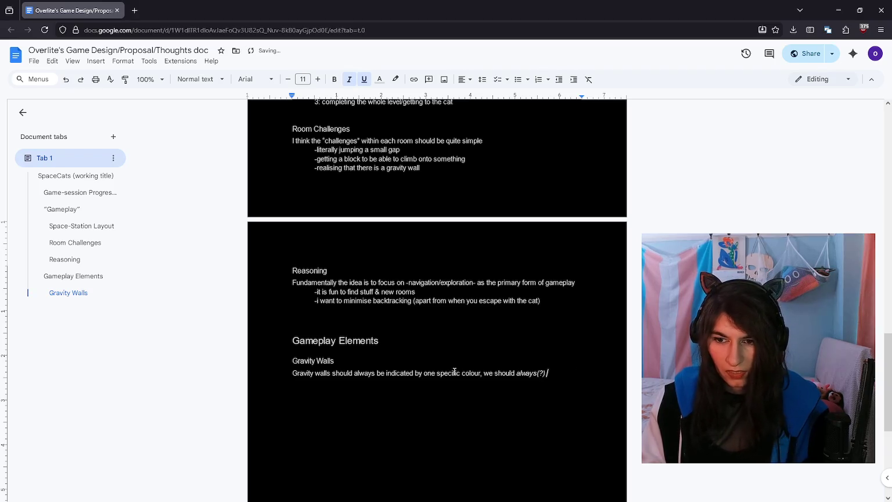
key(ctrl+u)
text(use)
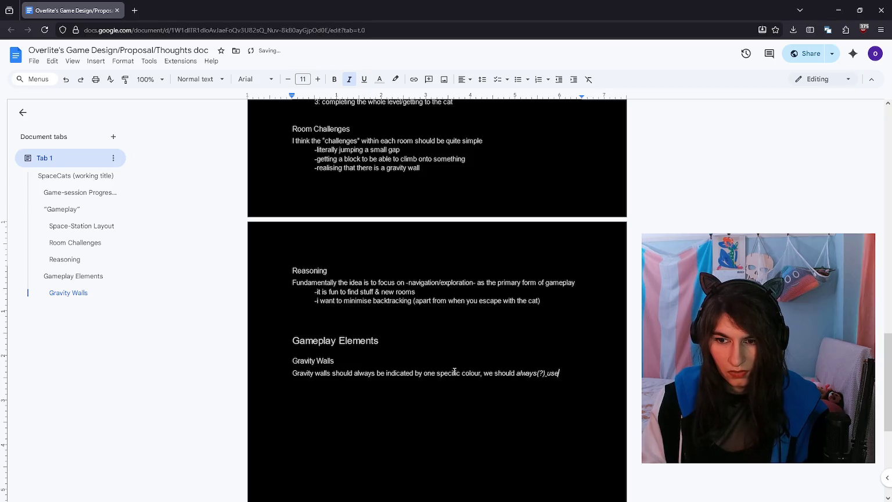
Step: Finish the sentence with non-italic 'use this colour to indicate' and add a 'be purple, right?' note
key(shift+Right)
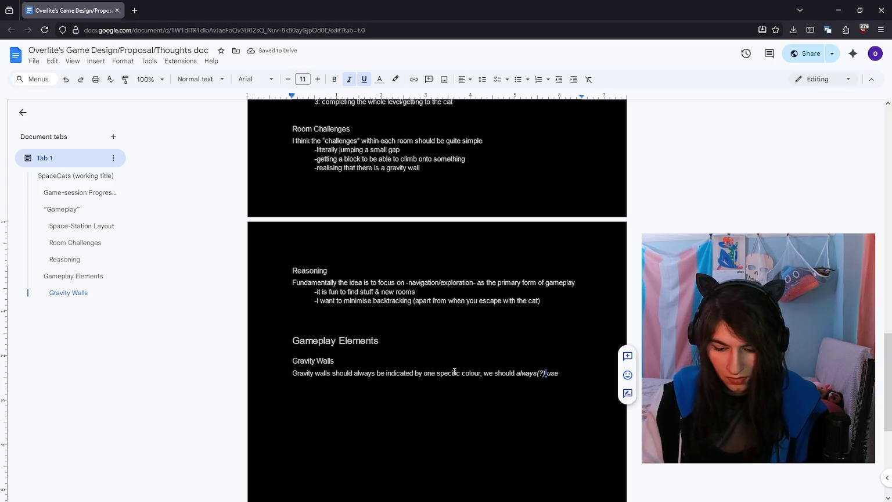
key(Right)
key(shift+End)
key(ctrl+i)
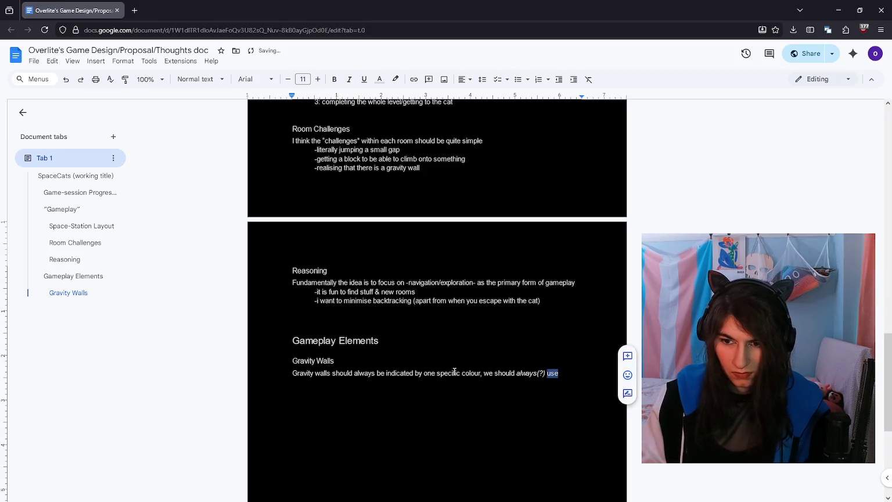
key(Right)
text(this colour )
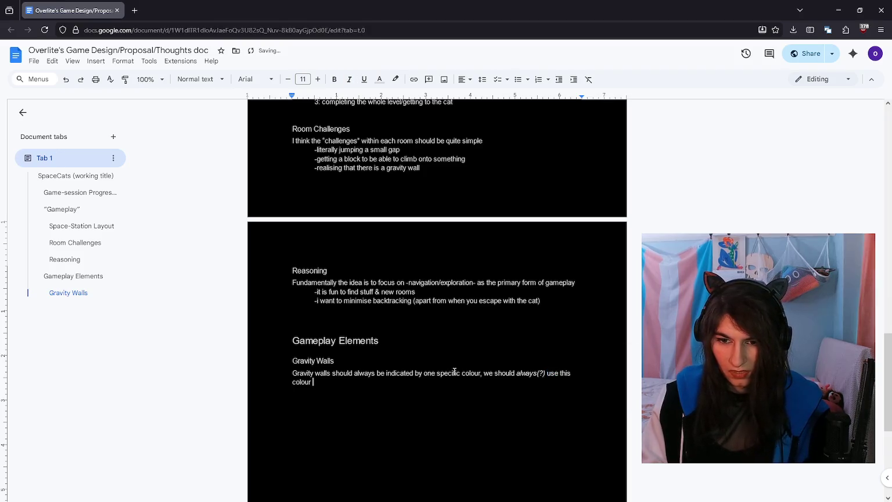
text(to indicate )
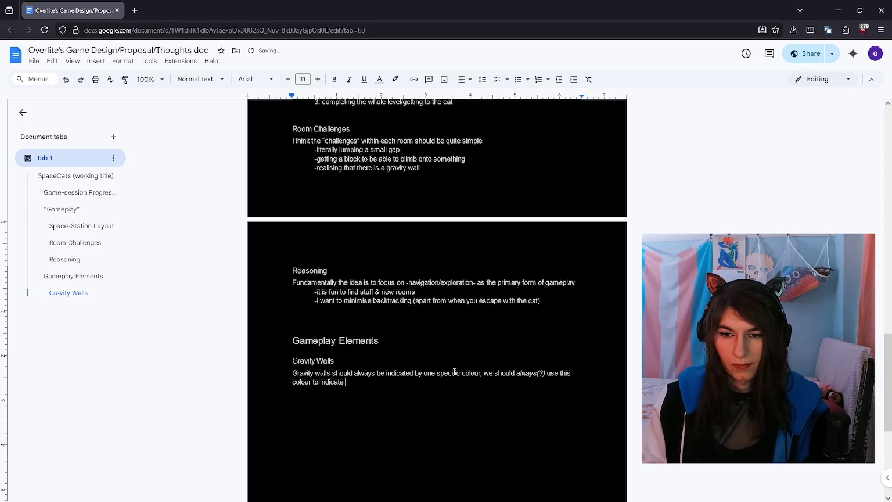
text(gravity)
key(ctrl+BackSpace)
text(-im leaning blue but if we are outer wilds simps then it has to)
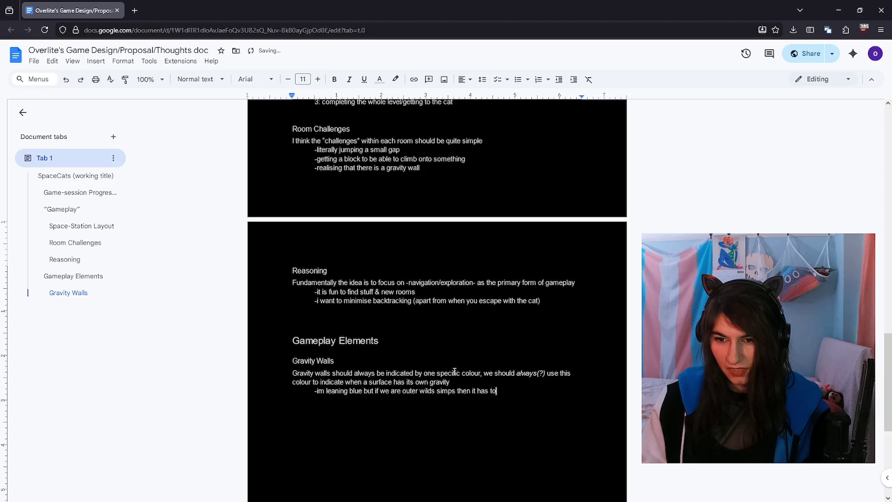
text(be purple, right?)
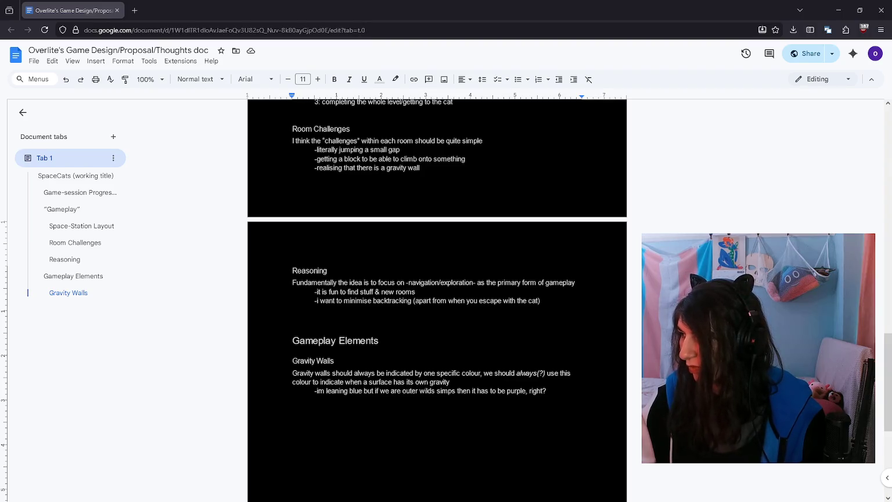
key(alt+Tab)
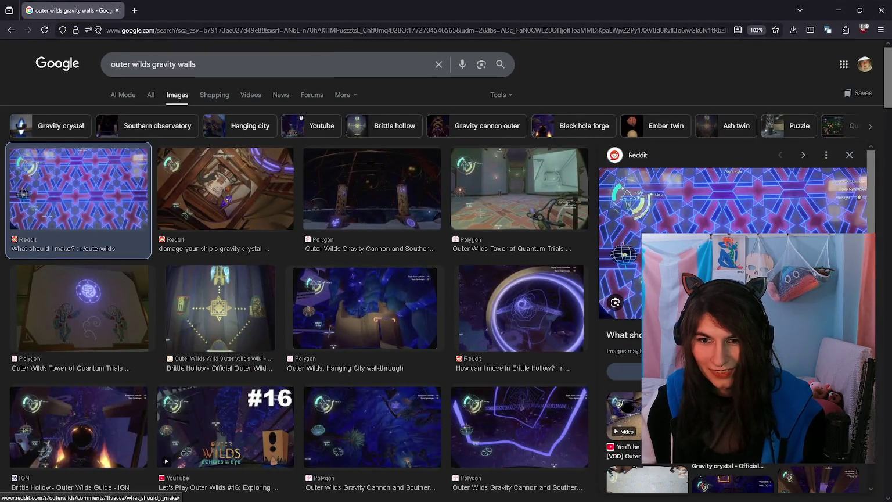
Step: Scroll through the Google Images results for outer wilds gravity walls
scroll(47, 216, down, 2)
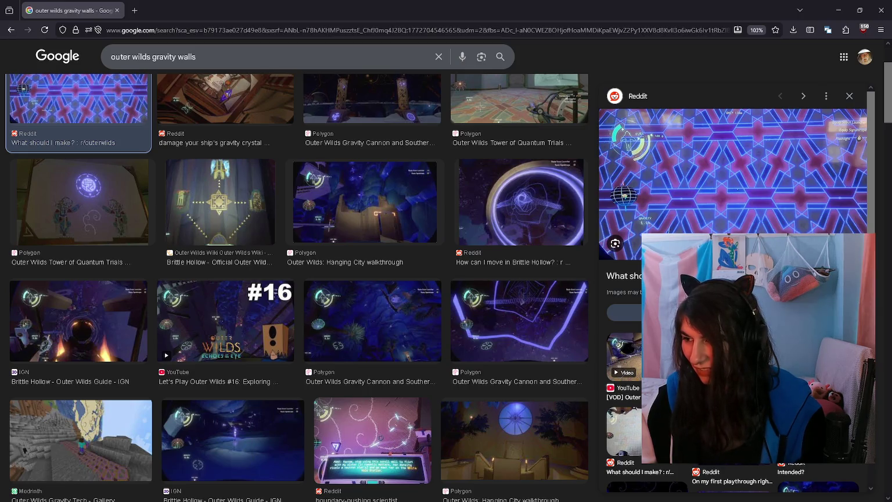
scroll(381, 324, down, 2)
scroll(381, 324, down, 5)
scroll(381, 323, down, 5)
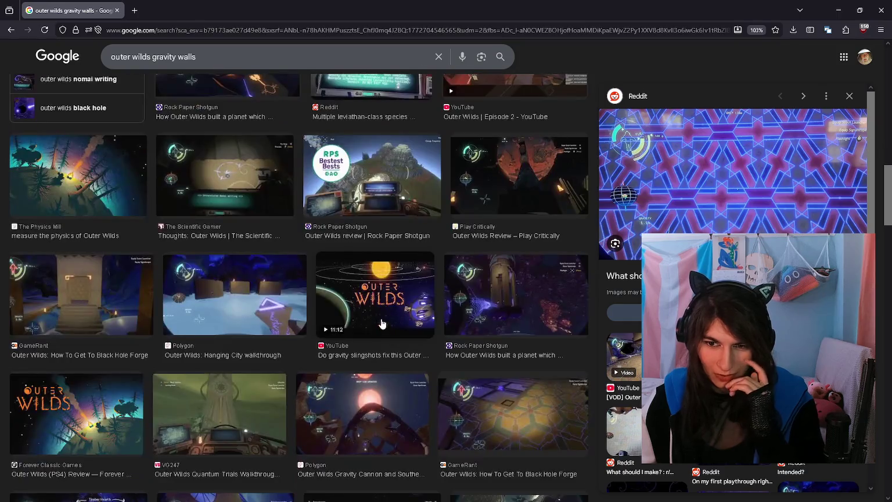
scroll(381, 323, down, 5)
scroll(382, 320, down, 4)
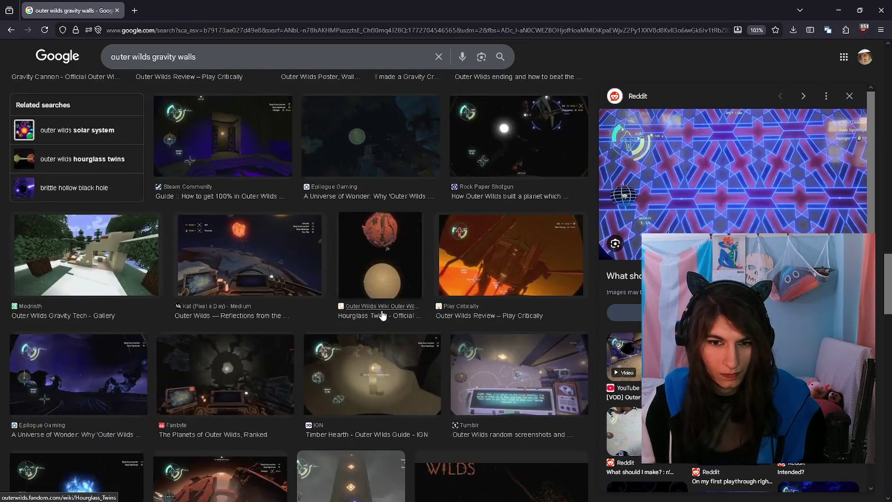
scroll(382, 315, down, 4)
scroll(316, 308, up, 5)
scroll(157, 169, up, 5)
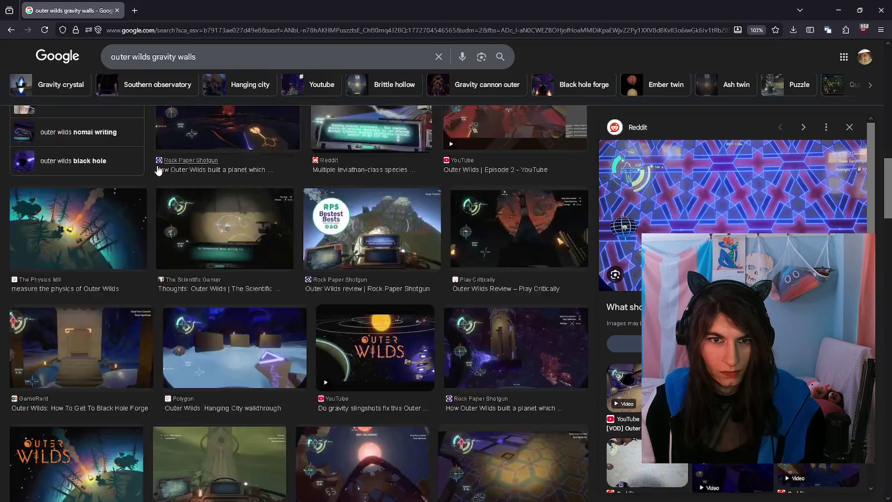
scroll(157, 169, up, 10)
Step: Browse the All web results for the search, then go back to the image results
click(150, 94)
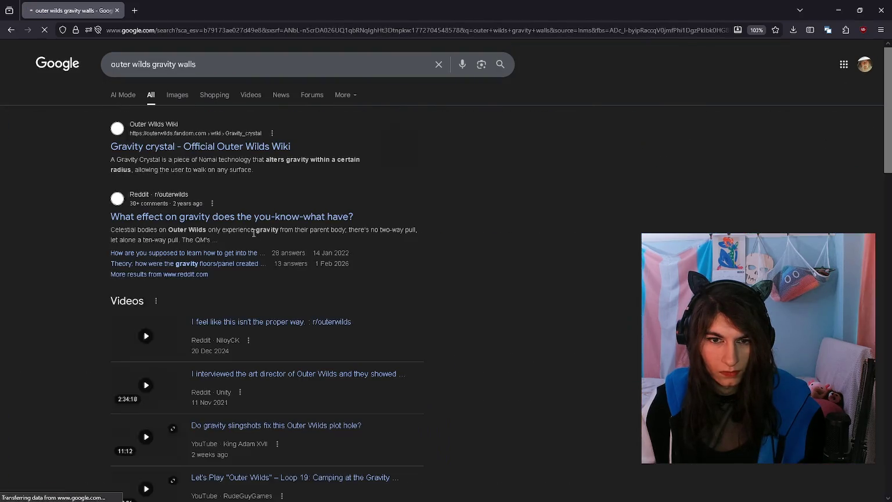
scroll(326, 328, down, 2)
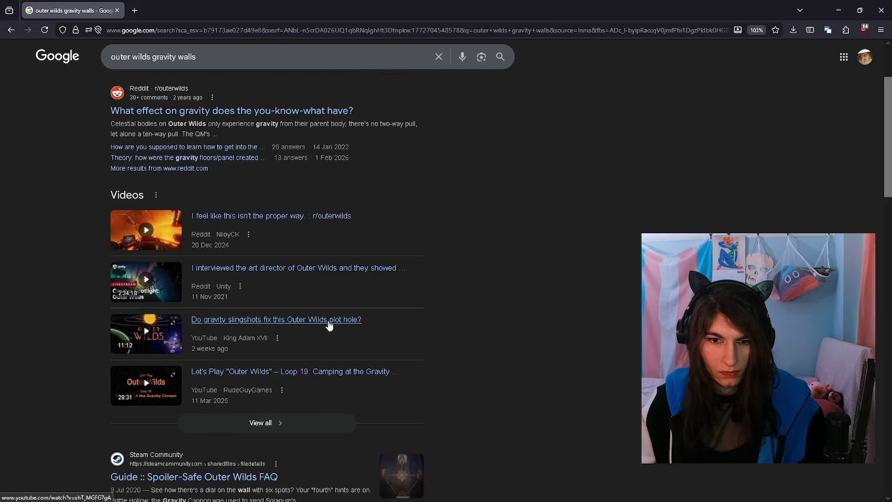
scroll(328, 316, down, 4)
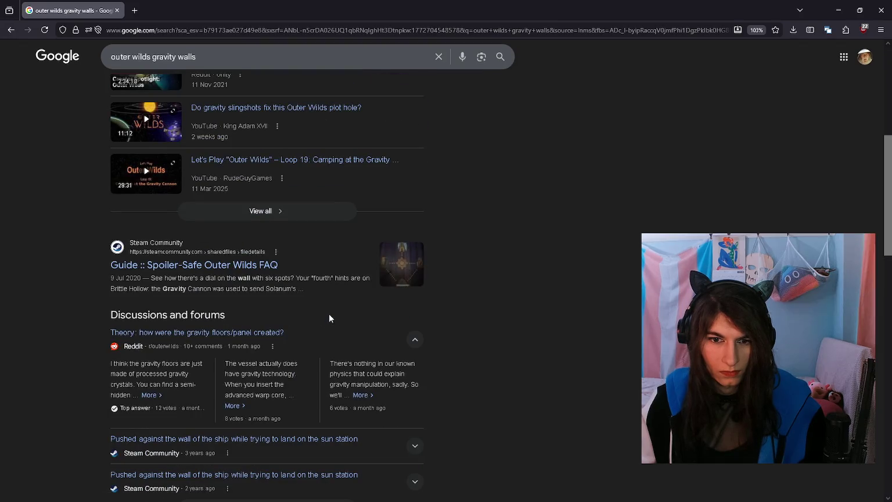
scroll(329, 318, down, 5)
scroll(328, 319, up, 2)
scroll(328, 320, down, 1)
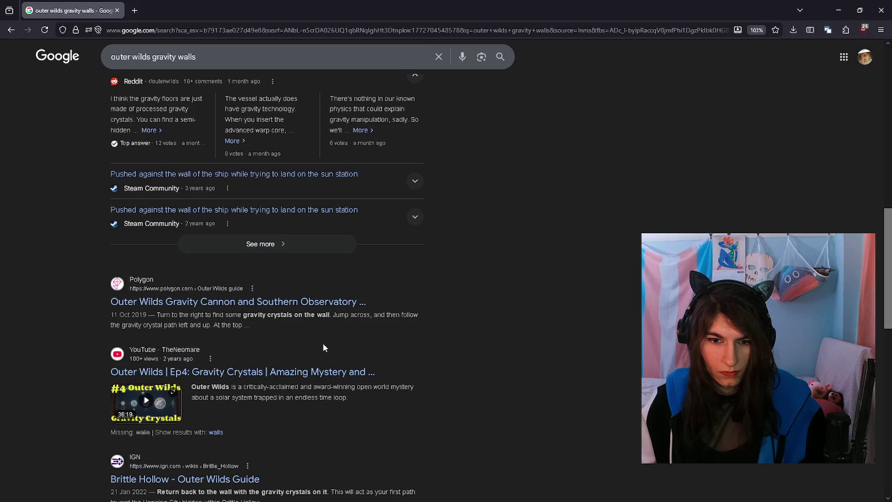
scroll(323, 347, up, 2)
scroll(382, 364, up, 8)
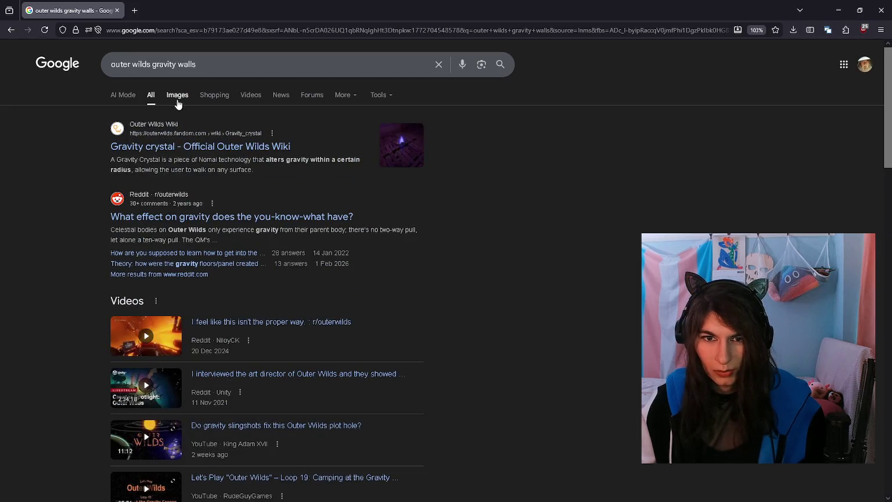
click(177, 97)
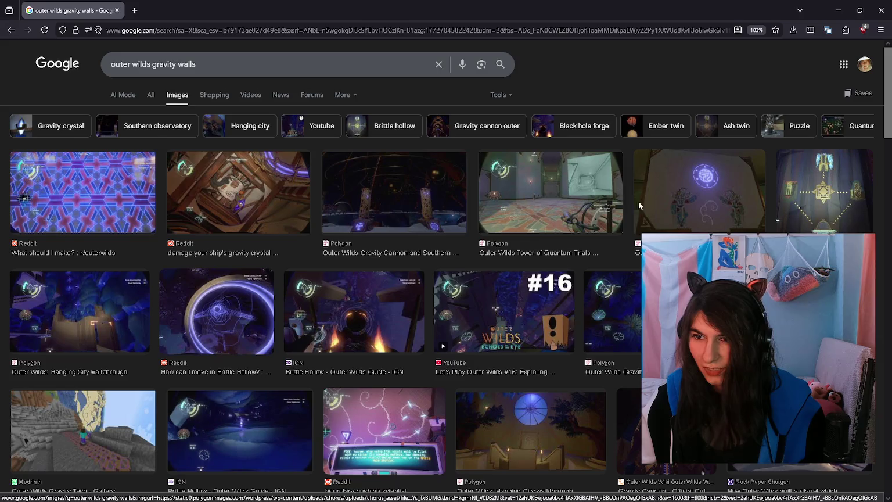
scroll(569, 232, down, 1)
scroll(499, 263, down, 3)
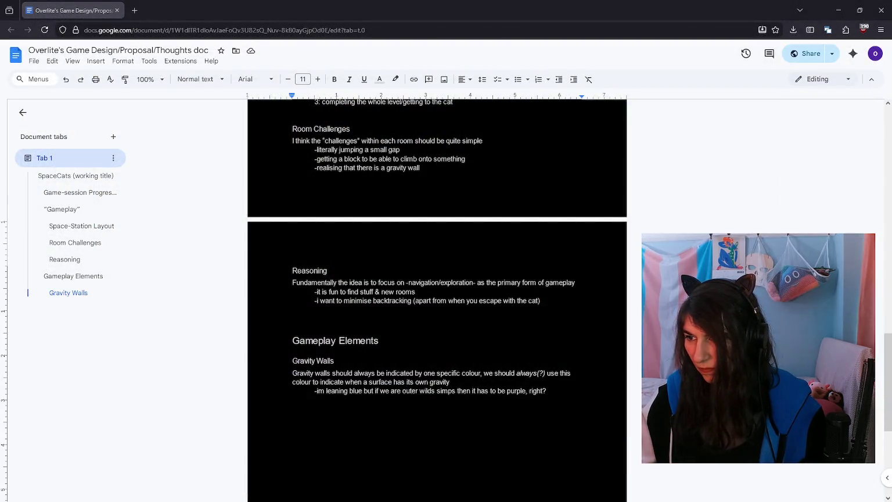
Step: Start an indented sub-note under the blue-or-purple note, then delete it again
click(554, 392)
key(Return)
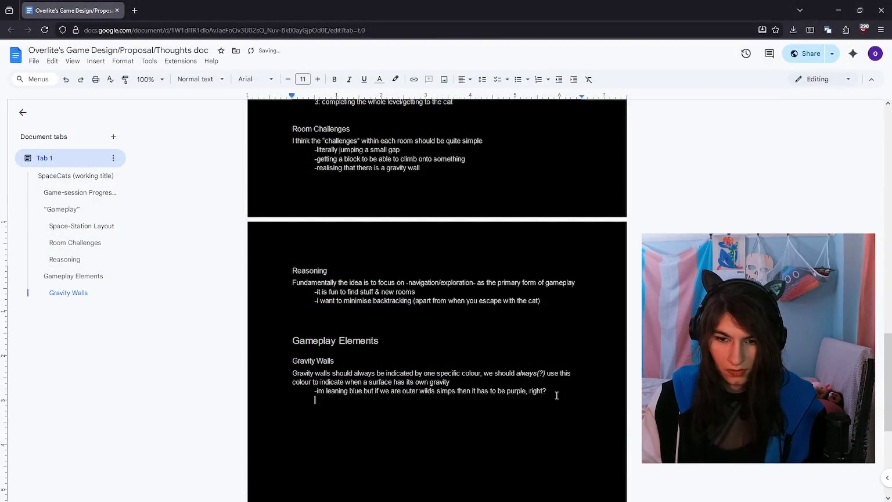
text(-(k)
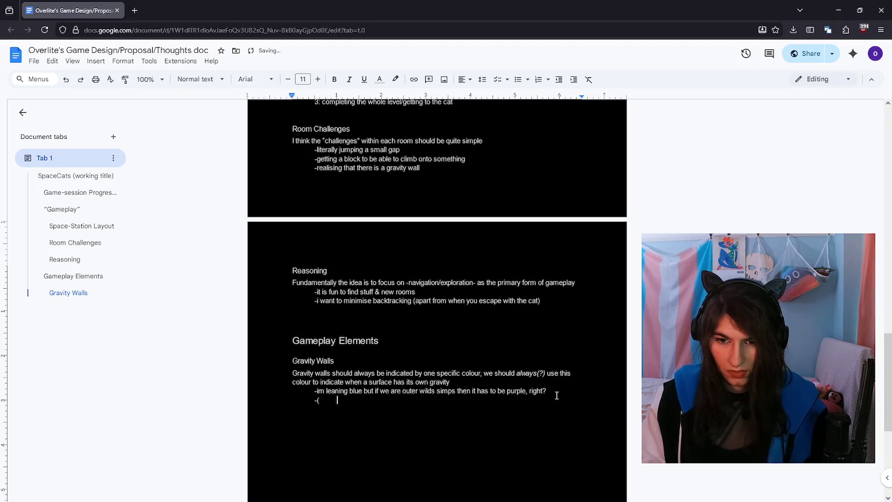
key(Tab)
text(-(ok but all)
key(BackSpace)
key(BackSpace)
key(BackSpace)
key(BackSpace)
key(BackSpace)
key(BackSpace)
key(BackSpace)
key(BackSpace)
key(BackSpace)
key(BackSpace)
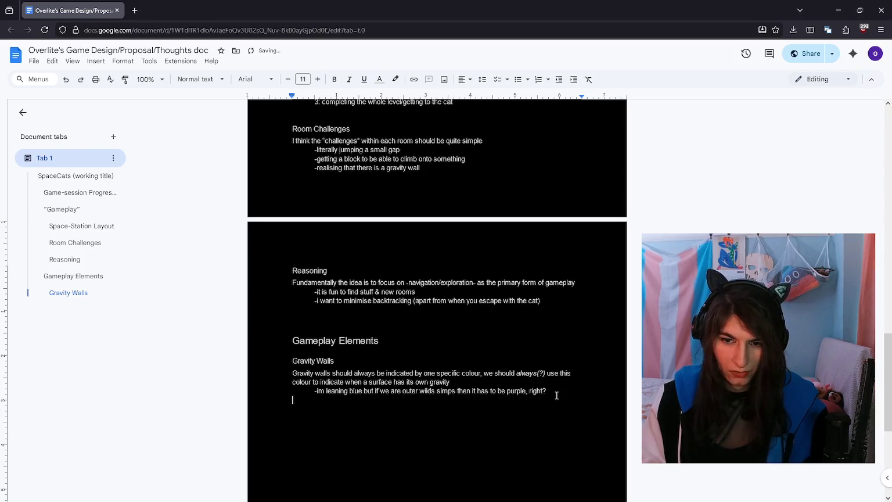
key(BackSpace)
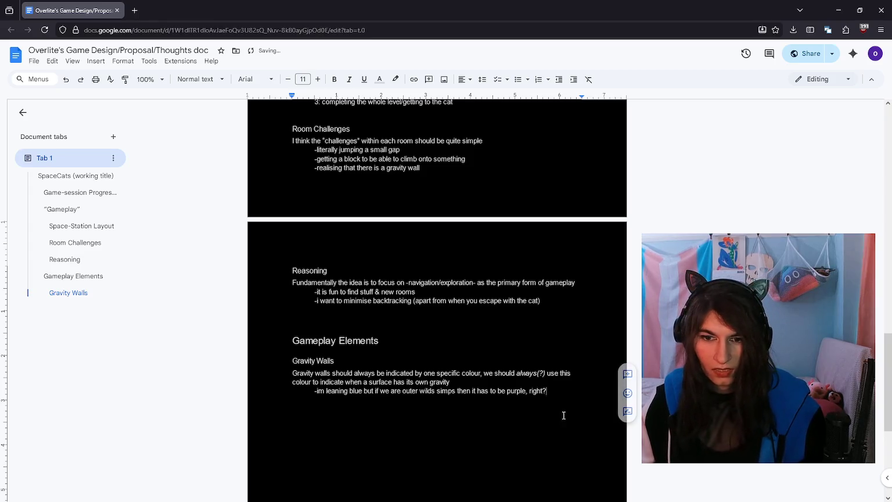
Step: Scroll to the Reasoning section and place the caret after the backtracking point
scroll(552, 394, up, 2)
scroll(547, 383, up, 3)
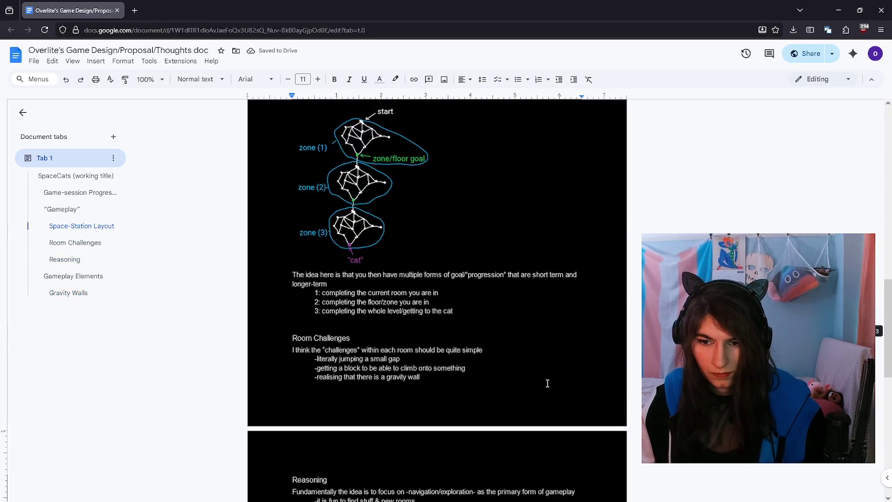
scroll(547, 383, down, 1)
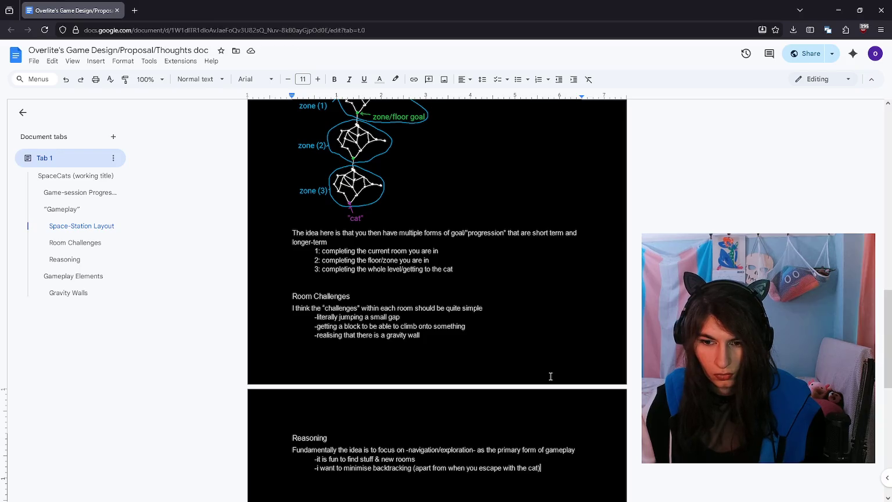
scroll(551, 361, down, 2)
scroll(558, 345, up, 1)
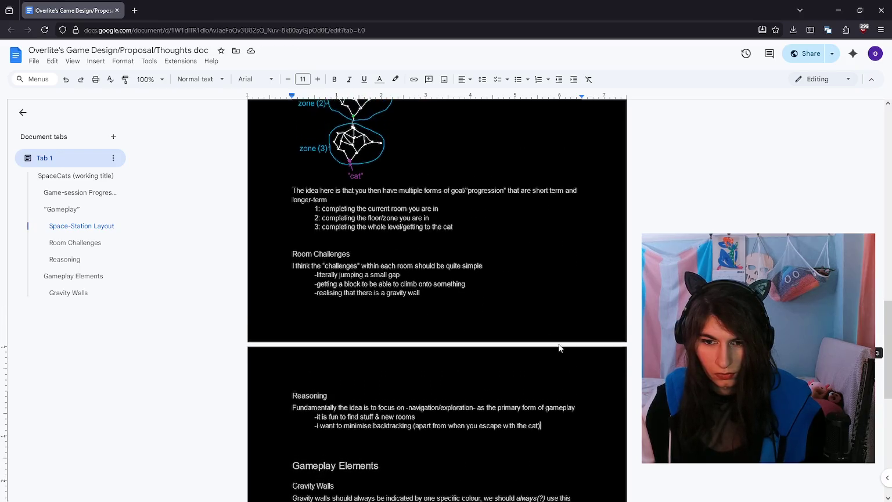
scroll(552, 340, up, 1)
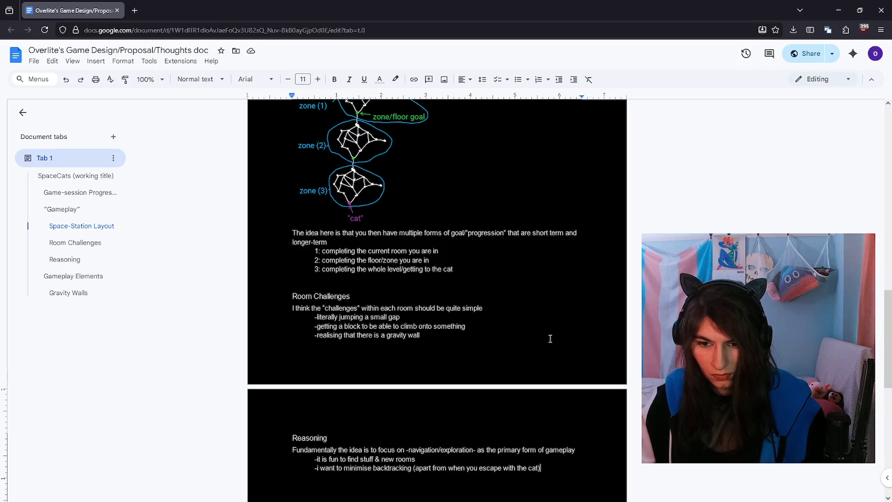
scroll(525, 346, down, 2)
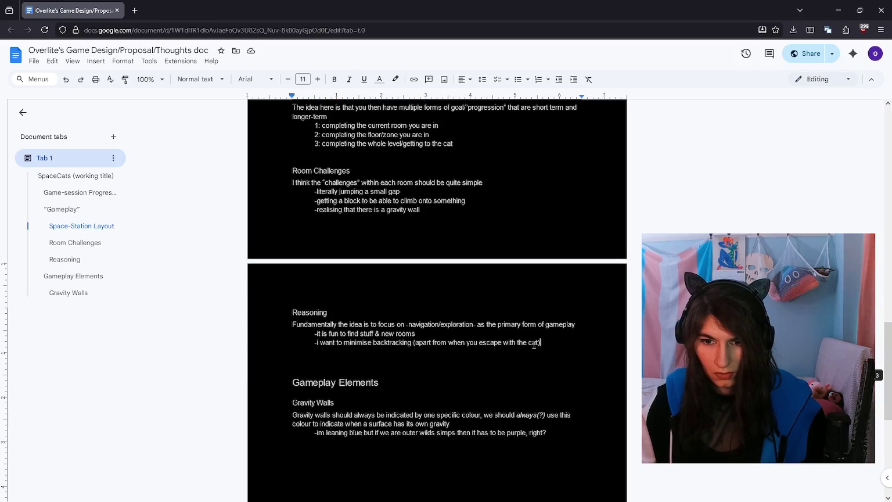
click(549, 344)
scroll(548, 345, up, 3)
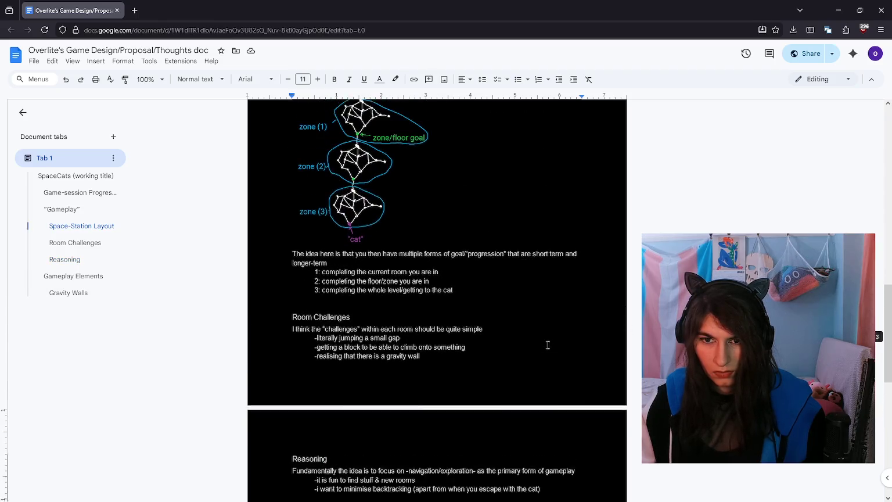
scroll(547, 345, down, 1)
Step: Begin a new Reasoning point: 'i think the branching-style dungeon that leads to 1-3'
key(Return)
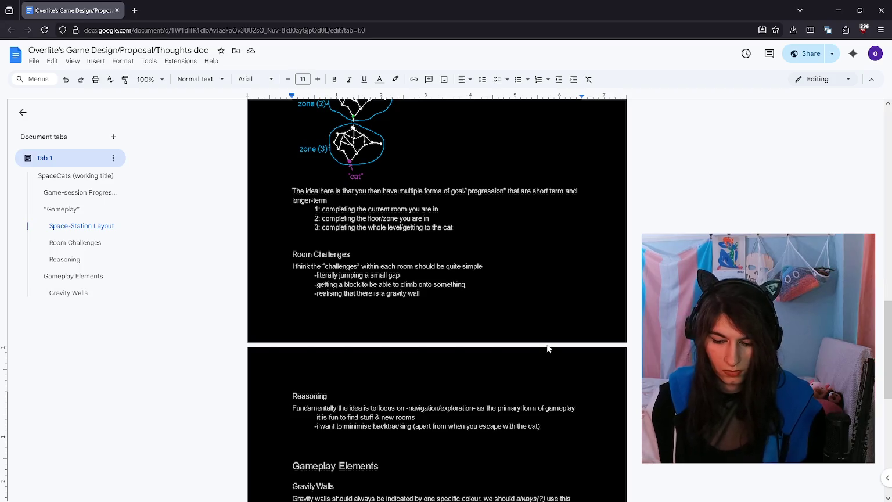
text(-i think the )
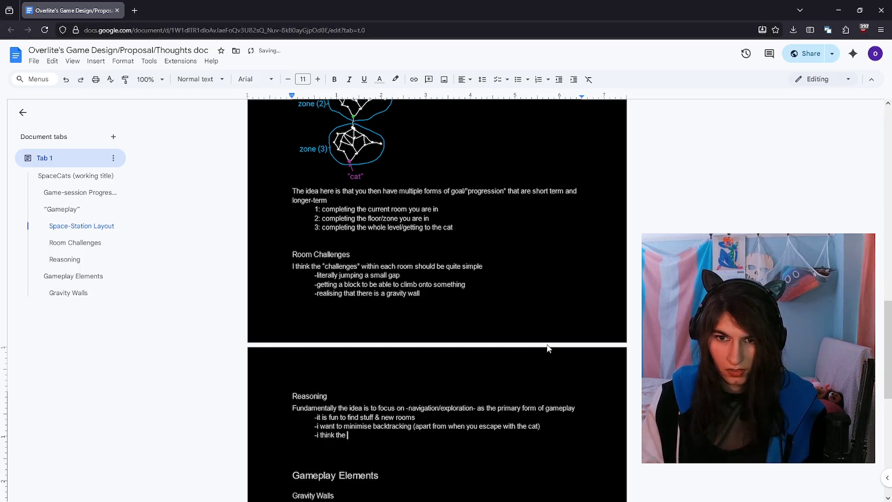
text(branching)
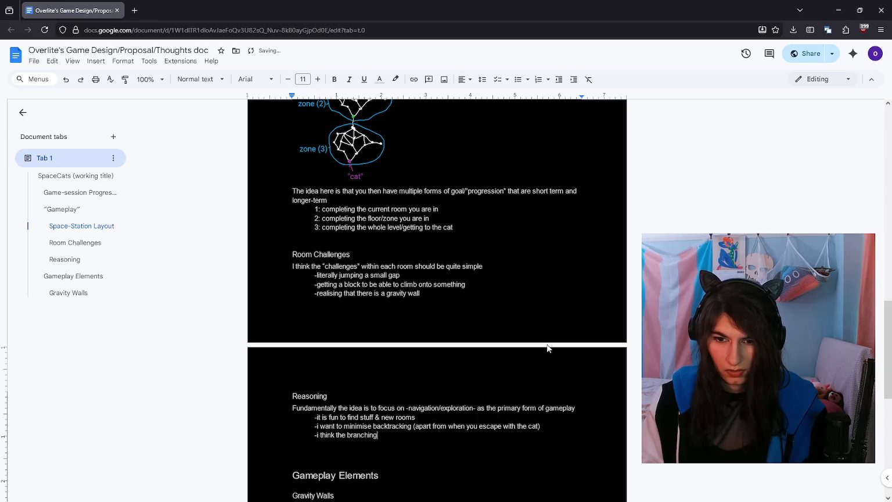
text(-style dungeon that leads to)
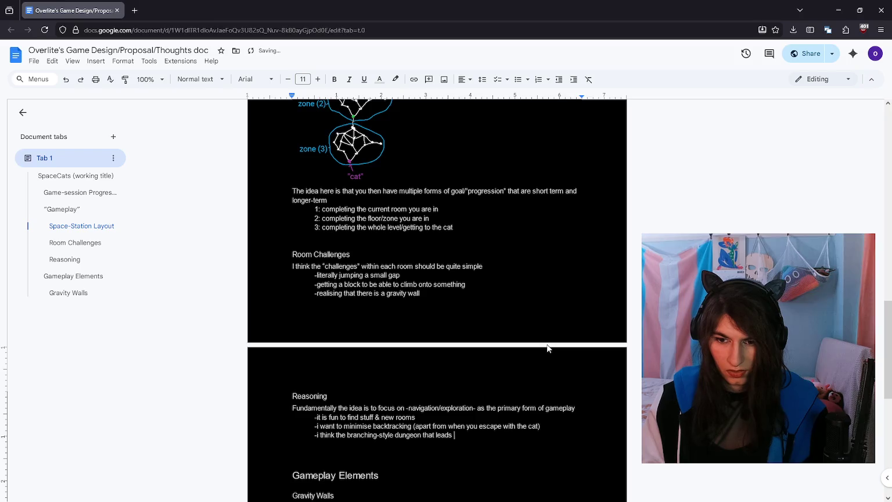
text(ints of)
key(ctrl+BackSpace)
key(ctrl+BackSpace)
key(ctrl+BackSpace)
key(ctrl+BackSpace)
key(ctrl+BackSpace)
key(ctrl+BackSpace)
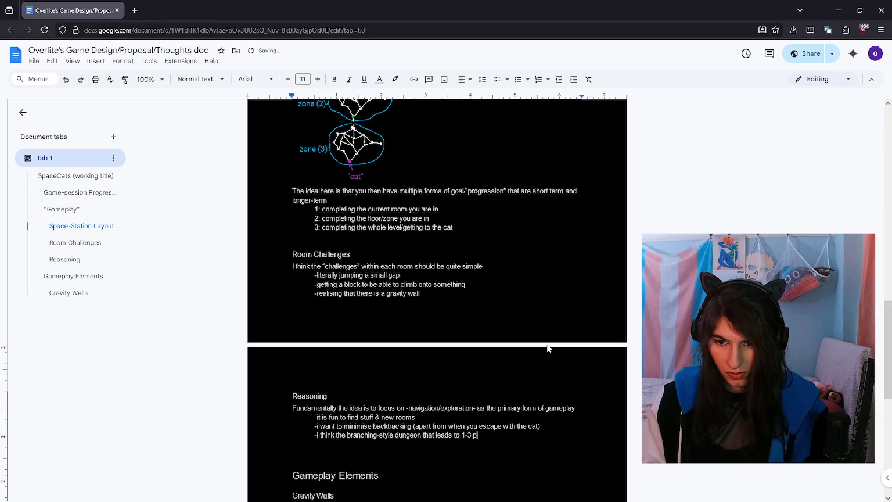
text(oints that )
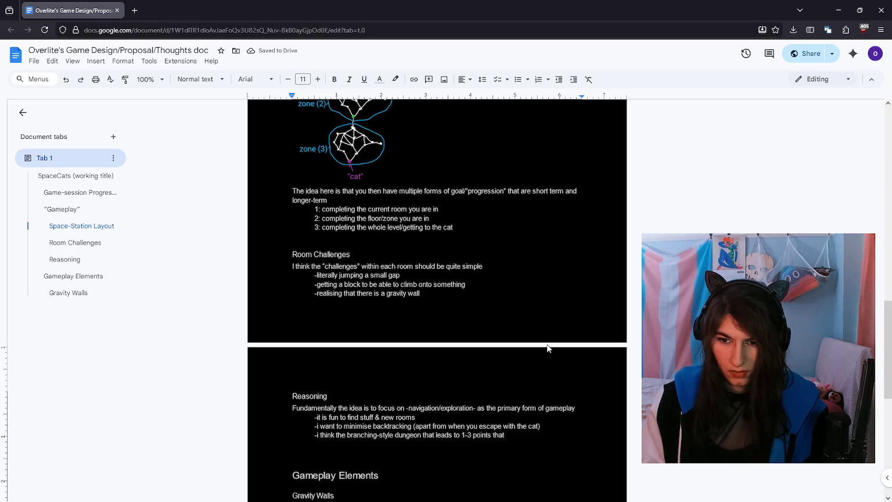
text(very o)
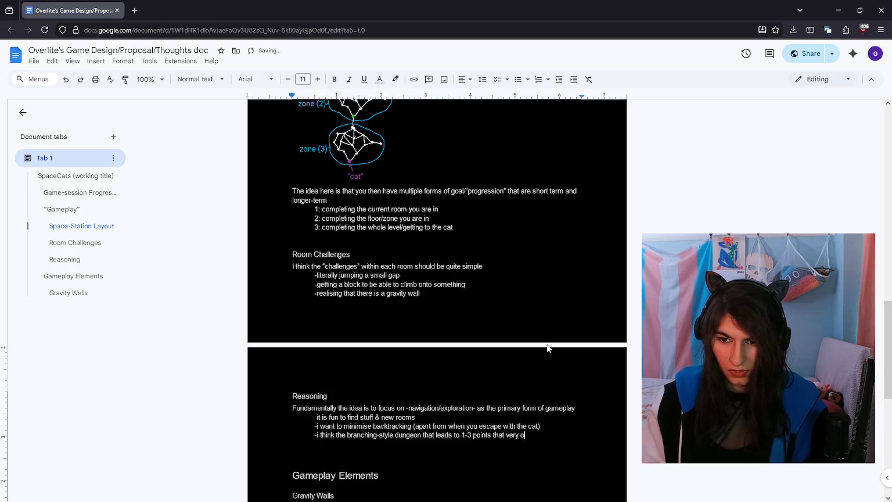
key(ctrl+BackSpace)
key(ctrl+BackSpace)
key(ctrl+BackSpace)
key(ctrl+BackSpace)
key(ctrl+BackSpace)
Step: Complete it with italic 'transition points' and 'is the most satisfying for this?'
key(ctrl+i)
text(transition points)
key(ctrl+i)
text((very)
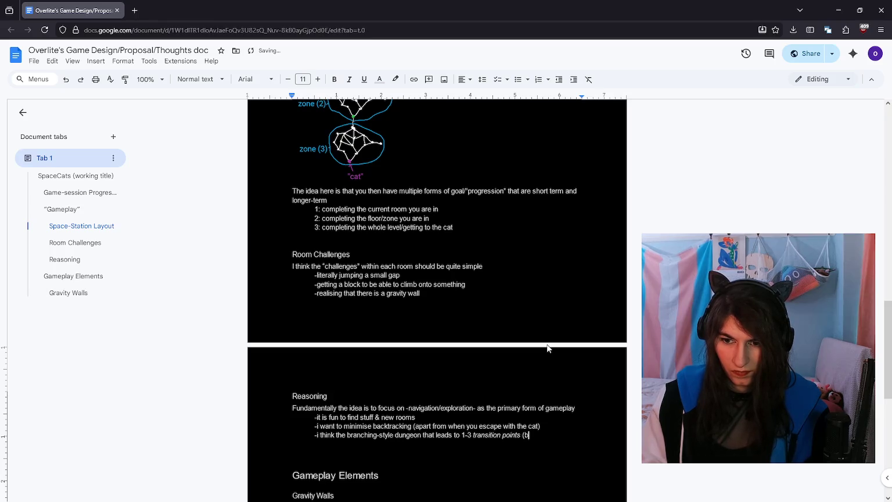
text( obvious transition to a different zone)
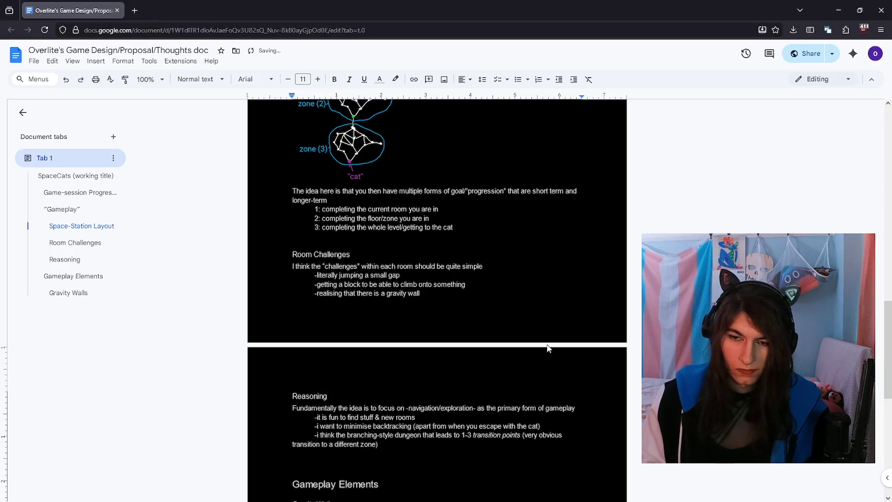
text(is)
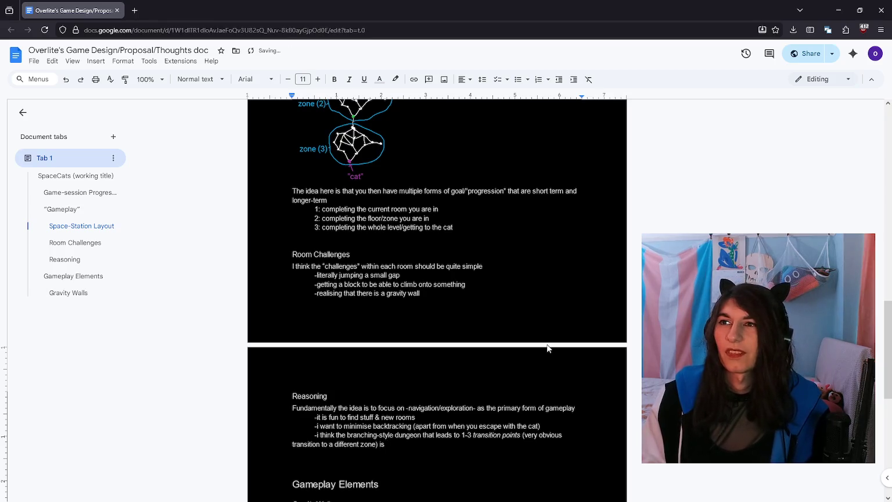
text( the most)
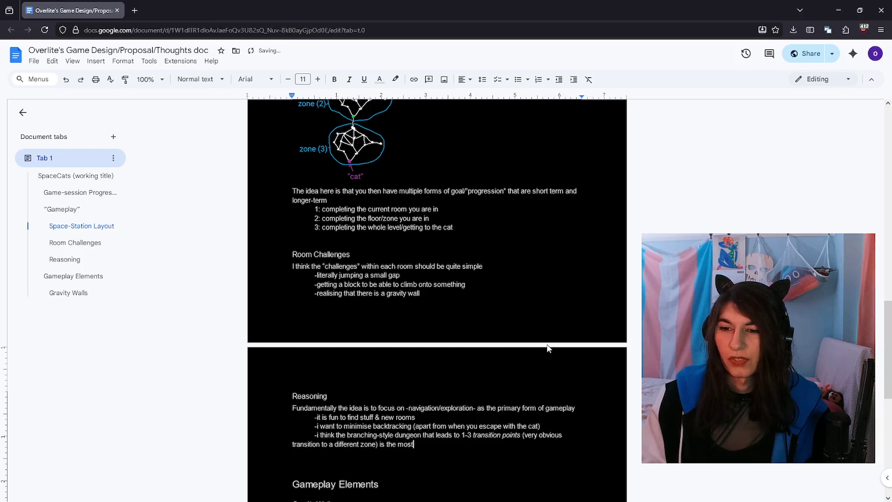
text( satisfying for this ?)
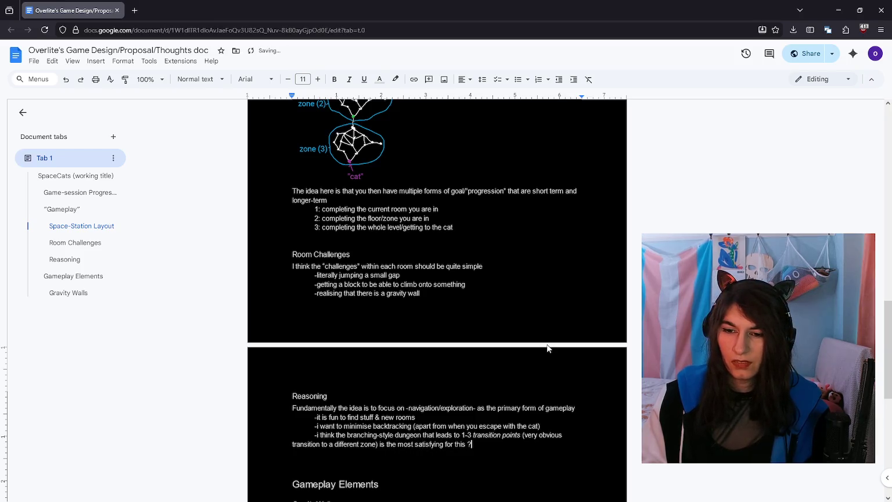
key(BackSpace)
key(BackSpace)
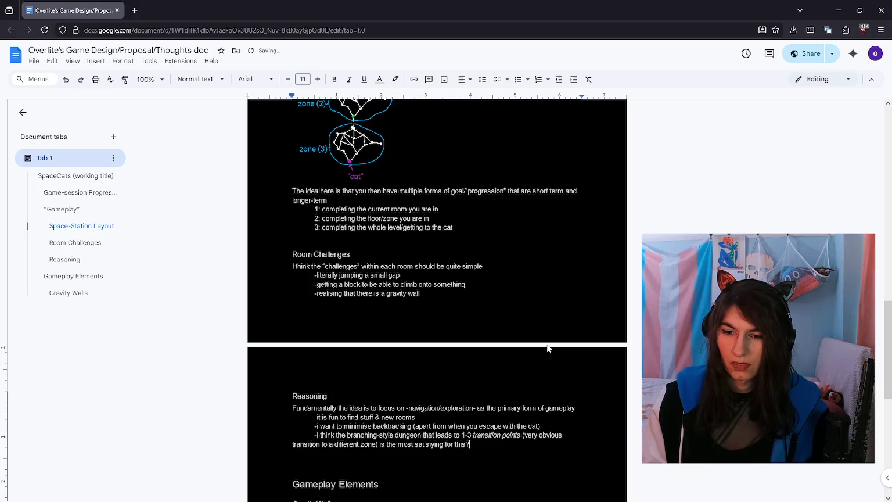
text(?)
scroll(490, 348, down, 2)
click(501, 360)
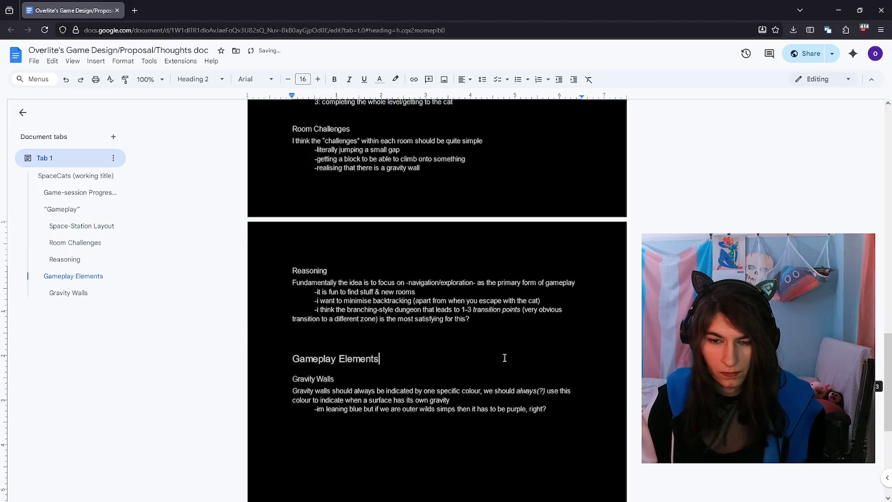
Step: Insert a 'Danger' line above Gameplay Elements and style it as Heading 2
click(494, 336)
key(Return)
text(Danger)
key(shift+Home)
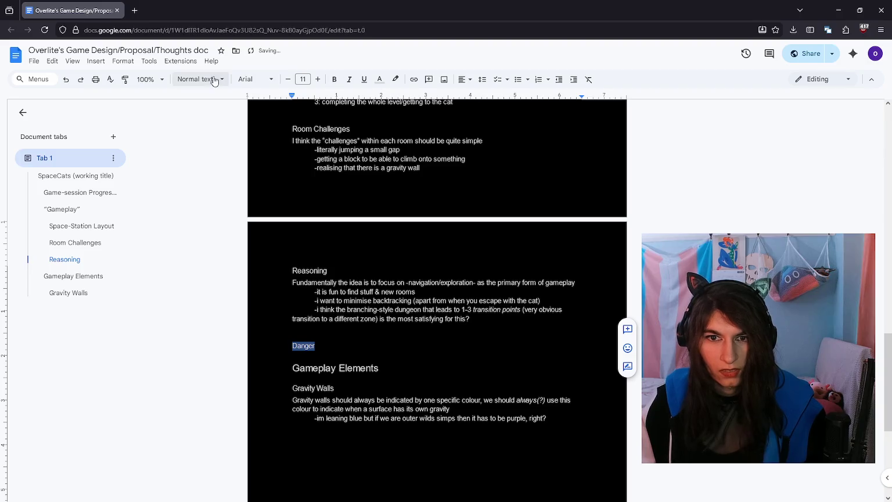
click(256, 79)
click(256, 79)
click(199, 79)
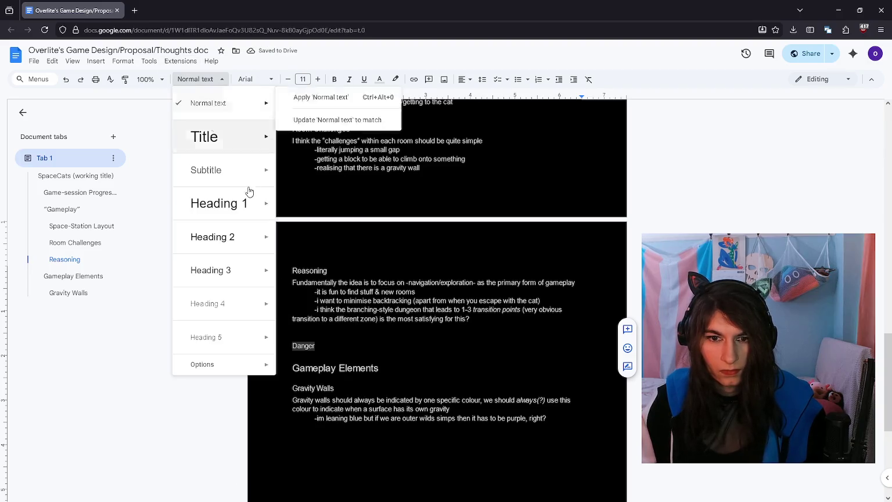
click(220, 271)
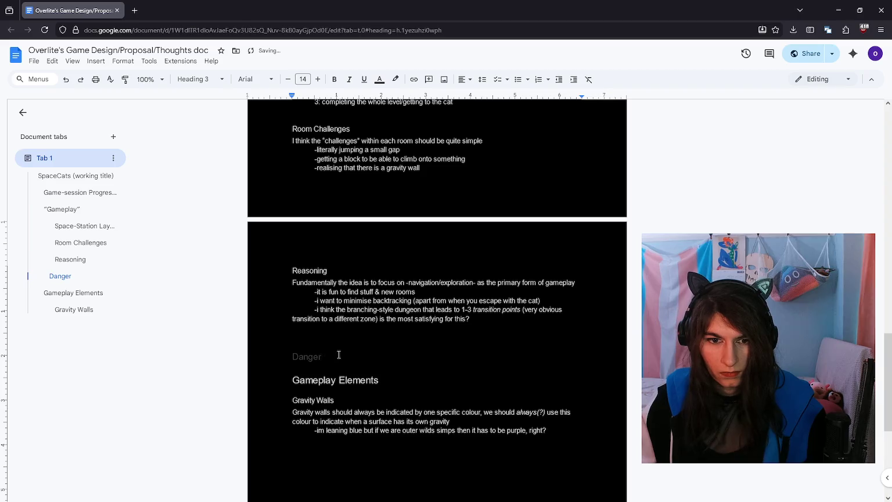
click(200, 79)
click(221, 238)
Step: Colour Danger light, then add 'Health & "dying"' beneath it as Heading 3
drag(339, 359, 249, 357)
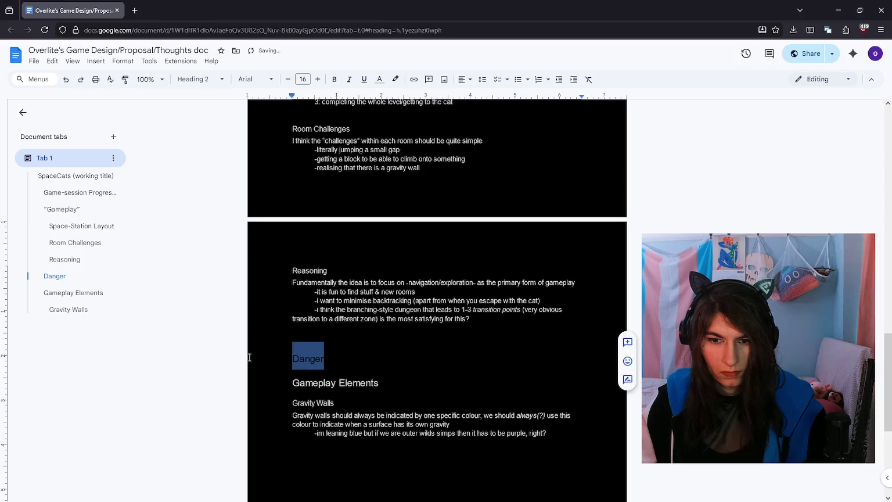
click(379, 79)
click(443, 99)
click(335, 363)
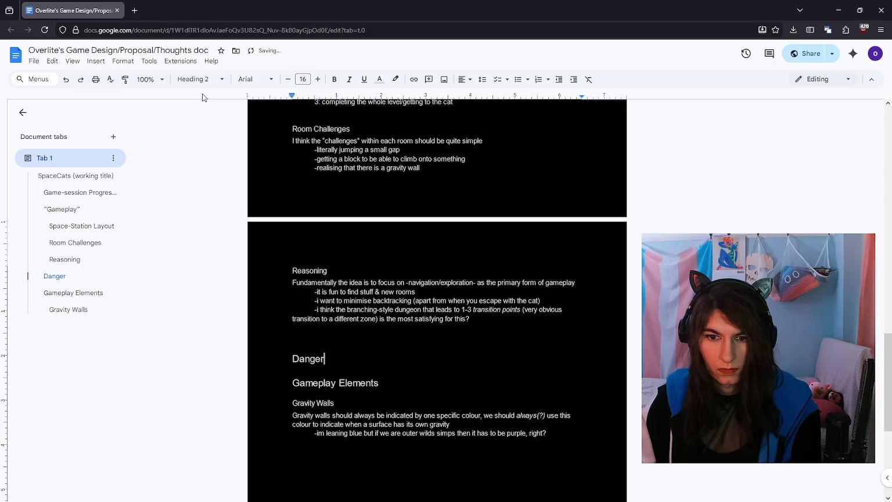
key(Return)
click(200, 79)
click(233, 268)
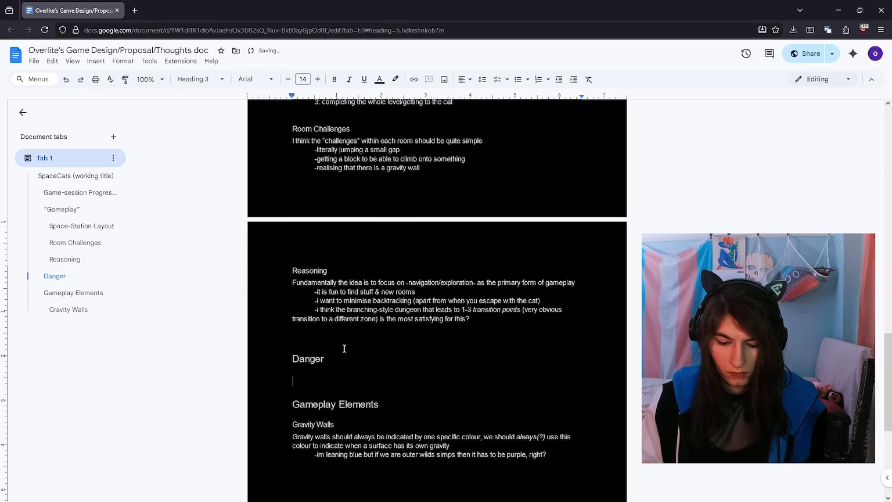
text(Health)
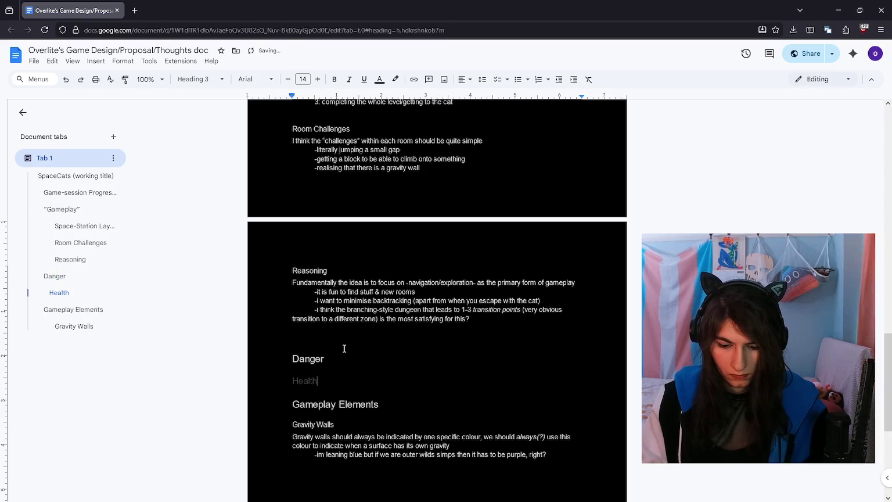
text( & "dying")
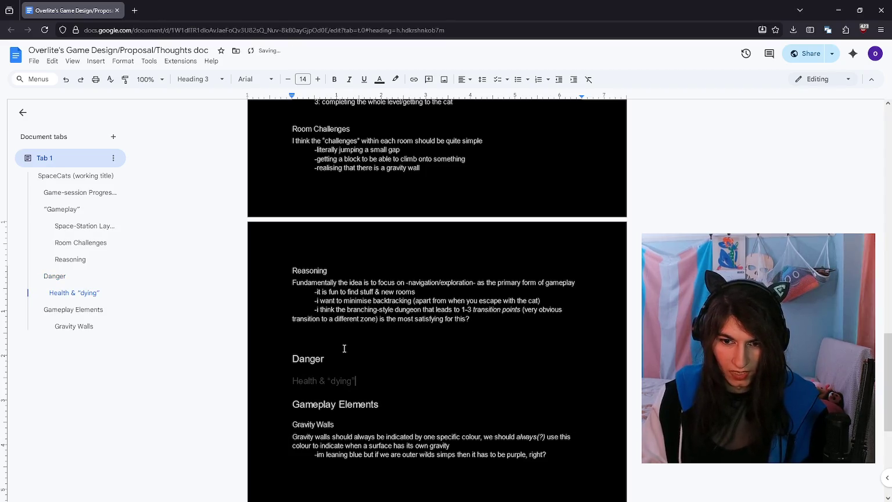
Step: Recolour all document text light so the new subheading is visible
key(ctrl+a)
click(380, 79)
click(443, 106)
click(426, 396)
Step: Start a description line under Danger beginning with 'things'
click(420, 358)
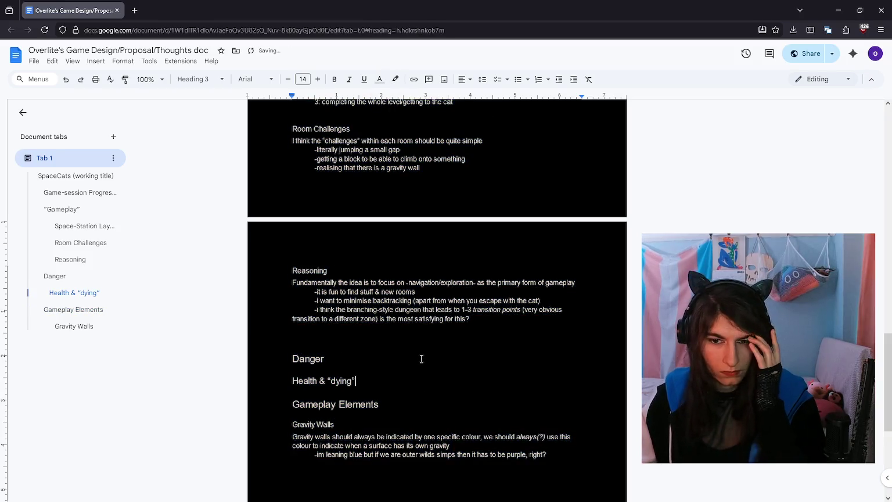
click(447, 336)
click(432, 380)
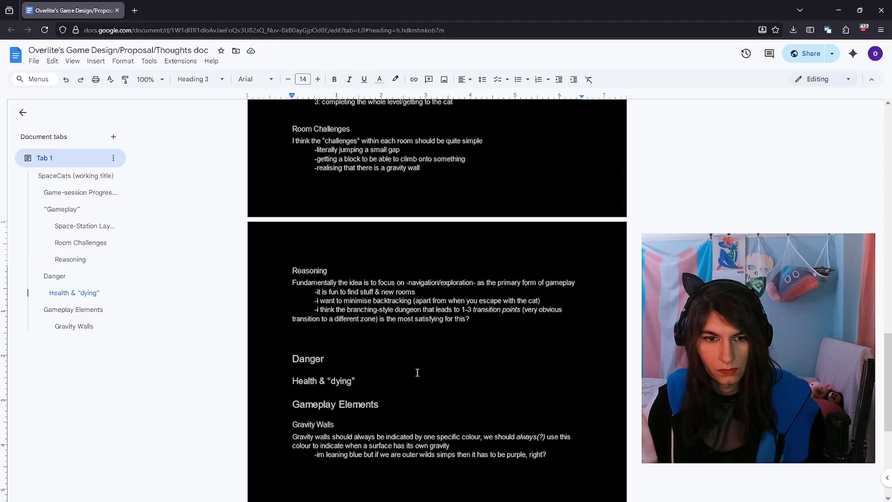
click(410, 358)
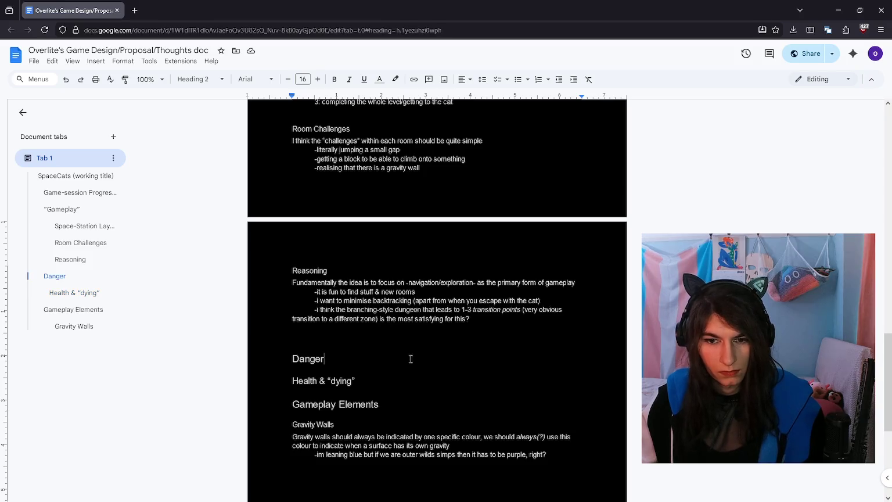
key(Return)
text(things)
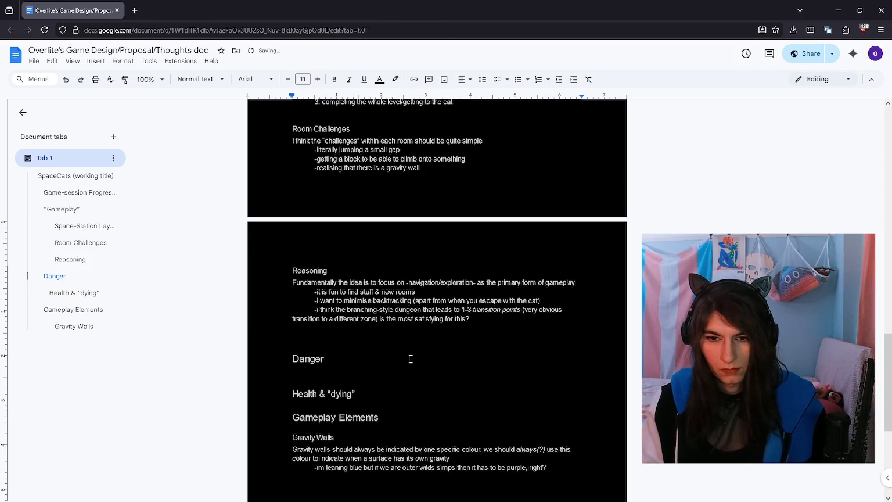
key(ctrl+a)
Step: Make all text light grey and extend the line to 'things that can "kill" you,'
click(379, 79)
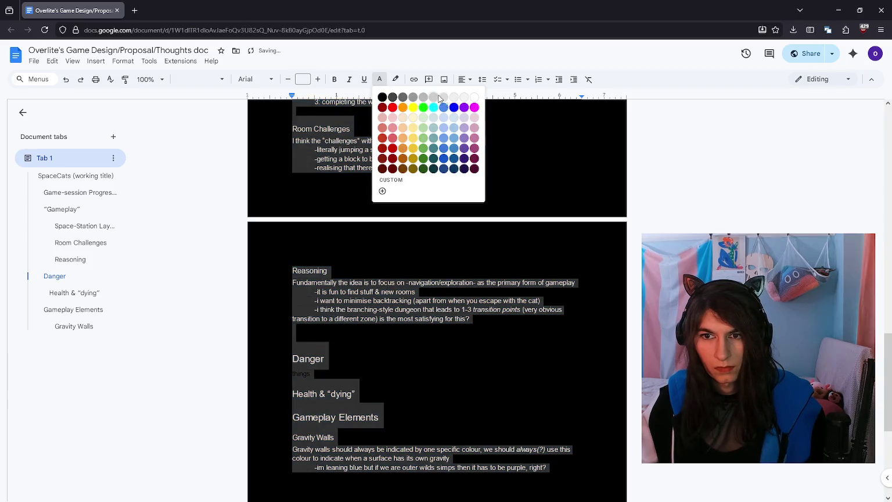
click(433, 97)
click(330, 374)
text(that can)
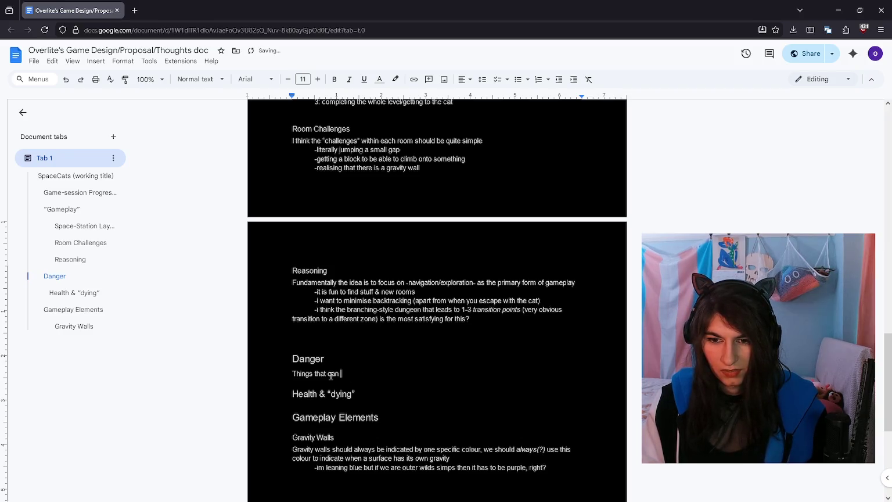
text( “kill” you)
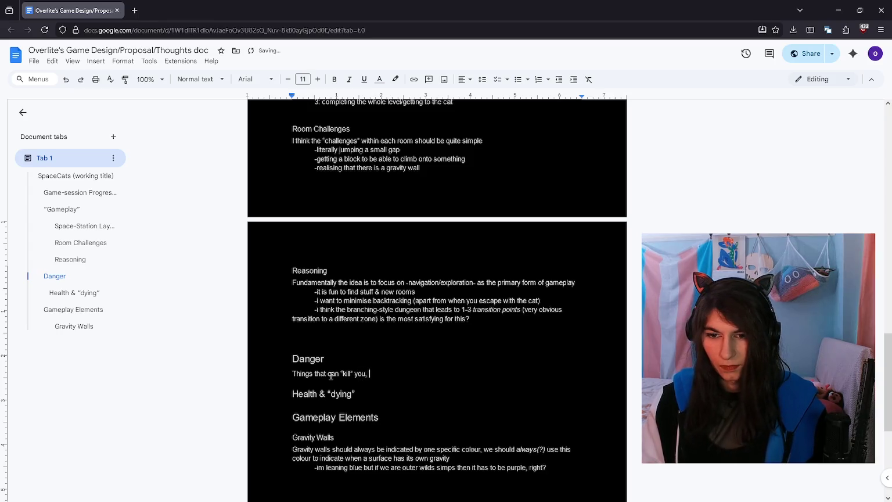
text(,)
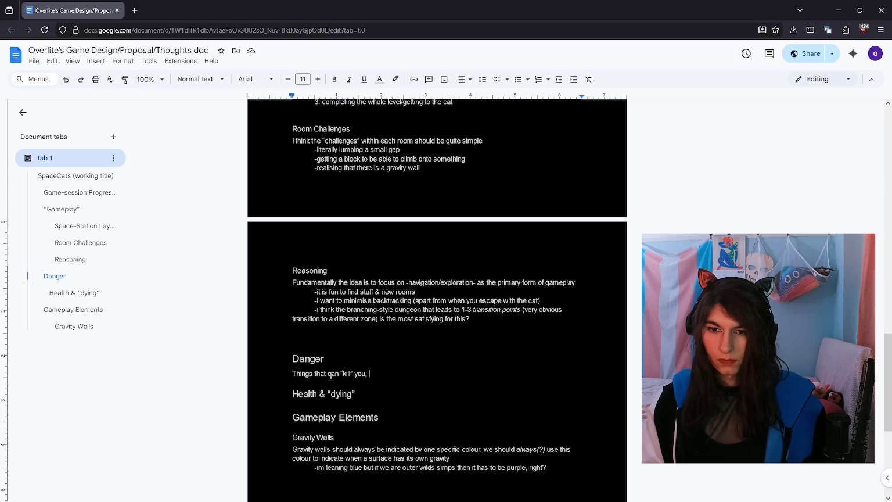
Step: Delete the trailing comma and jump back to the Room Challenges section
scroll(348, 360, up, 1)
key(BackSpace)
key(BackSpace)
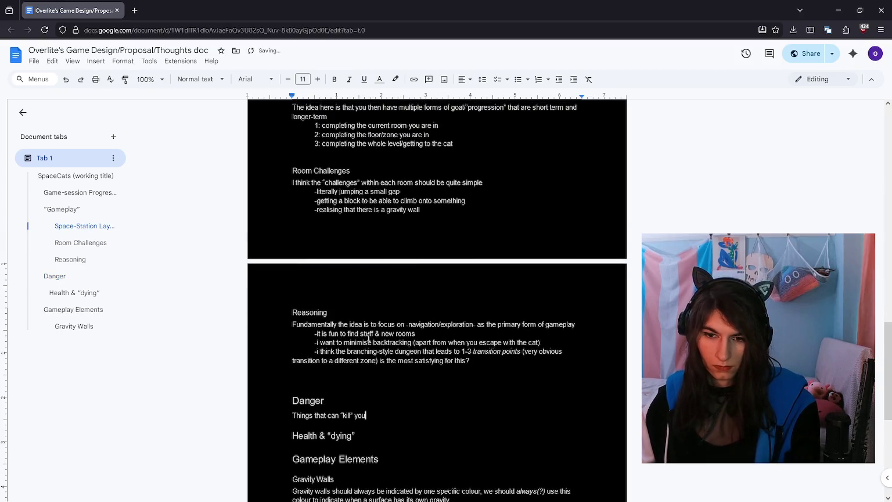
scroll(370, 337, up, 3)
scroll(370, 336, up, 2)
click(395, 340)
scroll(450, 326, up, 3)
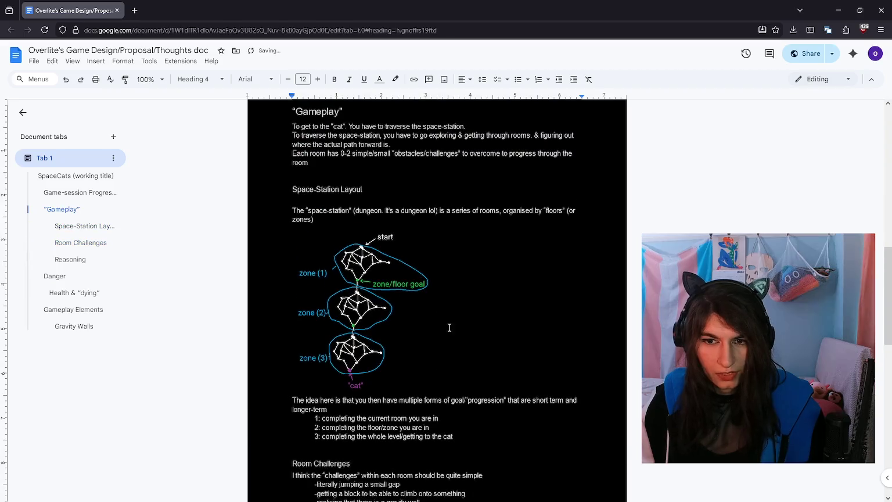
Step: Start a new line after the gravity wall line in Room Challenges
scroll(389, 290, down, 2)
key(Up)
key(Left)
scroll(375, 233, up, 2)
key(Up)
key(Up)
key(Up)
scroll(360, 389, down, 2)
click(434, 382)
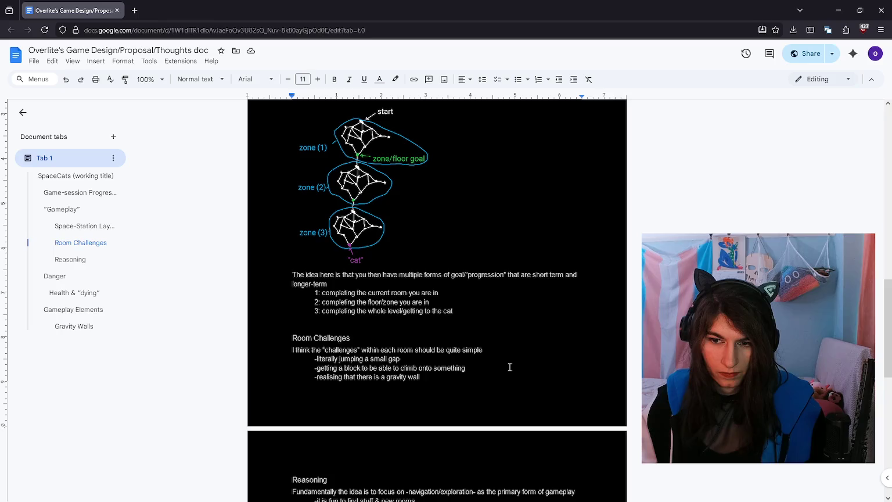
key(Return)
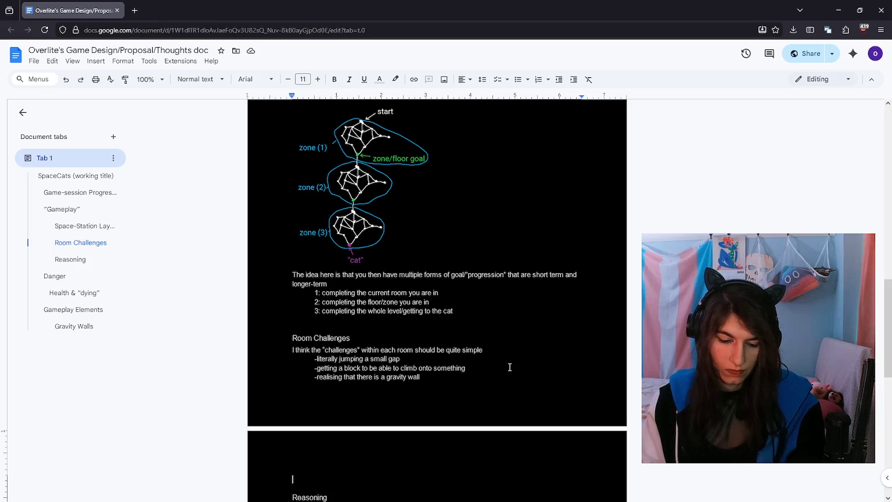
Step: Write that surpassing each simple room gives short-term gameplay satisfaction while progressing through the larger zone
text(I think the process of )
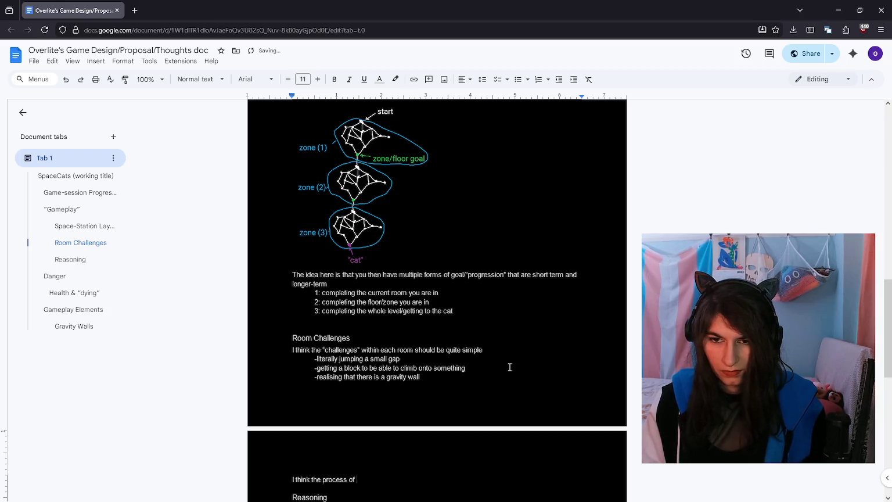
text(some)
key(ctrl+BackSpace)
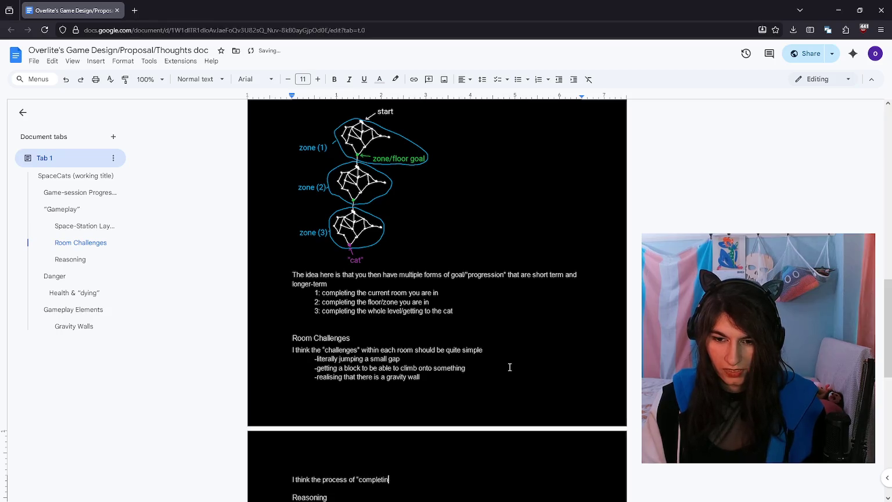
text(g we)
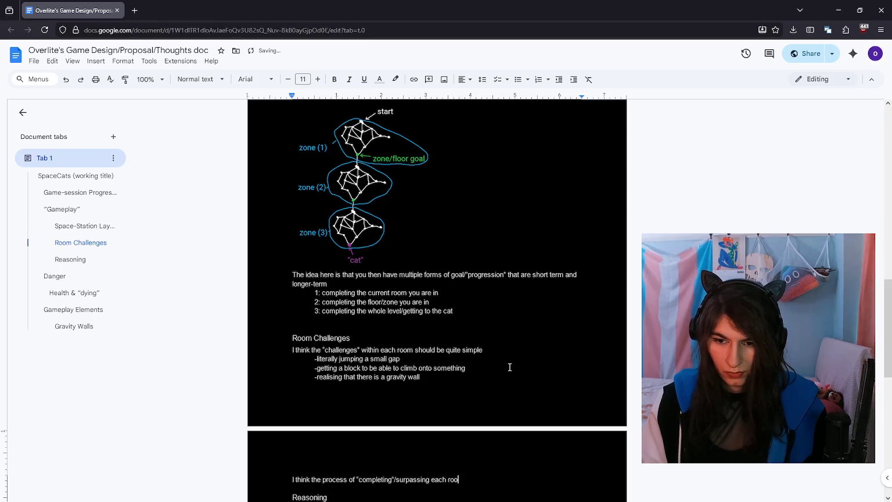
text(lenge )
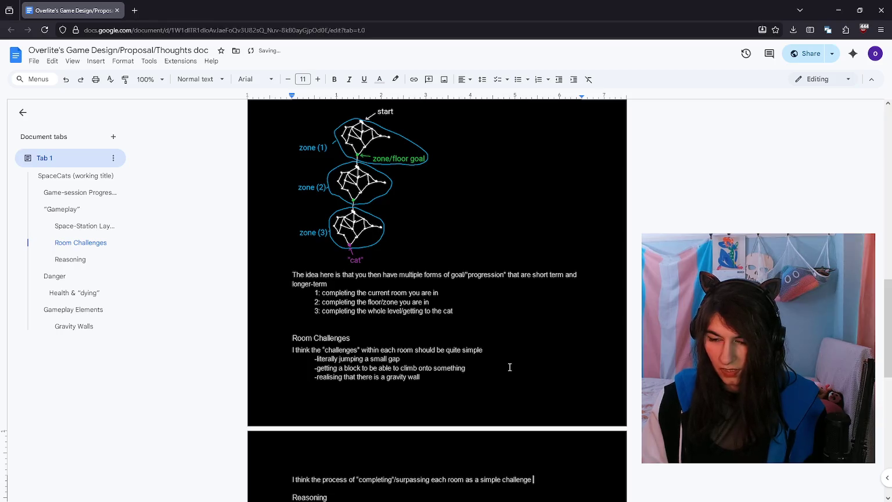
text(provides that short-term gameplay satisfaction, whilst progressing in the larger goal of navigating the entire -zone)
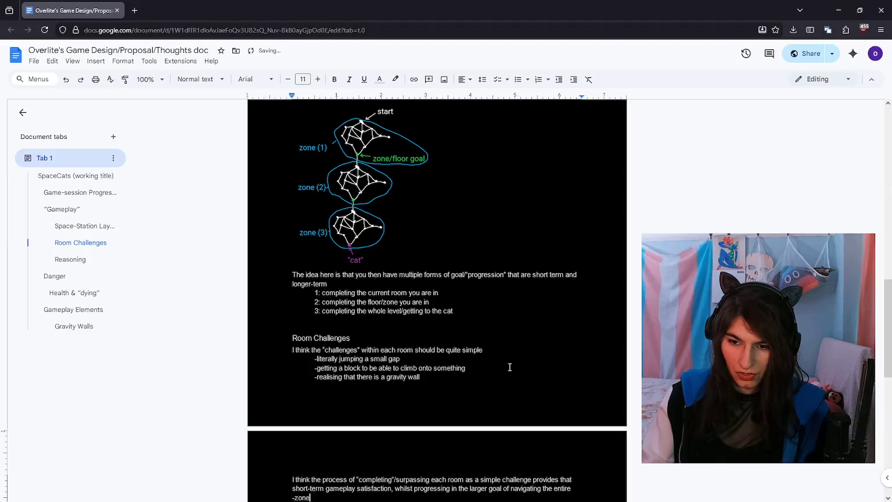
key(Down)
key(Down)
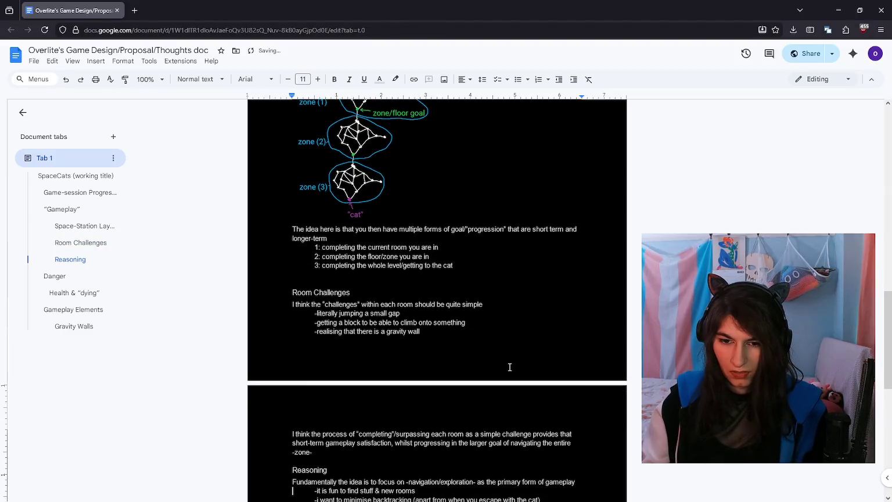
key(Return)
key(Return)
key(Up)
key(Up)
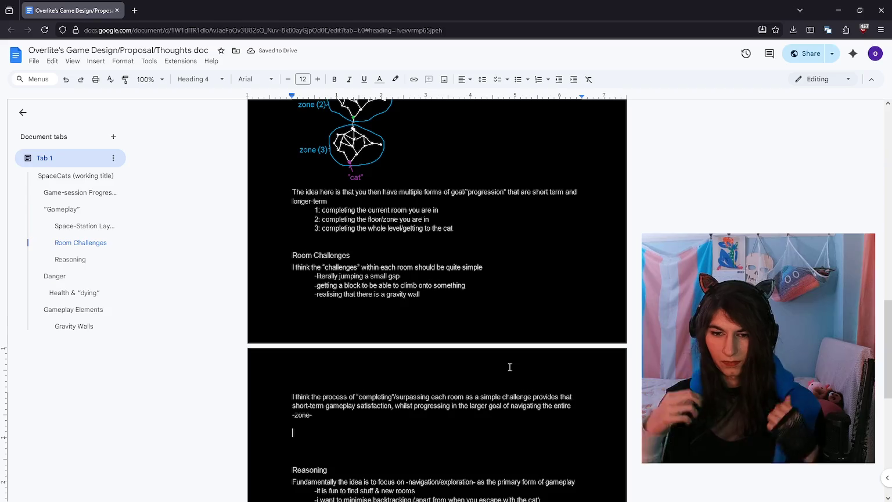
Step: Add an italic aside joking about dopamine hacking like all those other games do
key(ctrl+i)
text(Lol lmao she’s talking about dopamine hacking and funny checklist)
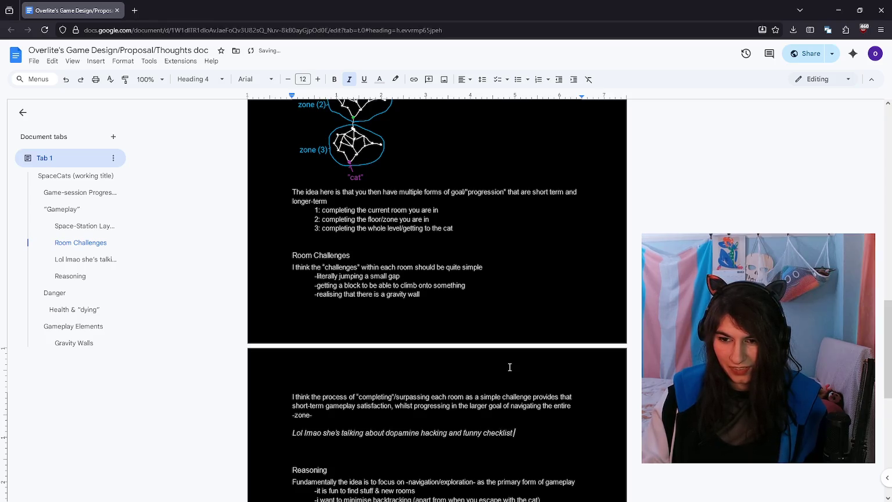
text( ticking that)
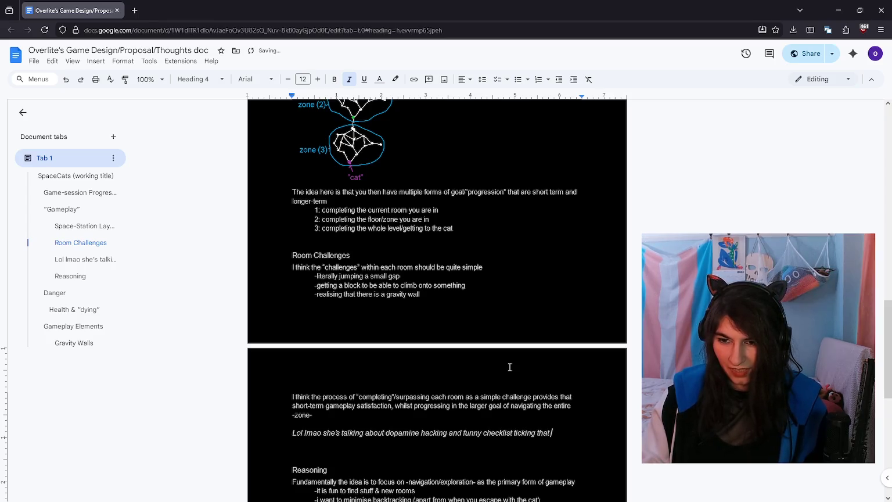
text( like all those other games do wow nice one overlite)
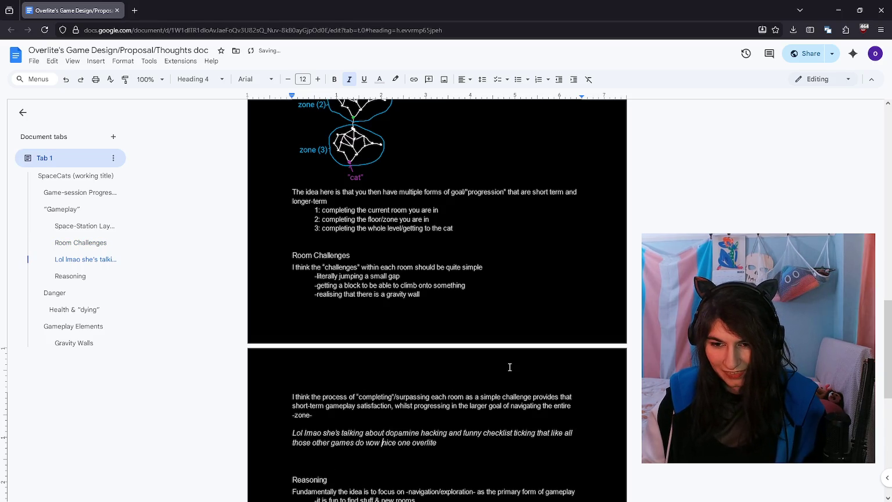
key(BackSpace)
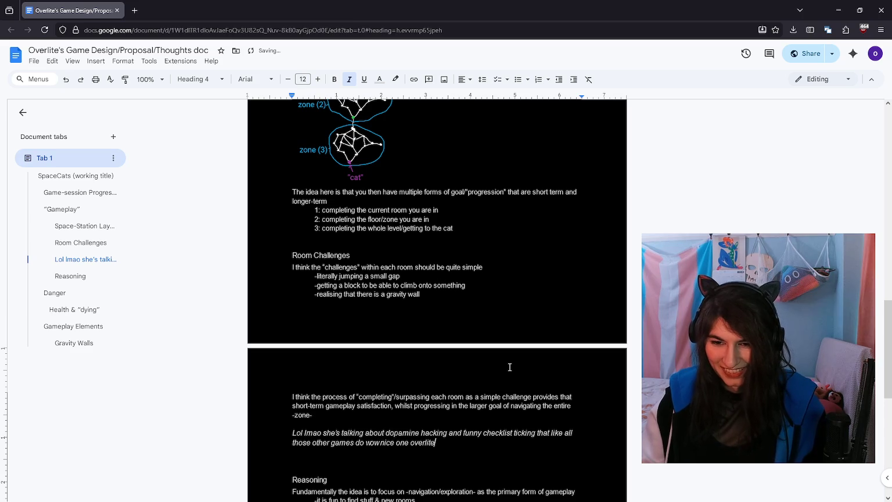
key(ctrl+i)
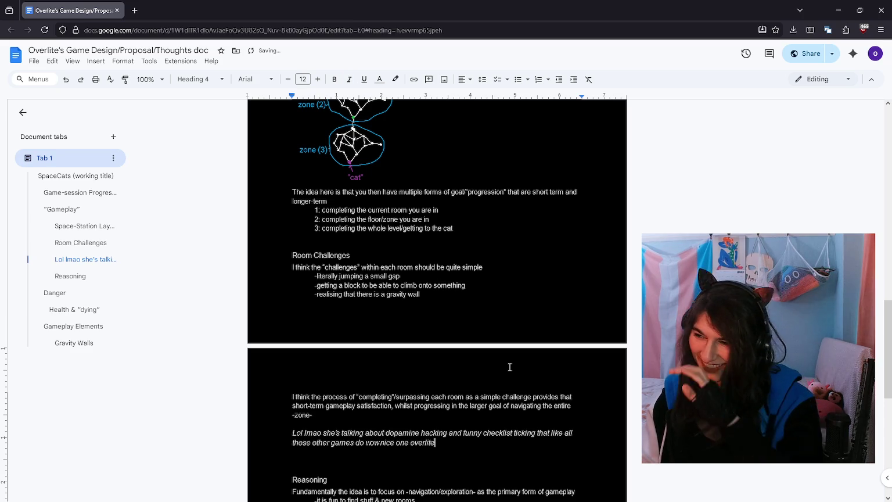
key(shift+Up)
key(Down)
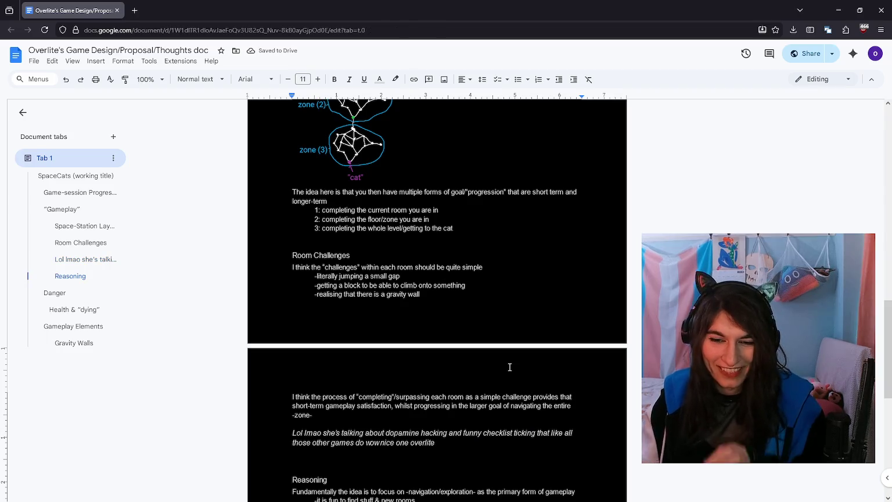
scroll(500, 360, down, 2)
click(479, 341)
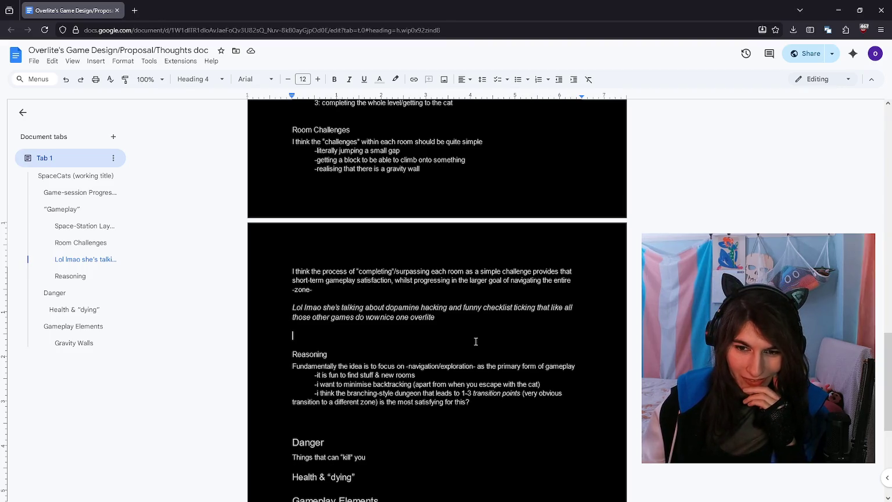
Step: Add an indented Reasoning dash point about more time in her procedural dungeon hole, her happy place
click(480, 411)
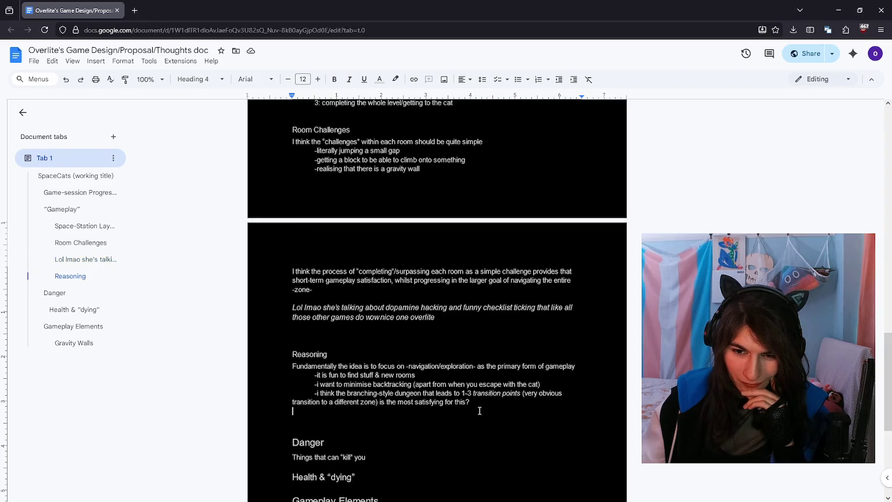
key(Tab)
text(-overlite gets to spend more)
key(ctrl+BackSpace)
text(in)
key(ctrl+BackSpace)
key(ctrl+BackSpace)
text(wor)
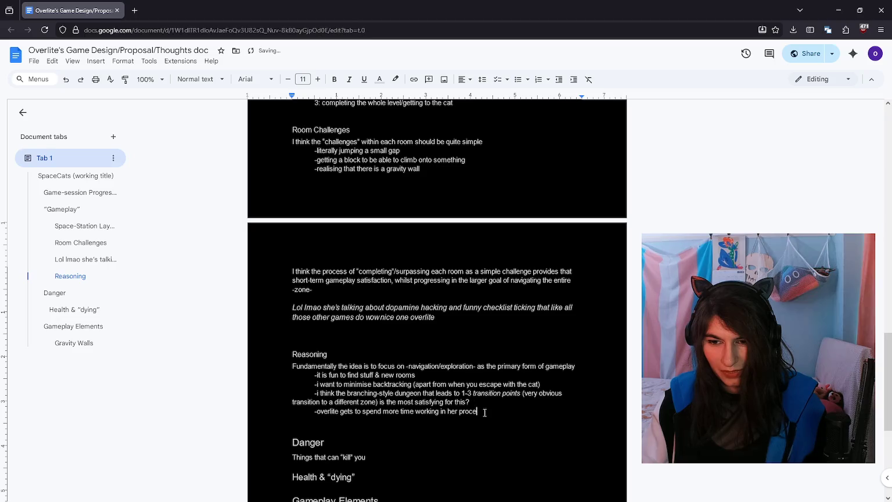
text(dungeon hole (her happy place lmao)
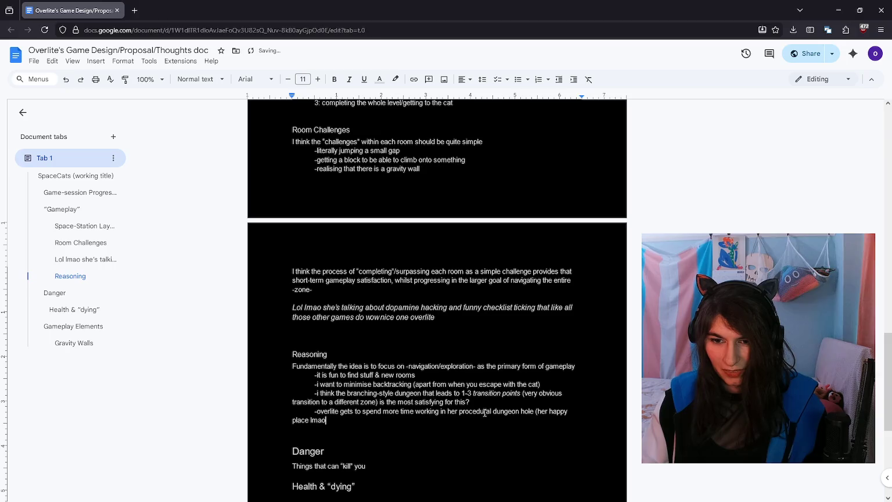
scroll(478, 372, down, 2)
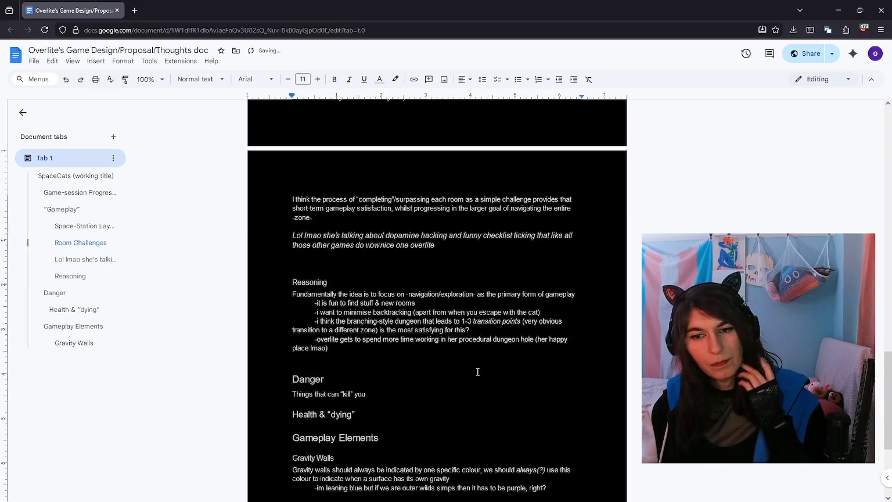
Step: Scroll through the document and place the caret at the end of the happy place point
scroll(478, 371, down, 4)
scroll(476, 375, up, 3)
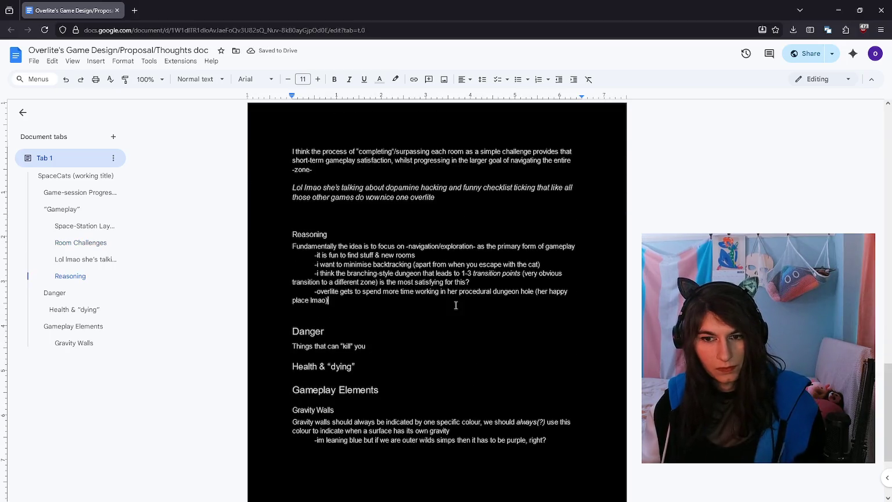
scroll(456, 305, up, 2)
scroll(456, 305, up, 1)
scroll(456, 306, up, 1)
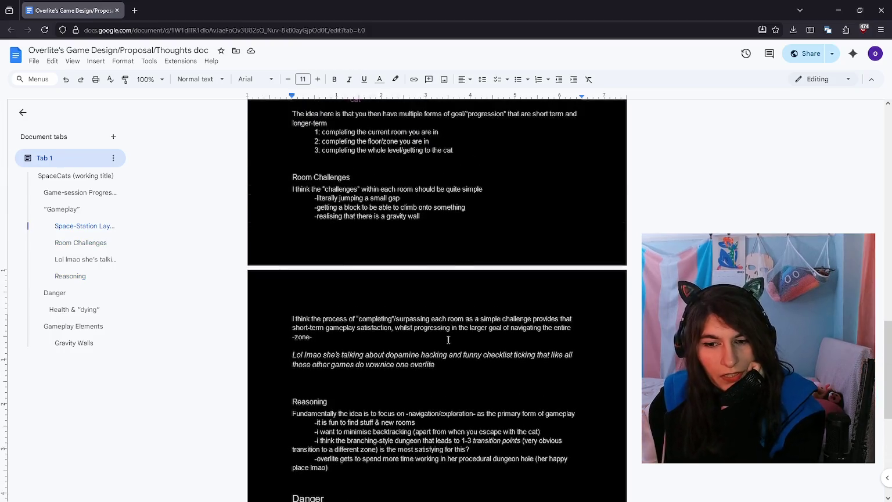
scroll(453, 325, up, 2)
scroll(449, 339, up, 1)
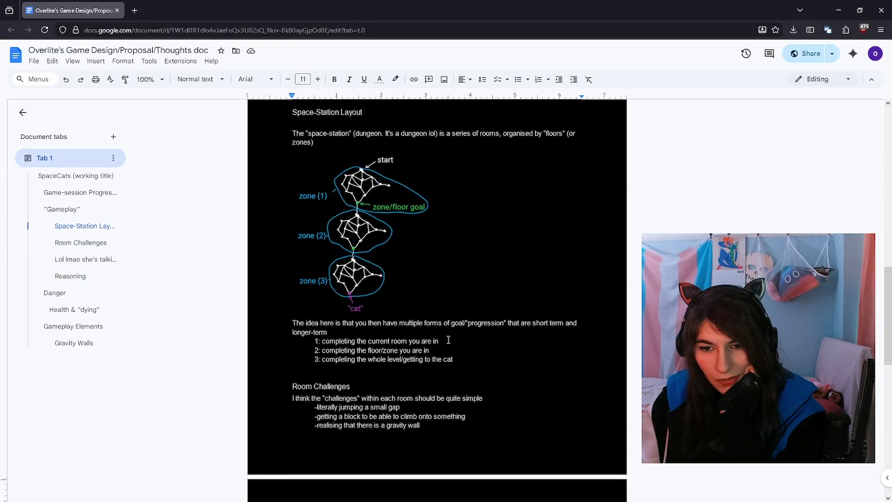
scroll(449, 339, down, 4)
scroll(448, 339, down, 5)
click(423, 200)
click(423, 182)
click(424, 189)
click(423, 174)
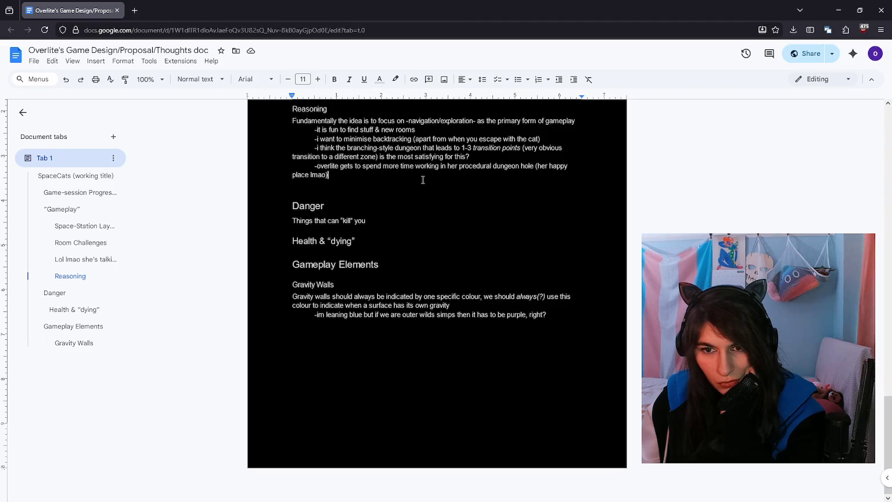
Step: Scroll back up and place the caret after -zone- in the Room Challenges text
scroll(401, 362, up, 3)
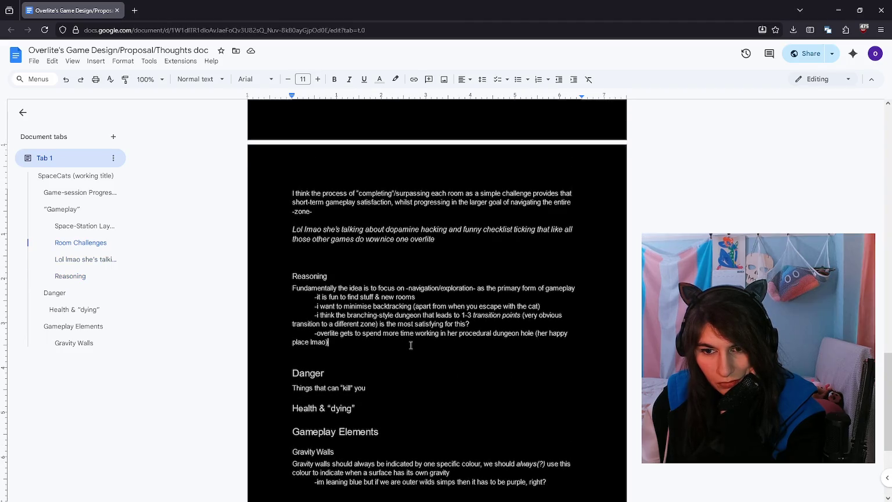
scroll(411, 345, up, 3)
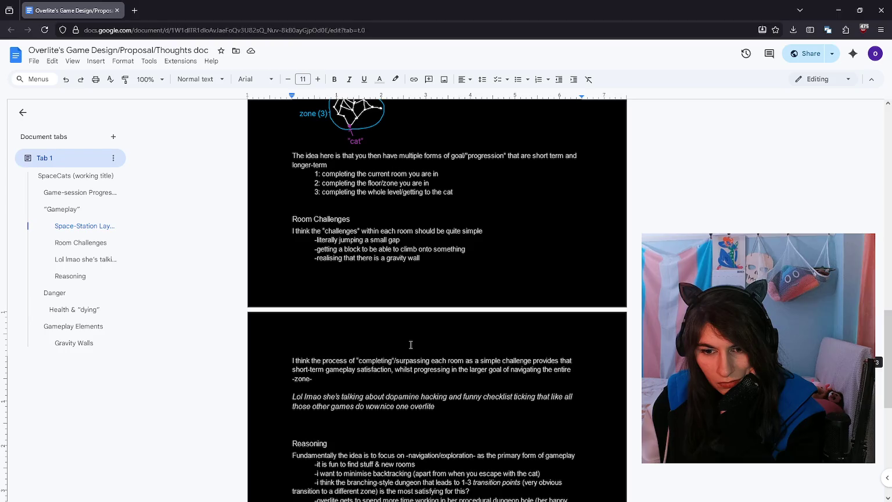
scroll(411, 345, up, 2)
scroll(411, 345, up, 2)
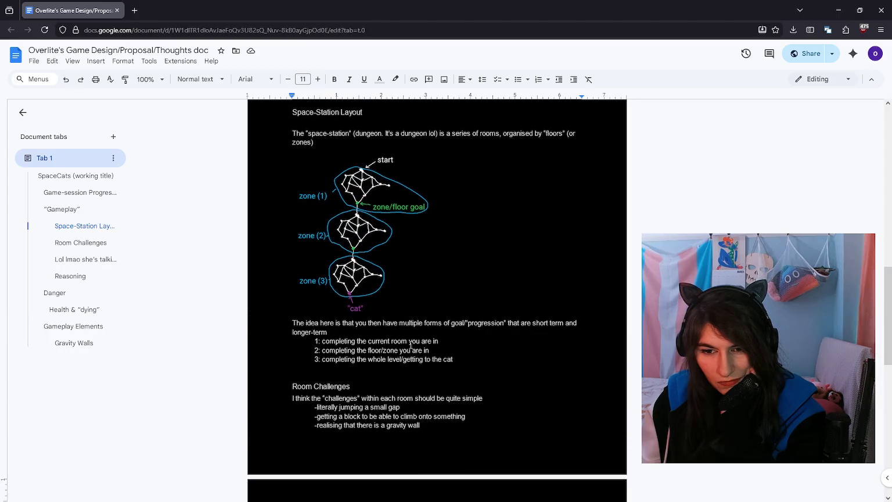
scroll(411, 345, up, 1)
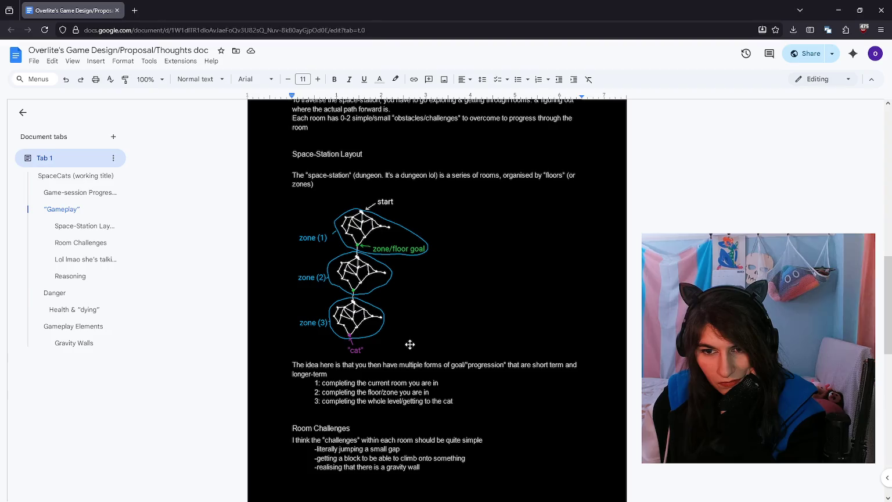
scroll(442, 323, up, 3)
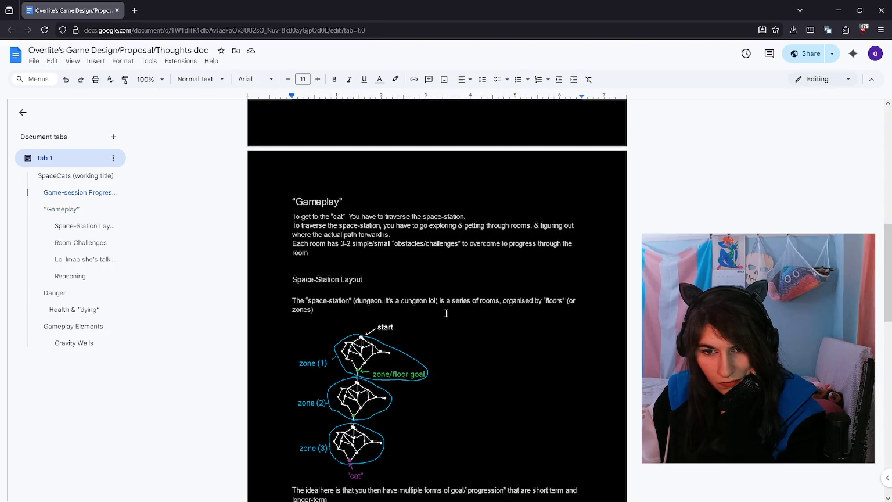
scroll(446, 313, down, 7)
scroll(405, 372, down, 1)
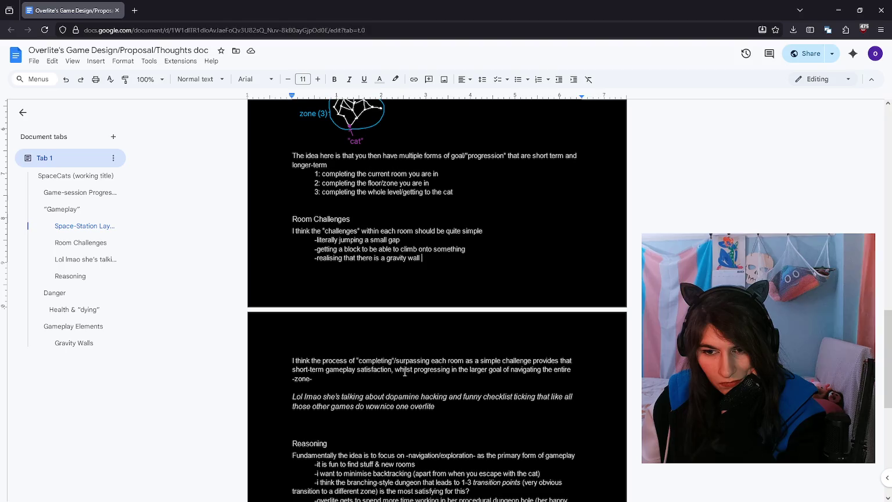
click(406, 380)
Step: Add a sentence that most rooms need 0 or 1 obstacle, the larger challenge being the maze
key(Return)
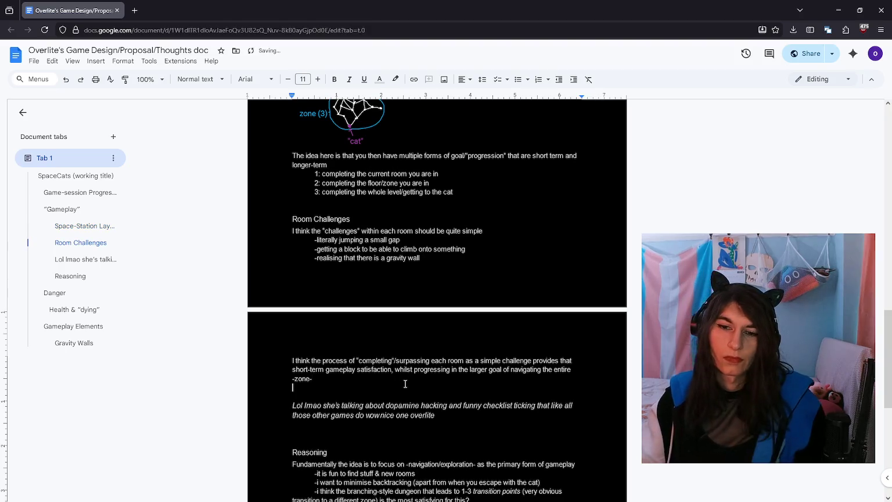
text(thisThis kinda means i think that )
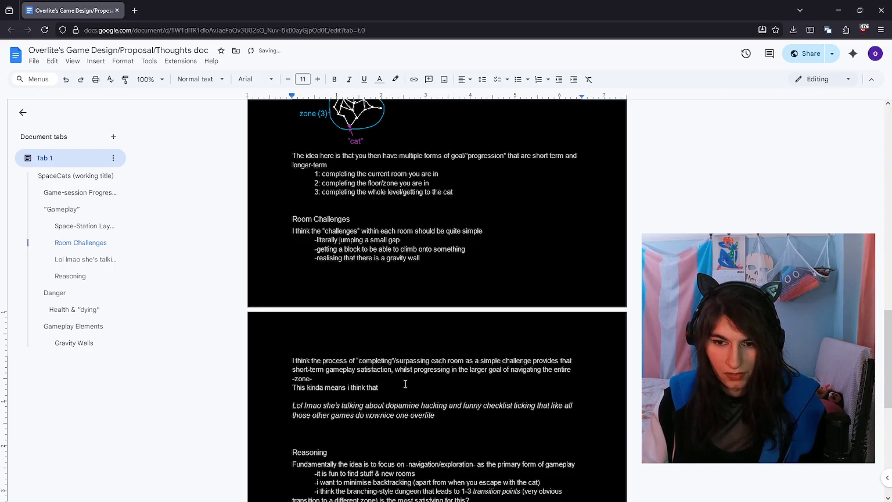
text(most of )
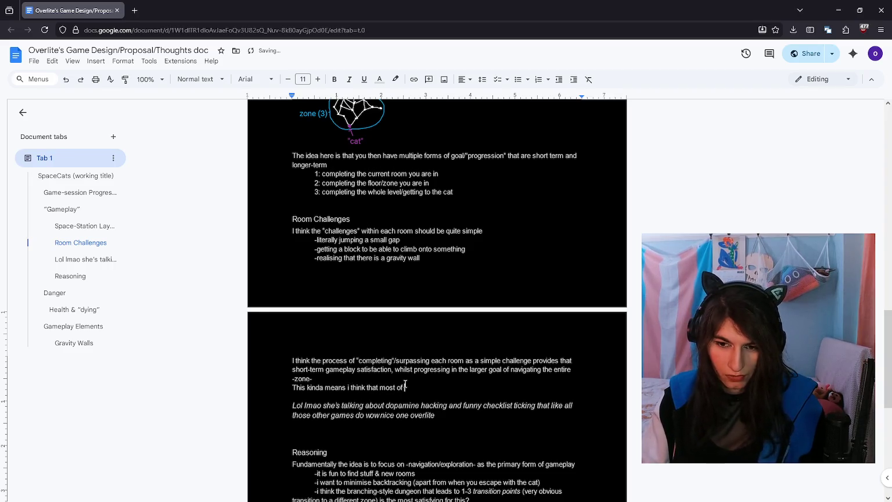
text(the rooms should be very simple to navigate)
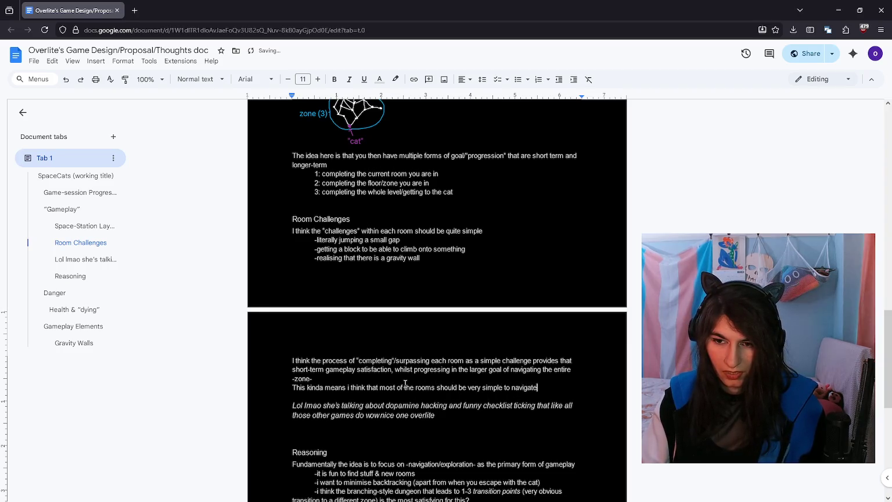
text(, having either 0 or 1 “obstacle”)
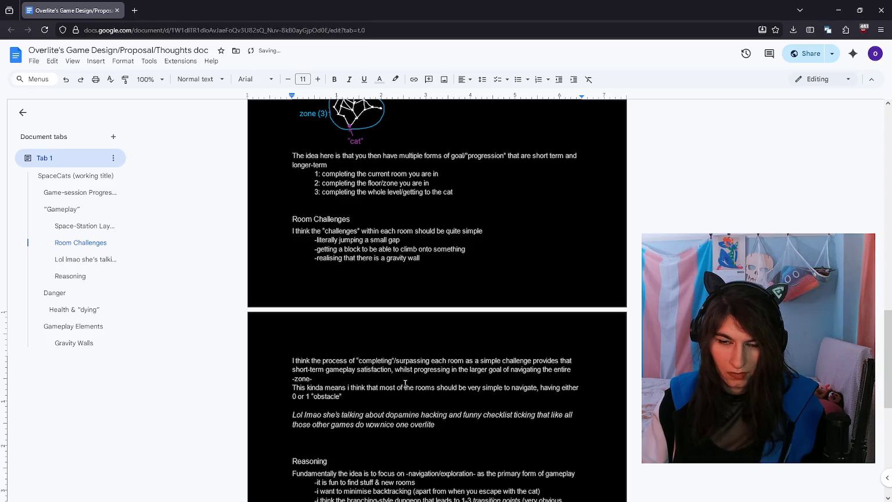
text(, within the larger obstacle that is the)
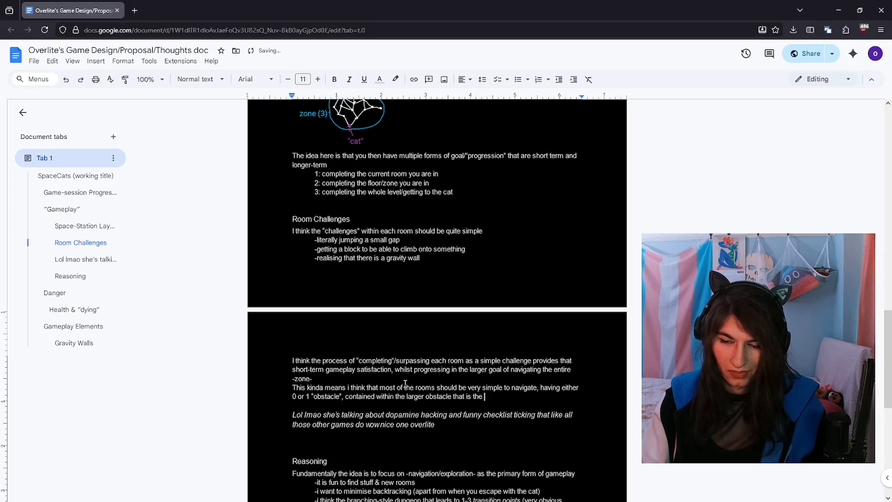
key(BackSpace)
key(BackSpace)
key(BackSpace)
text(-not geting lost in a amz)
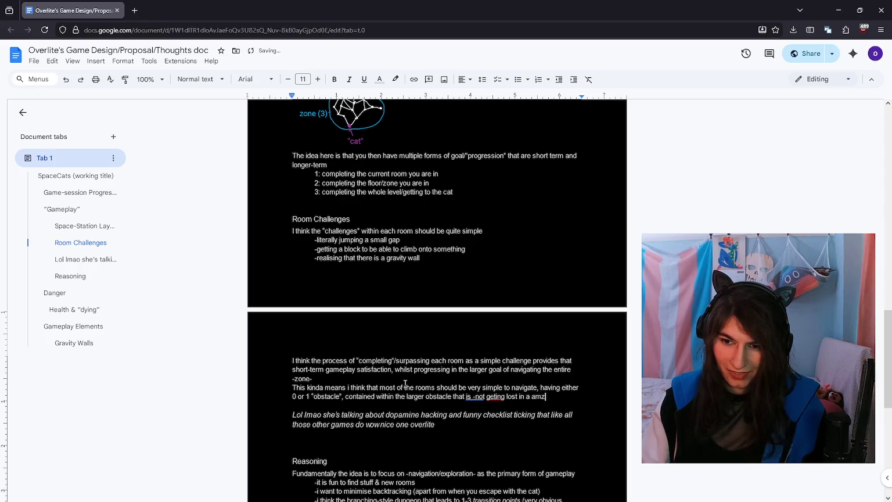
key(BackSpace)
key(BackSpace)
key(BackSpace)
text(maze of rooms)
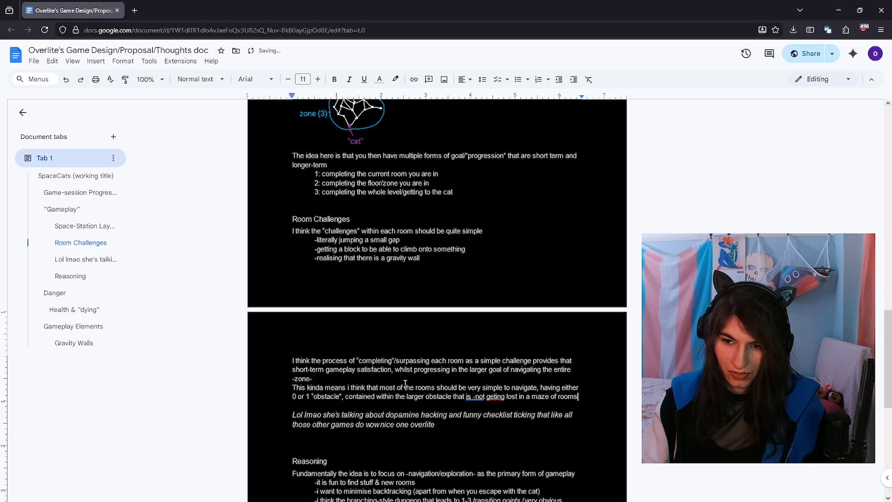
text(-)
Step: Tidy the line break after the new sentence and select the italic Lol lmao aside
key(Down)
key(Up)
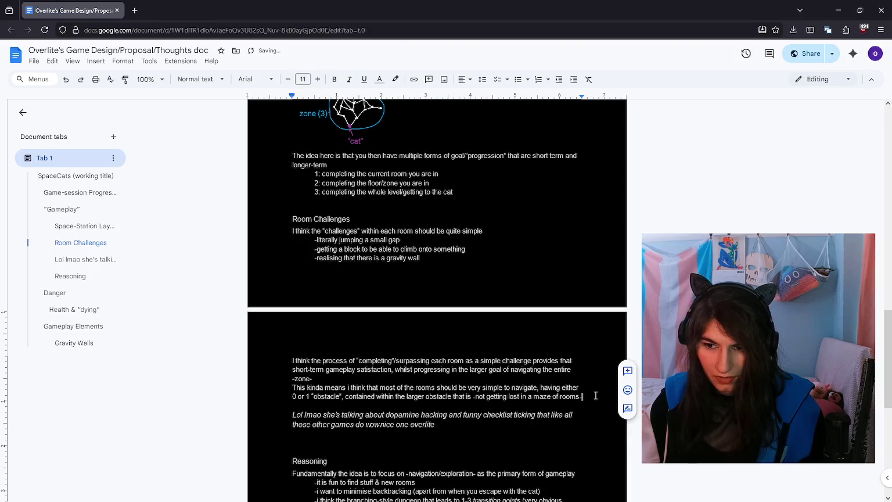
key(Return)
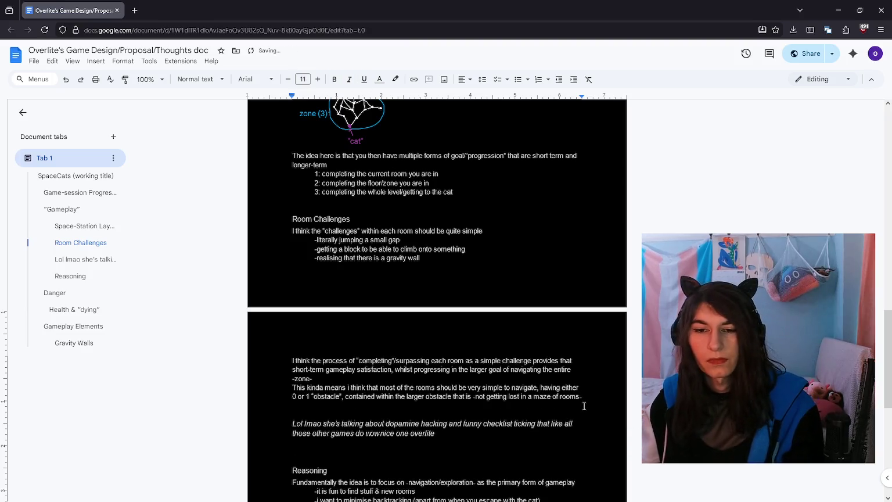
key(BackSpace)
drag(470, 431, 256, 409)
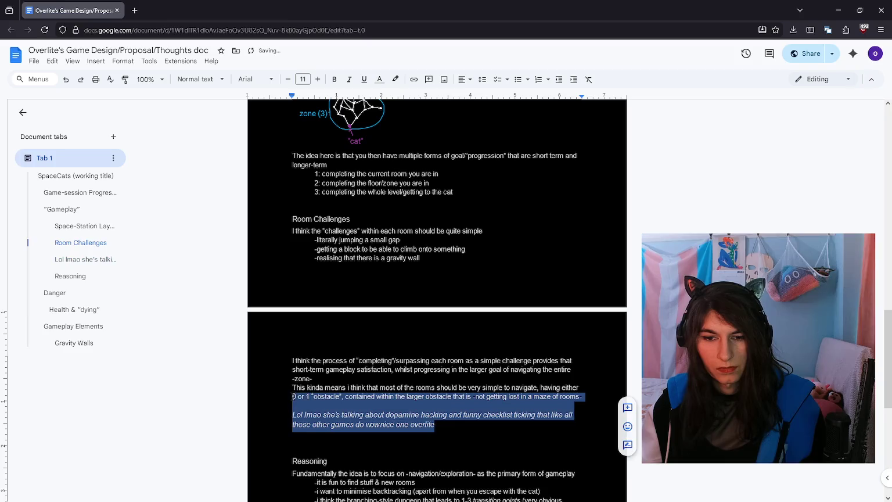
Step: Move the italic aside above the simple-rooms sentence
key(ctrl+x)
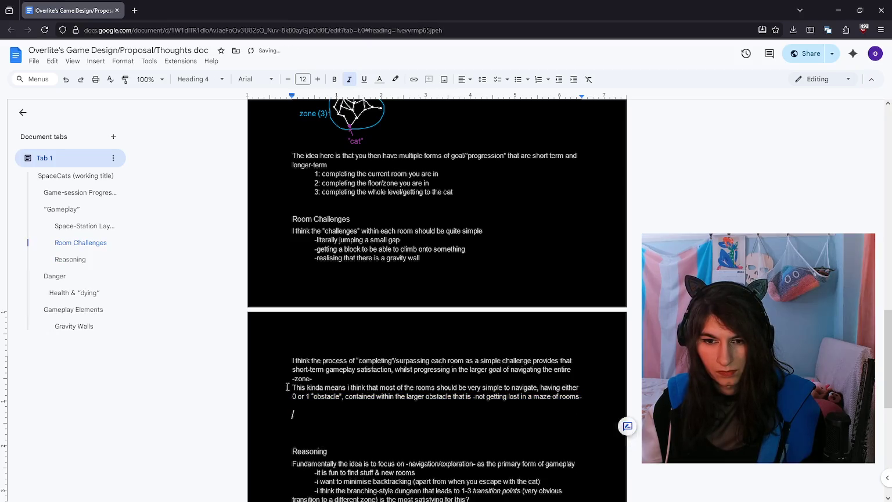
click(292, 387)
key(Return)
key(Up)
key(ctrl+v)
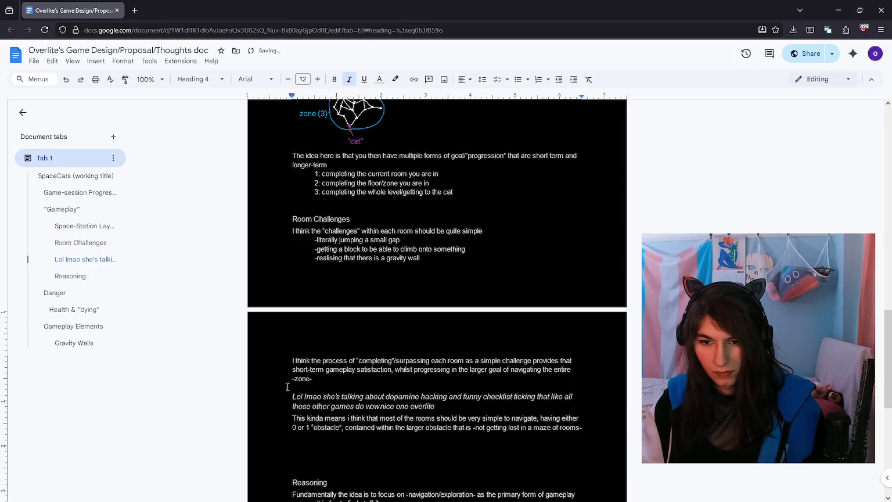
Step: Shrink the moved aside to font size 11
key(Up)
key(Down)
key(shift+Down)
key(shift+Down)
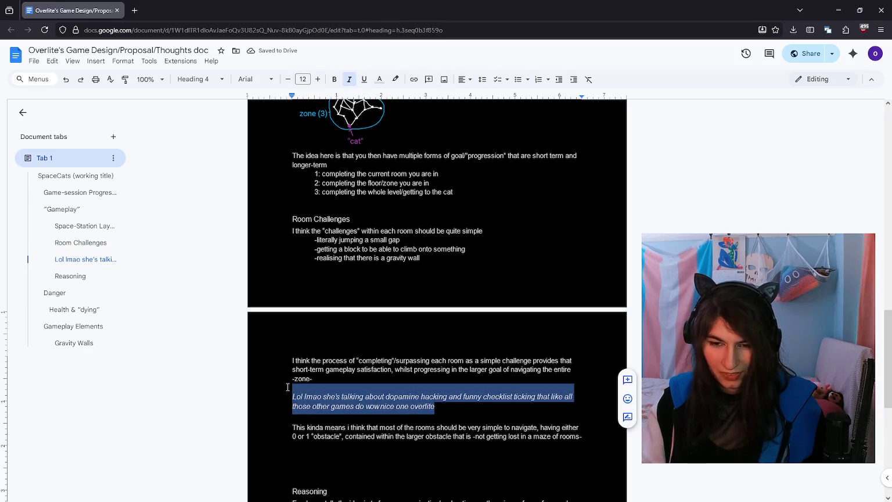
key(ctrl+shift+comma)
key(Left)
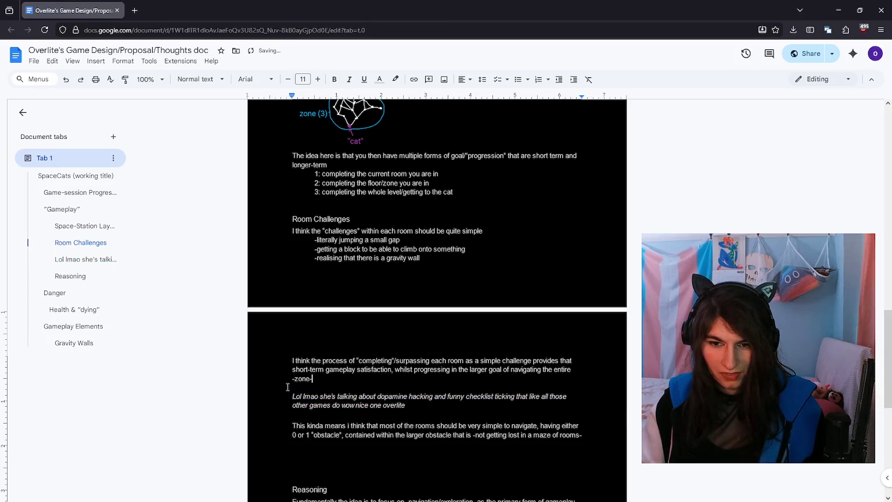
Step: Adjust the blank lines around the aside, separating it from the -zone- paragraph
key(BackSpace)
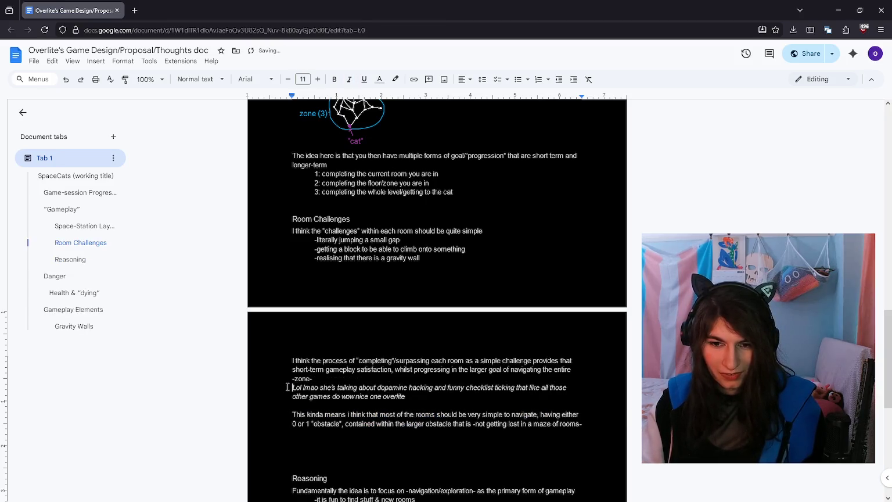
key(Down)
key(Down)
key(Down)
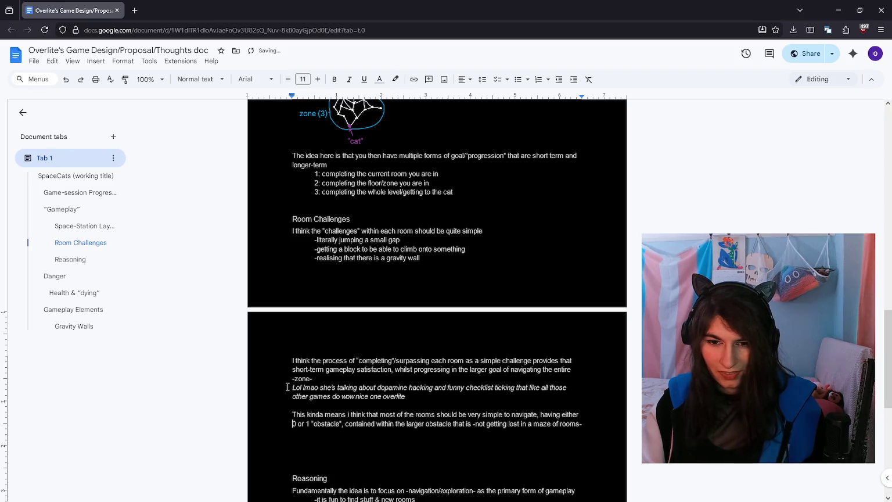
key(ctrl+z)
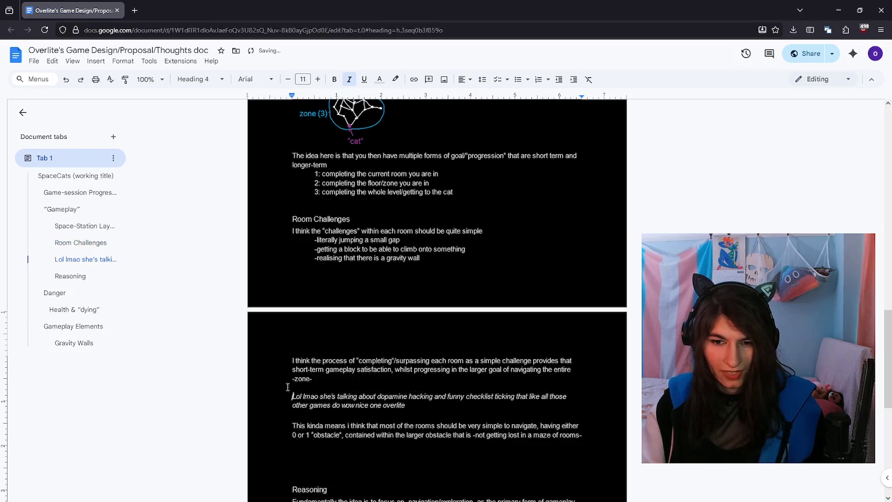
key(BackSpace)
scroll(287, 387, down, 2)
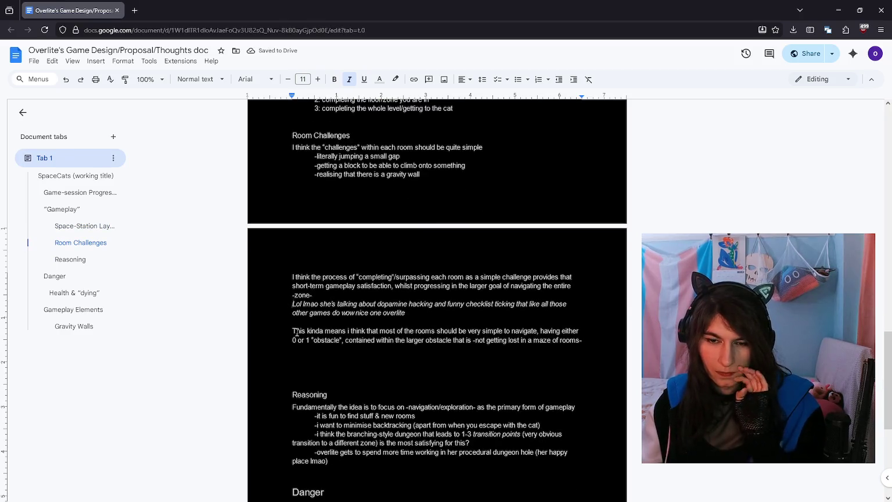
key(Return)
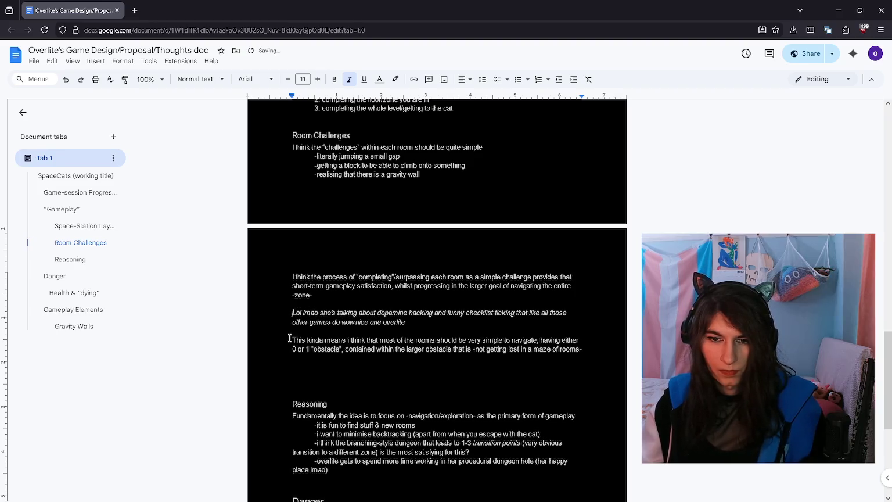
scroll(298, 328, down, 1)
click(331, 322)
scroll(331, 323, up, 2)
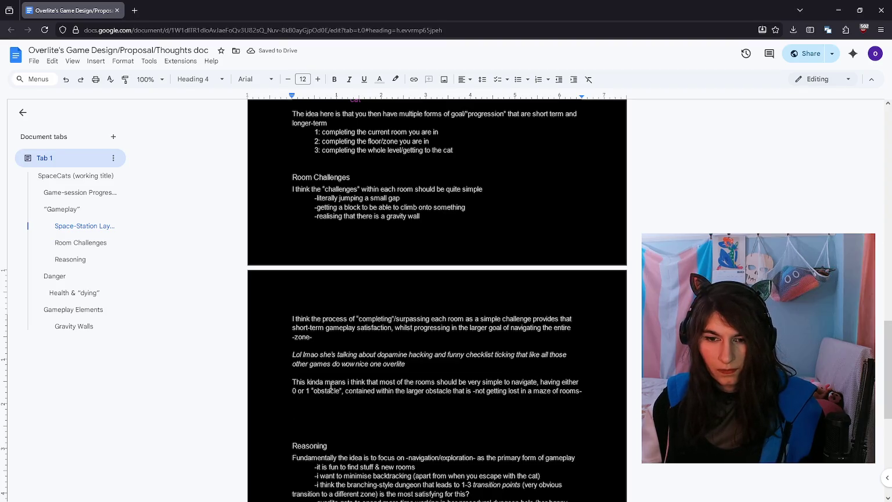
Step: Delete 'kinda' so the sentence begins 'This means'
double_click(307, 382)
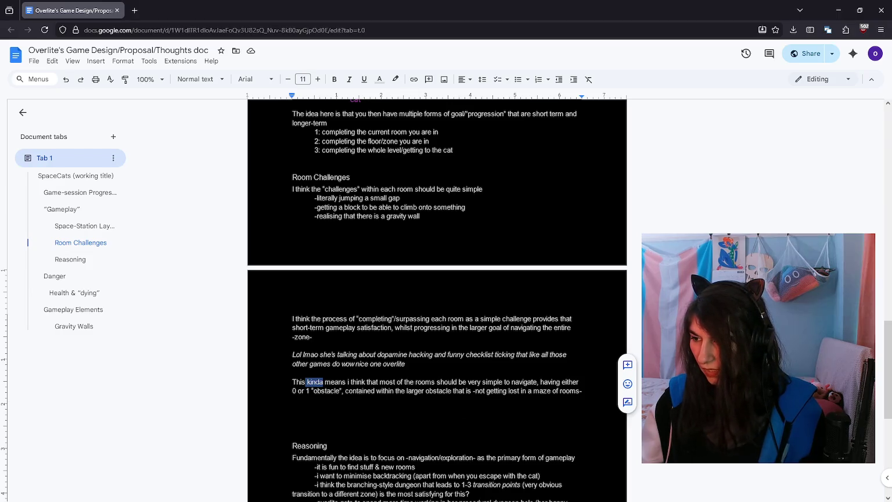
key(alt+Tab)
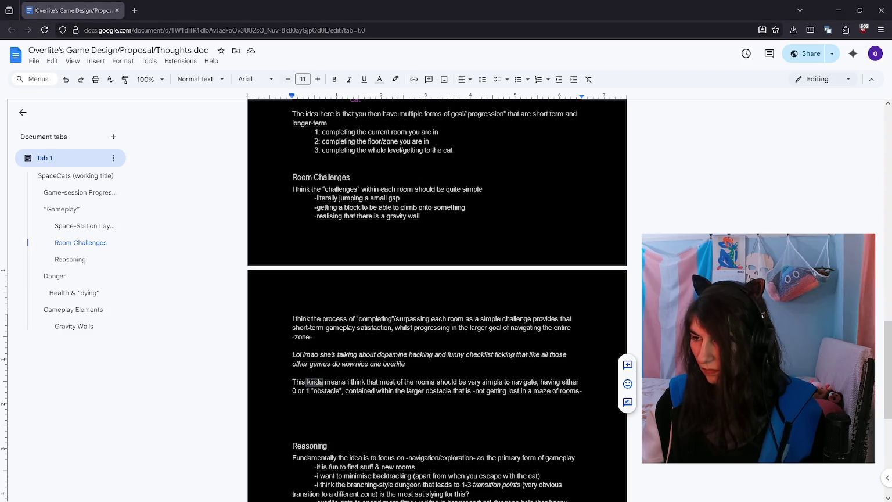
key(alt+Tab)
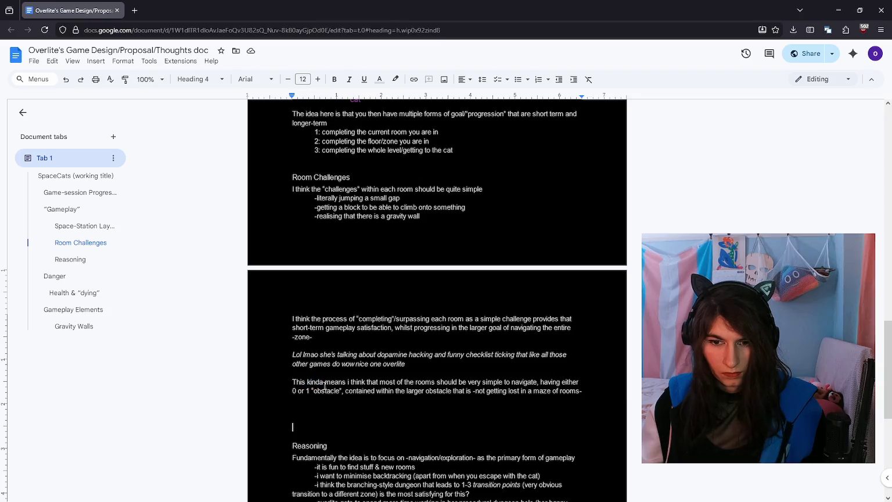
key(BackSpace)
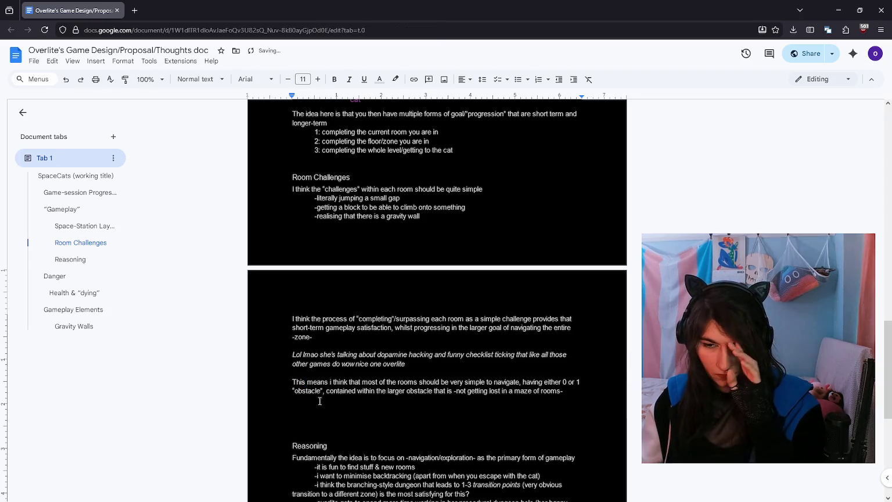
click(310, 410)
scroll(421, 328, down, 3)
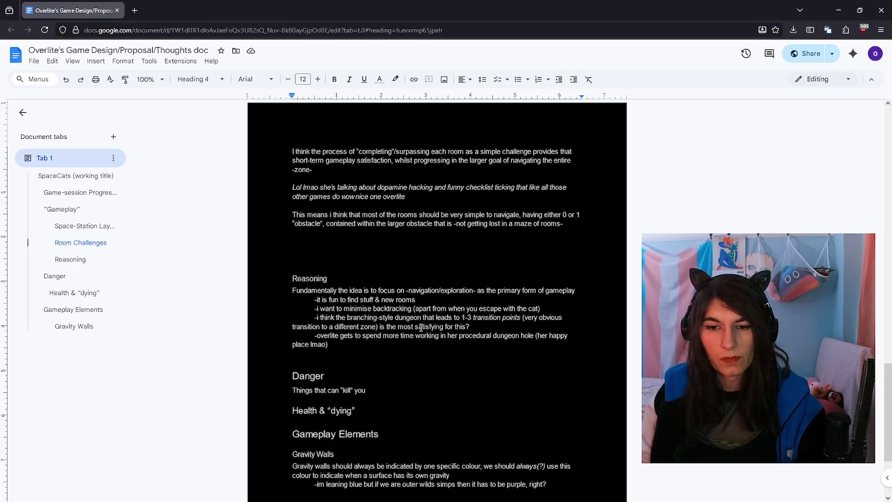
Step: Remove the extra blank line below the sentence
scroll(438, 275, up, 2)
key(Down)
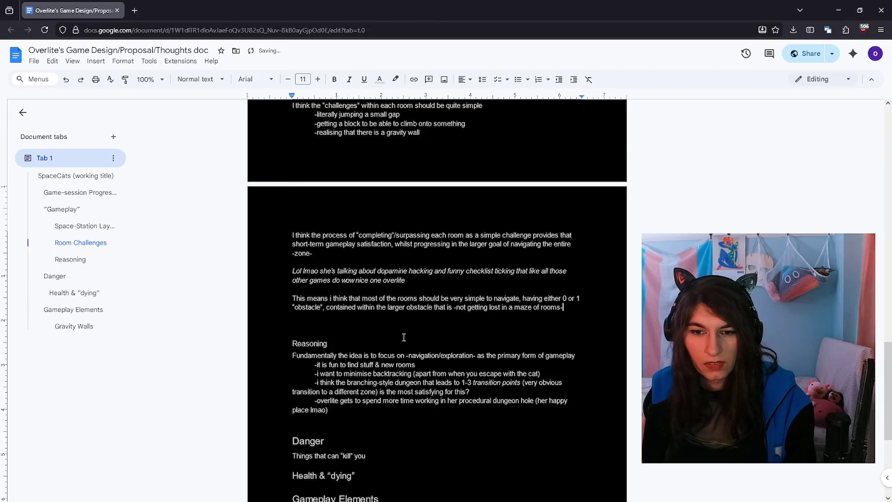
key(BackSpace)
Step: Go back up to the Game-session Progression section, placing the cursor below the indicator caption
scroll(396, 318, up, 3)
scroll(397, 318, up, 3)
scroll(397, 318, up, 1)
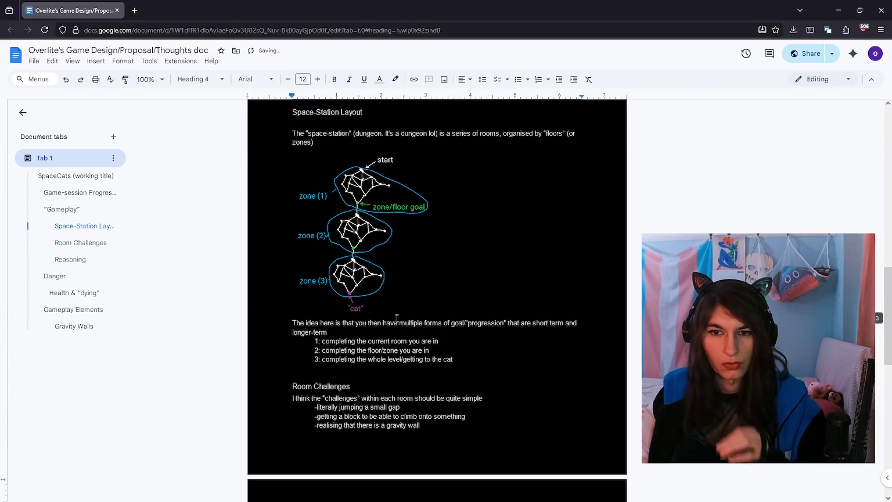
scroll(397, 318, up, 5)
scroll(396, 318, up, 2)
scroll(397, 318, up, 4)
scroll(397, 318, up, 3)
click(406, 271)
scroll(407, 272, down, 5)
click(417, 265)
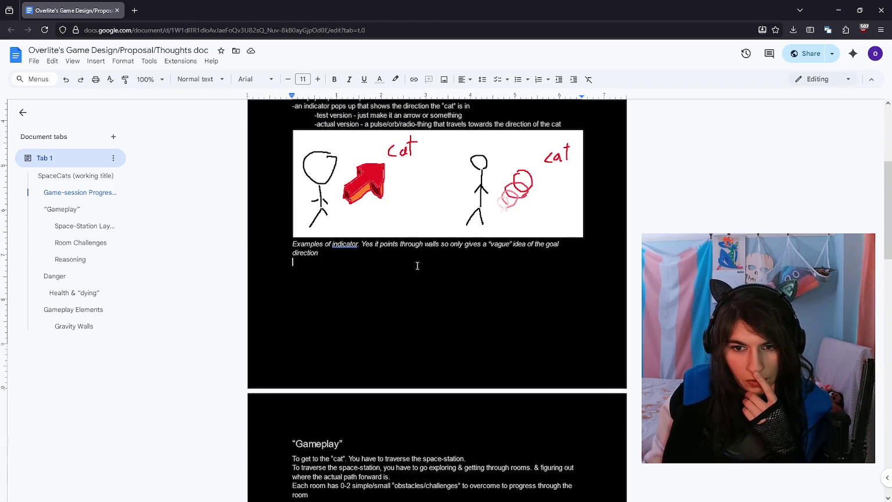
Step: Place the cursor at the end of the Reasoning section, just above the Danger heading
scroll(417, 265, up, 4)
scroll(417, 265, down, 5)
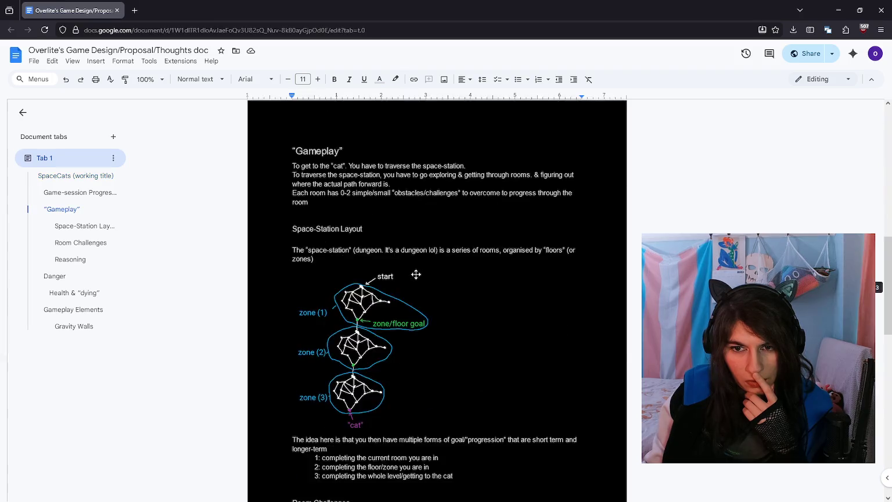
scroll(417, 270, down, 5)
scroll(416, 270, down, 4)
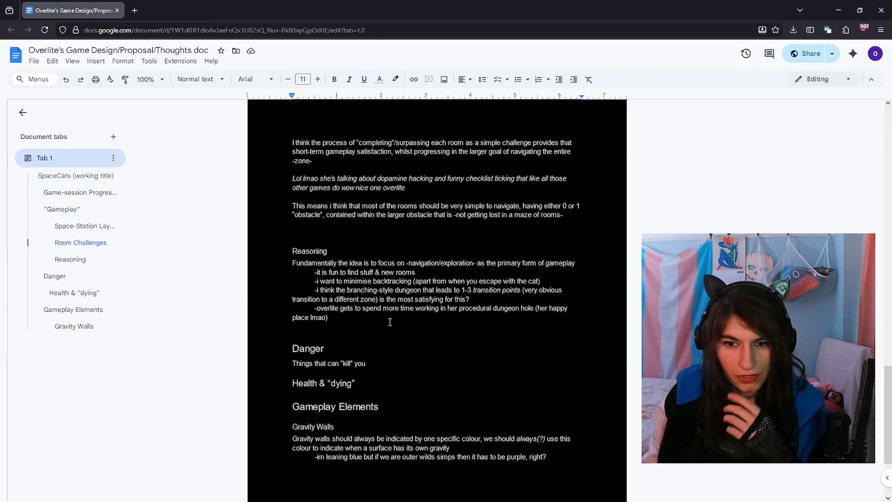
click(325, 348)
click(376, 334)
Step: Add a 'Dungeon Layout' line above Danger and make it Heading 4
key(Return)
key(Return)
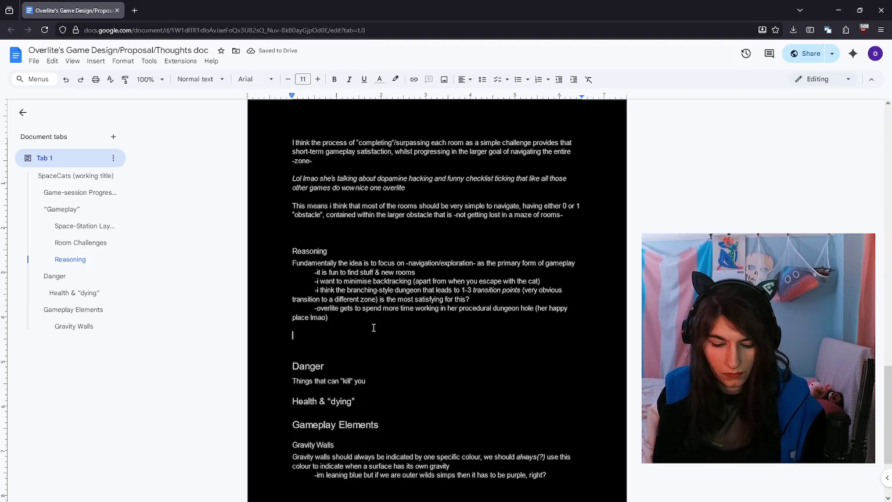
text(Dungeon)
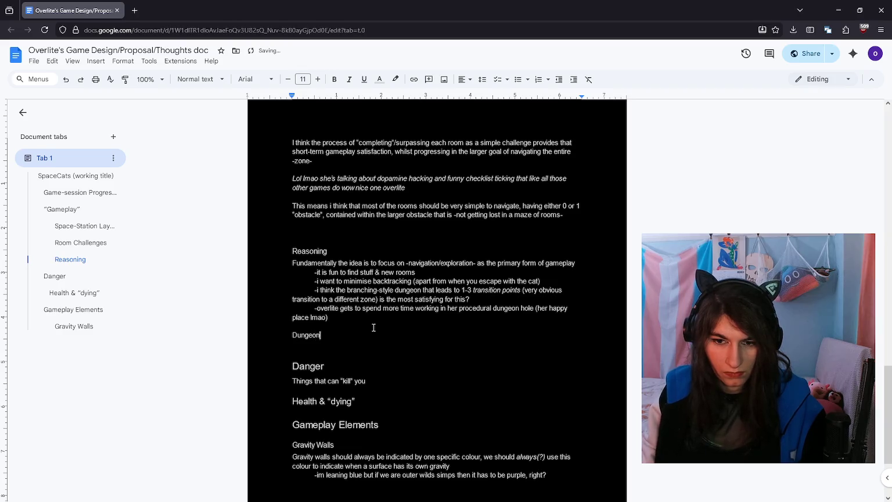
text( Layout)
key(shift+Home)
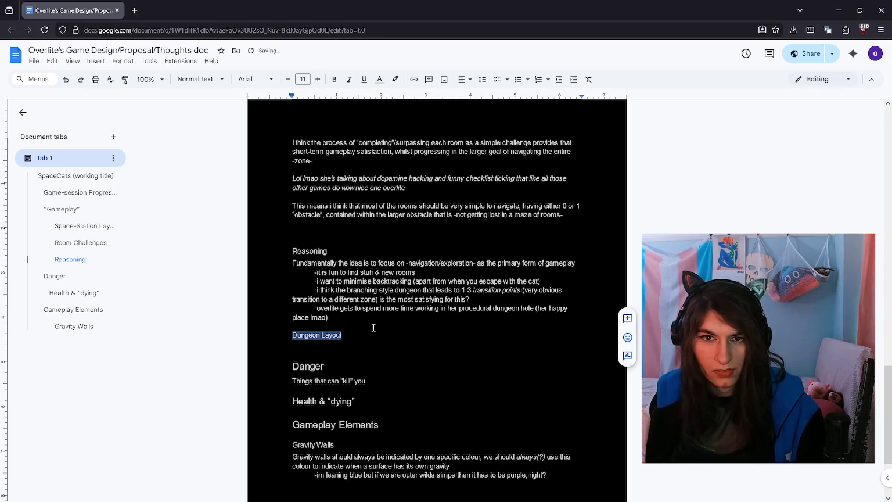
click(200, 79)
mouse_move(211, 270)
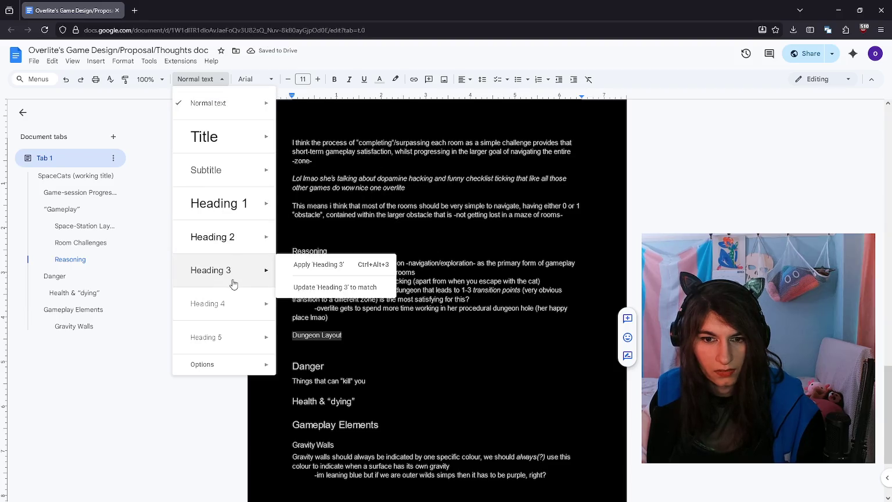
click(236, 301)
click(379, 350)
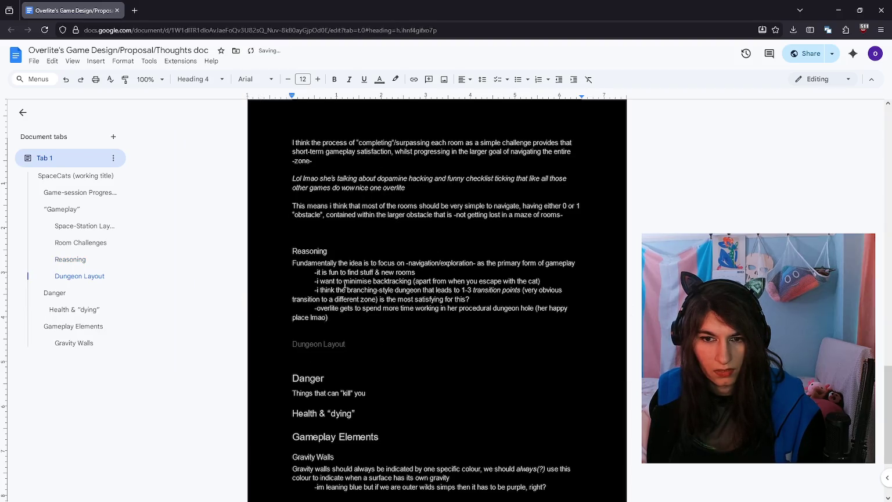
Step: Make all document text white, then return to the Paint diagram
key(ctrl+a)
click(379, 80)
click(445, 101)
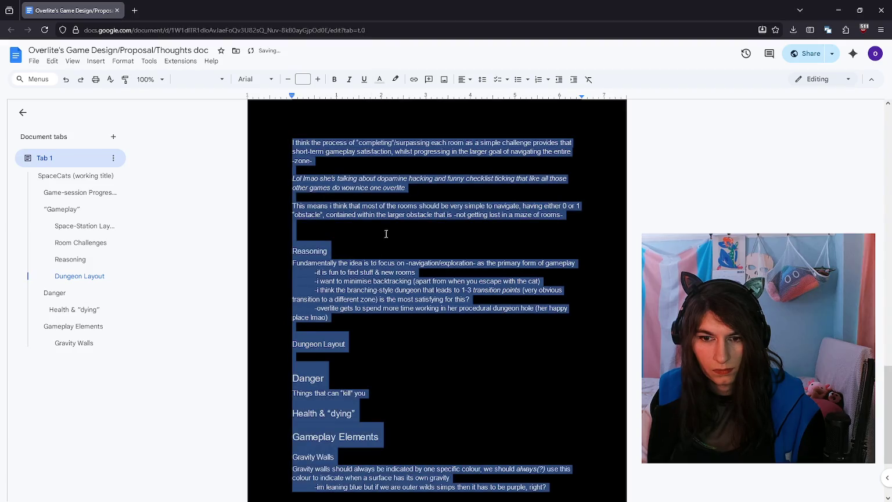
click(381, 356)
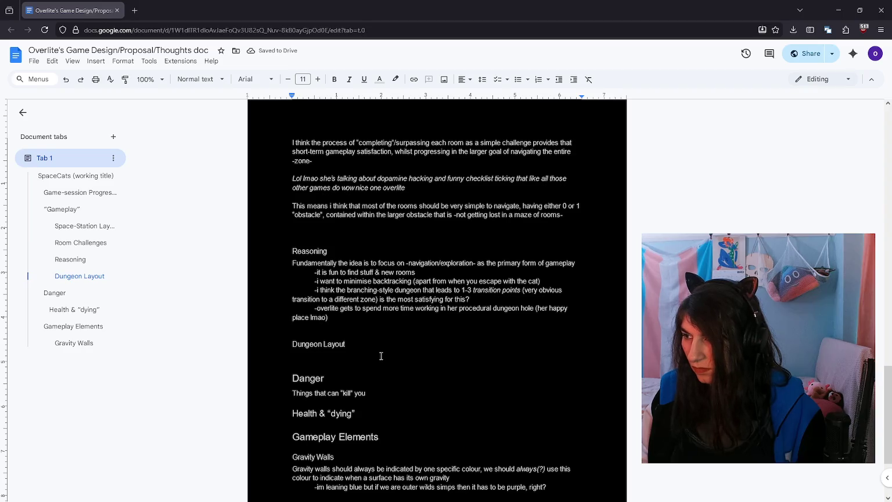
key(alt+Tab)
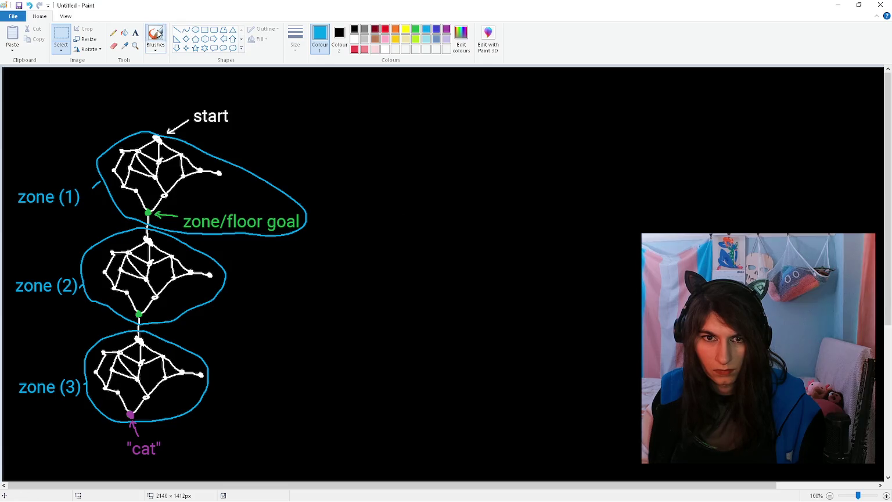
Step: Draw a long white downward brush arrow beside the zones
click(155, 36)
click(355, 39)
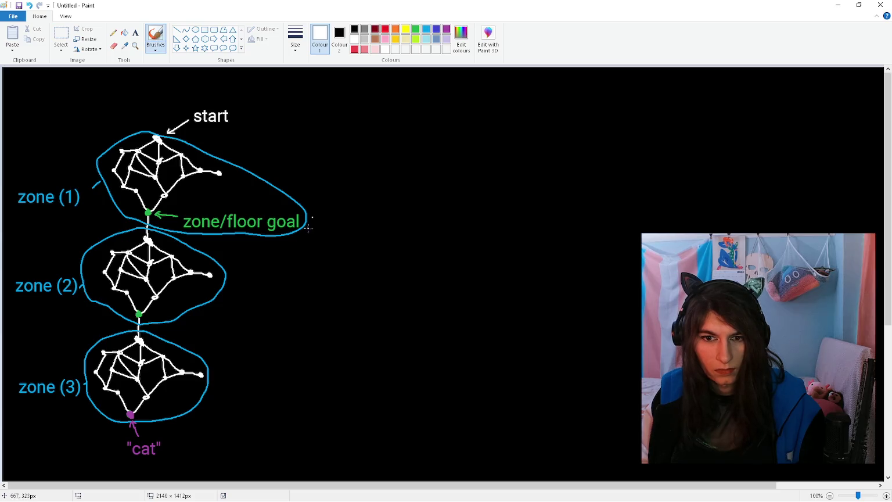
mouse_move(340, 121)
mouse_down()
mouse_move(347, 434)
mouse_move(316, 403)
mouse_up()
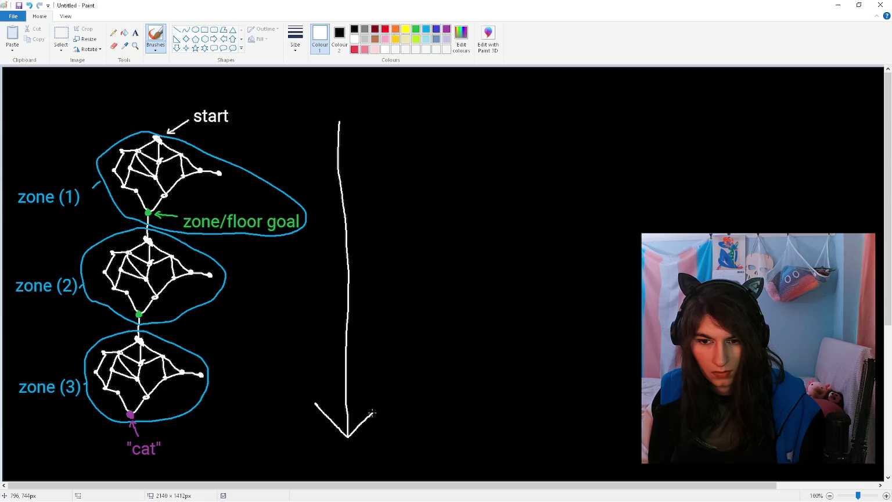
drag(378, 405, 380, 403)
Step: Label the arrow 'progress in one direction' on two lines
click(136, 33)
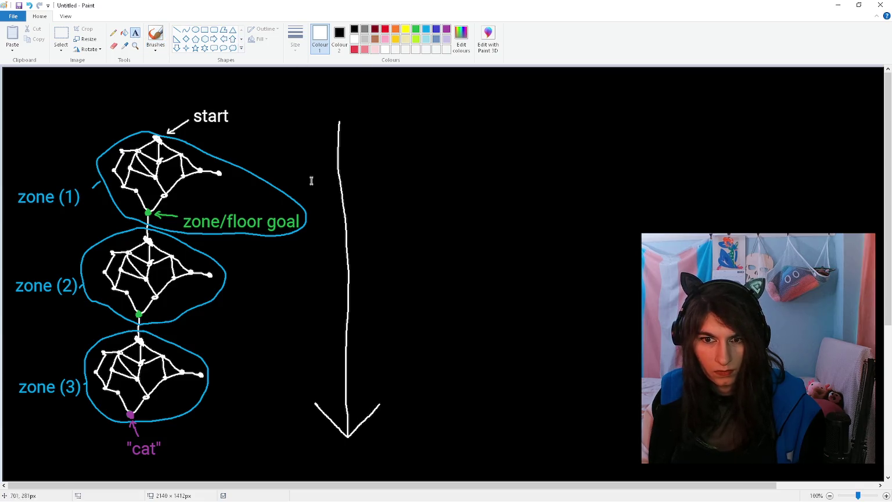
click(372, 261)
text(progress in one direction)
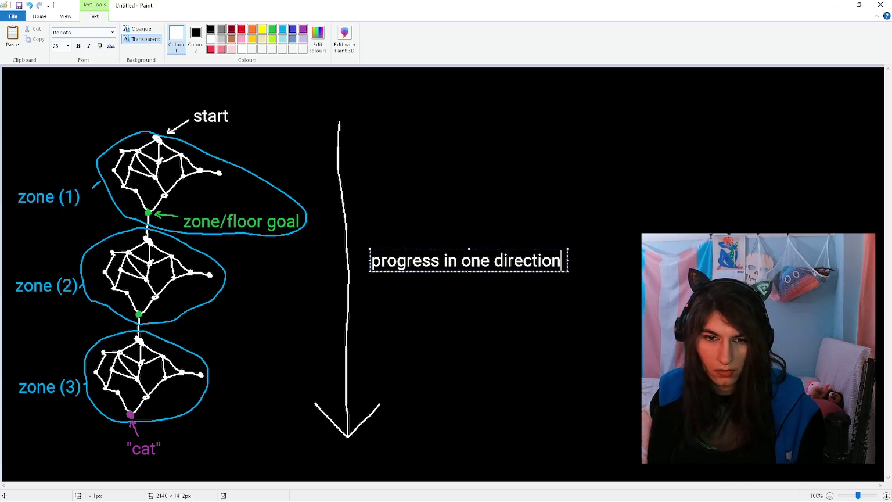
click(398, 172)
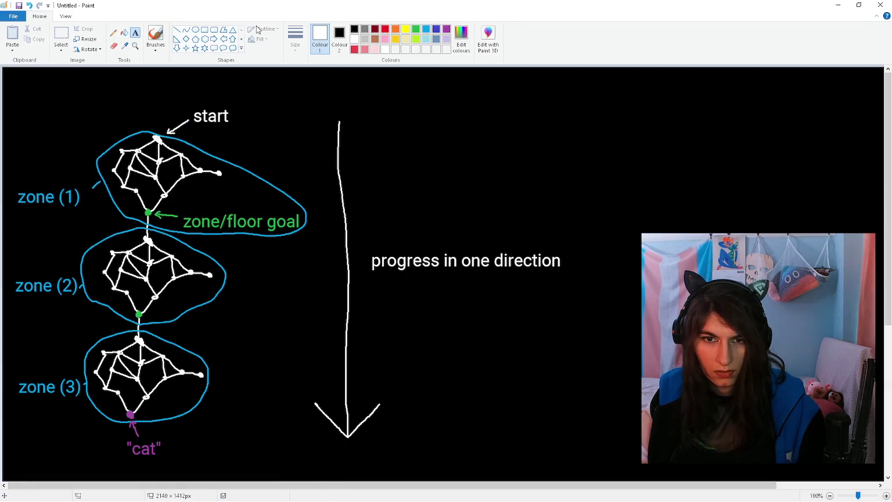
key(ctrl+z)
click(368, 224)
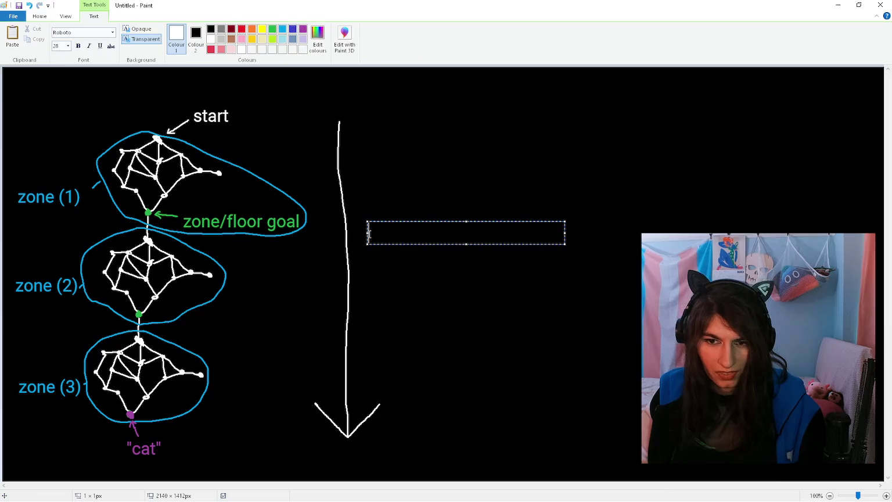
text(progress in)
key(Return)
text(one dire)
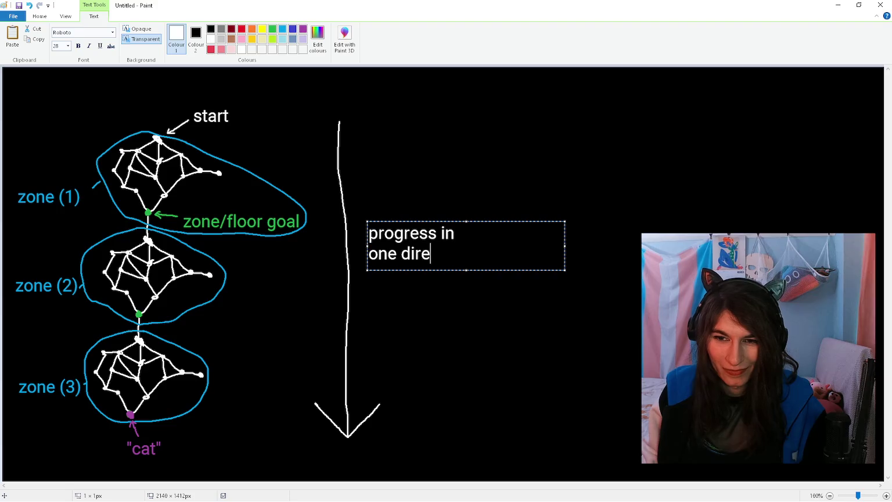
text(ction)
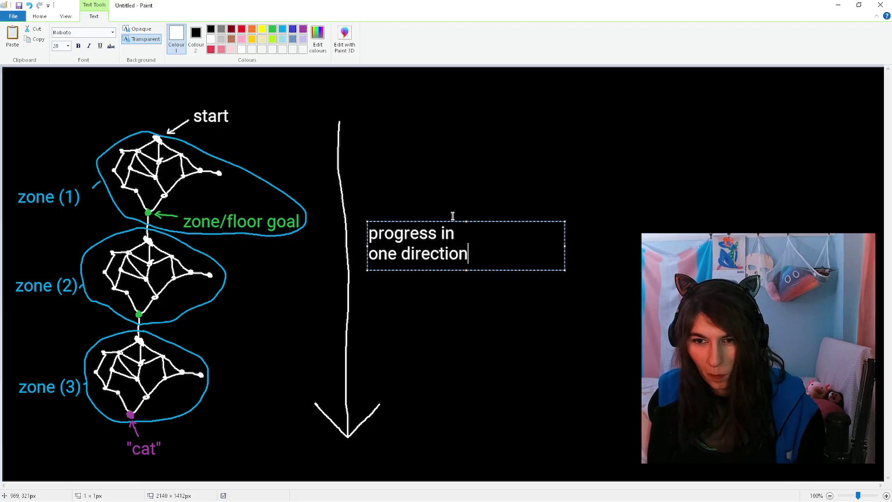
drag(454, 221, 444, 225)
click(424, 188)
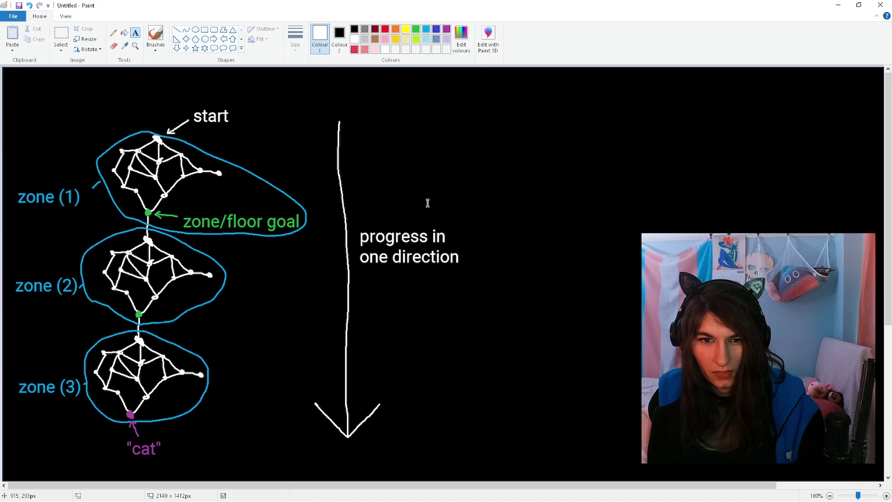
Step: Title the first diagram 'layout 1' and place 'layout 2' at the top right
click(155, 38)
click(136, 33)
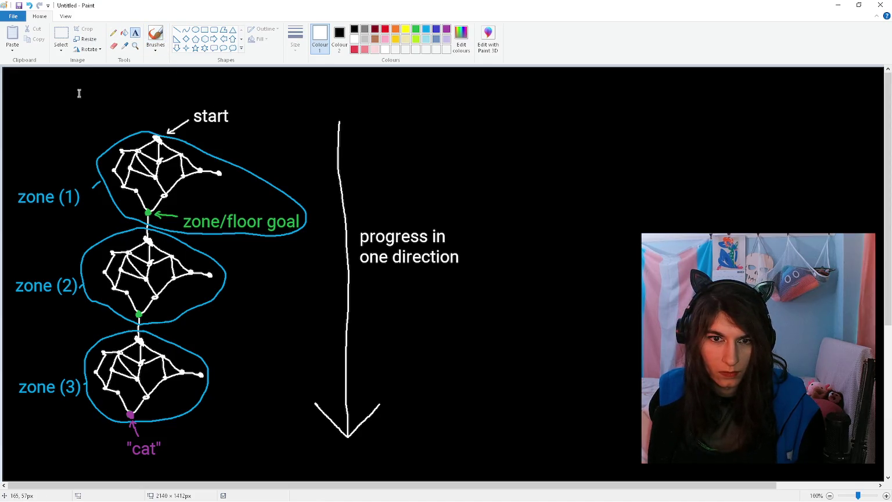
click(79, 79)
text(layout 1)
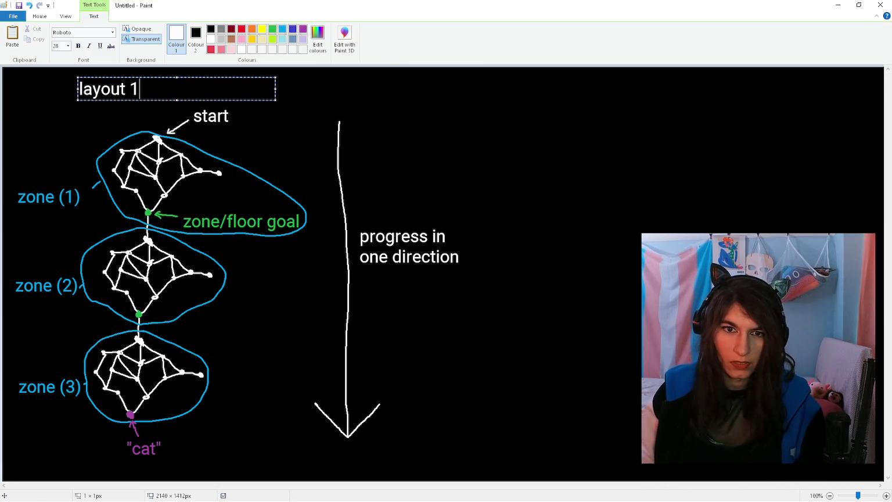
drag(103, 77, 155, 75)
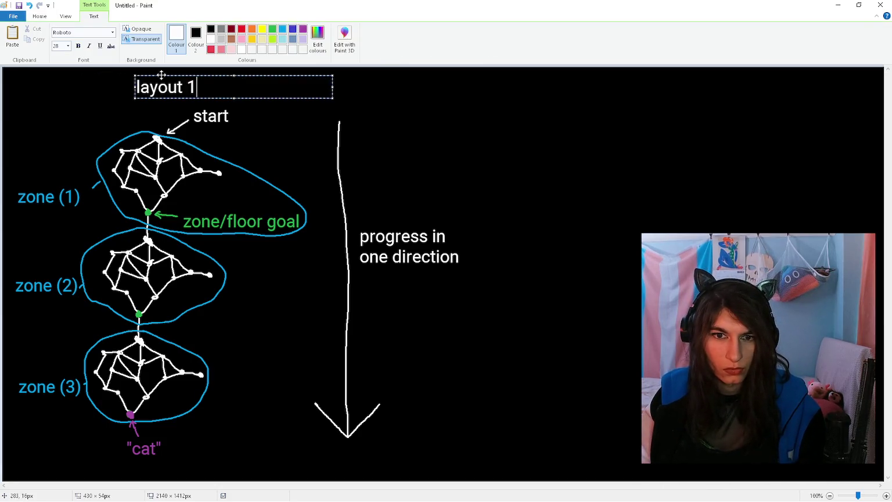
click(533, 107)
click(543, 87)
text(lay)
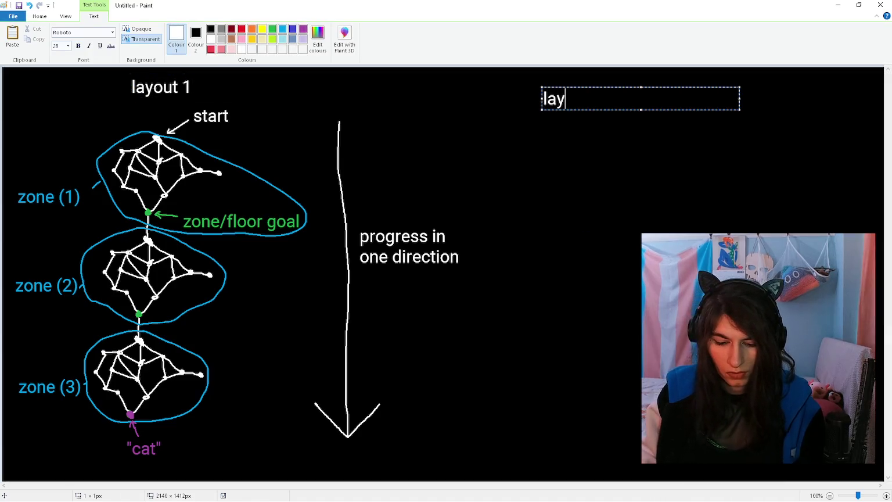
text(out 2)
click(543, 135)
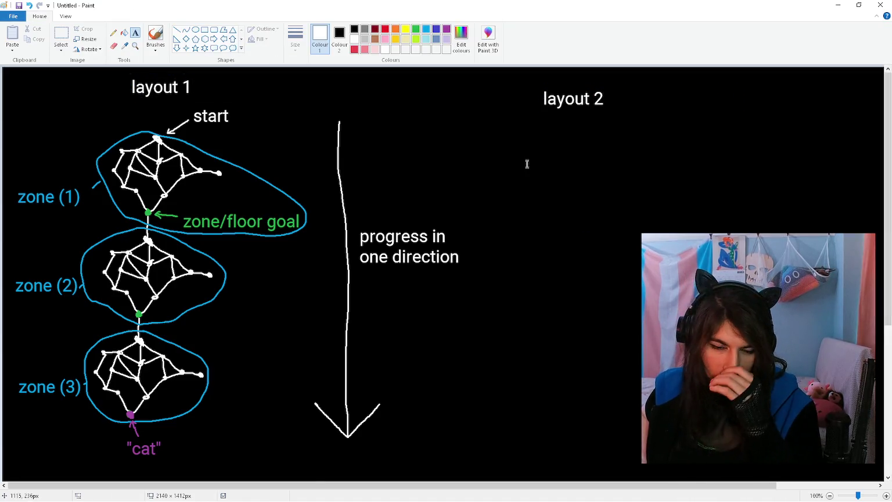
drag(289, 485, 292, 491)
Step: With a white brush, draw the first room connections of the layout 2 graph
click(155, 36)
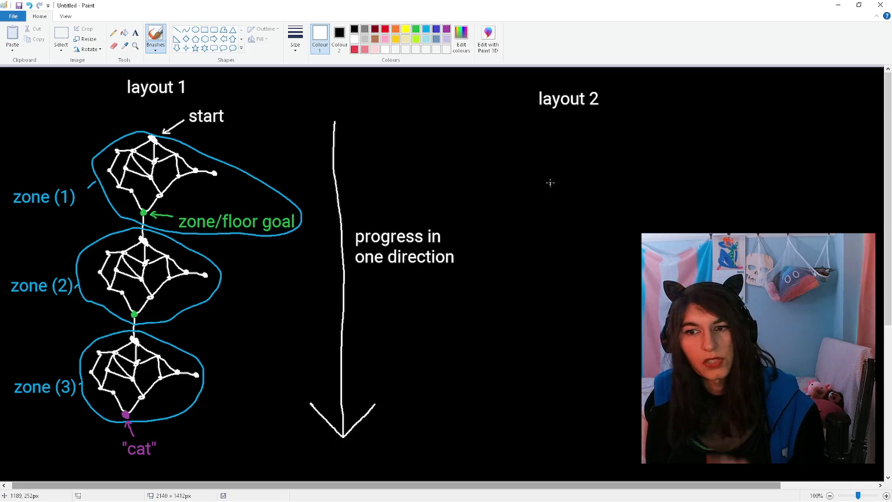
click(416, 29)
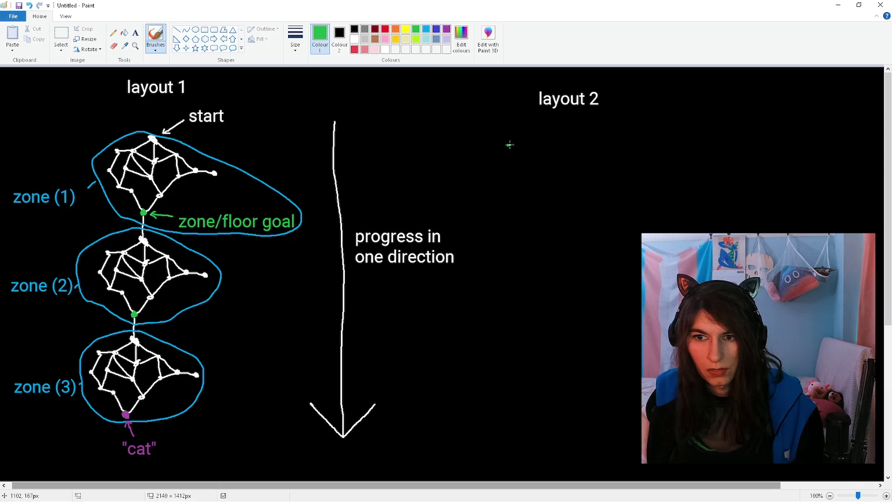
click(354, 39)
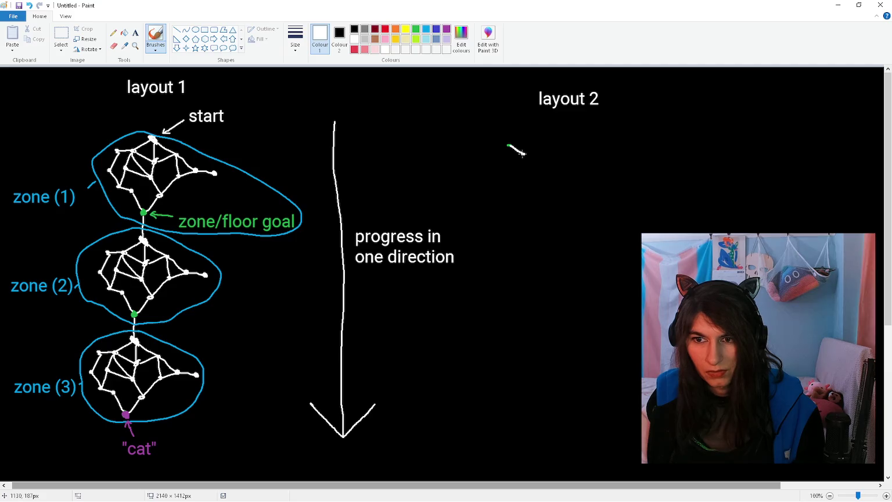
scroll(527, 150, up, 1)
mouse_move(376, 486)
mouse_down()
mouse_move(637, 469)
mouse_move(684, 482)
mouse_up()
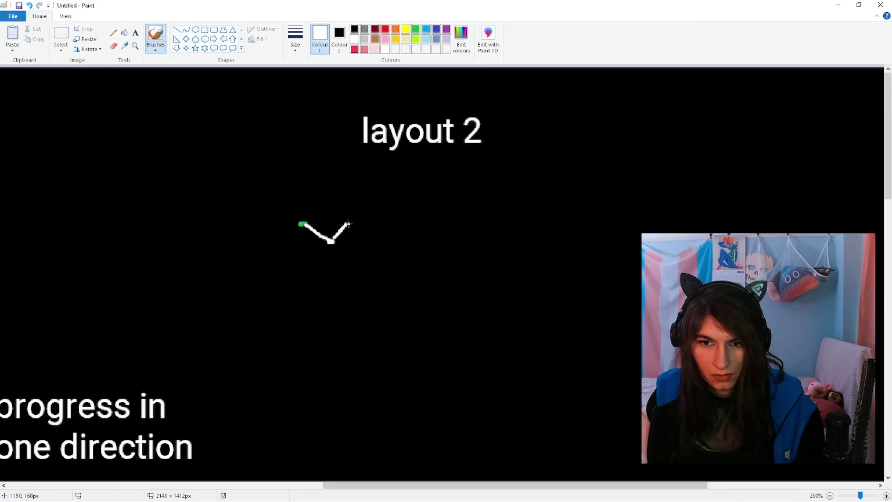
drag(301, 224, 340, 204)
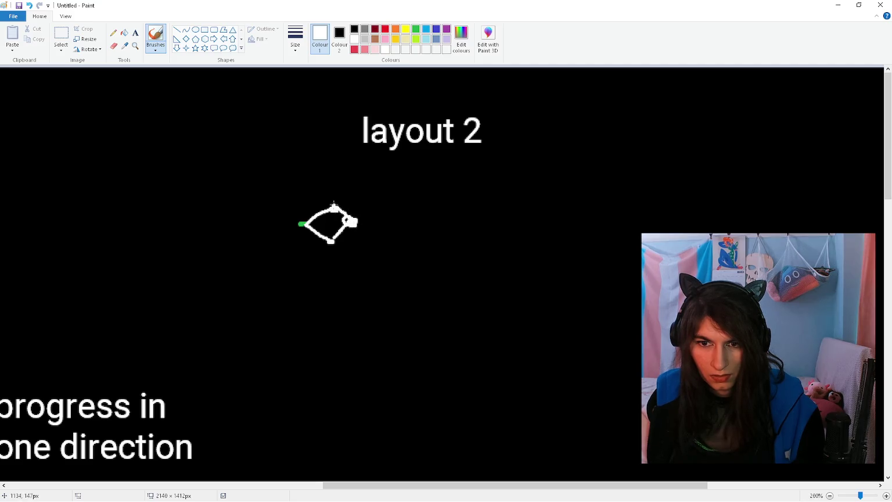
mouse_move(360, 219)
mouse_down()
mouse_move(383, 188)
mouse_move(330, 185)
mouse_up()
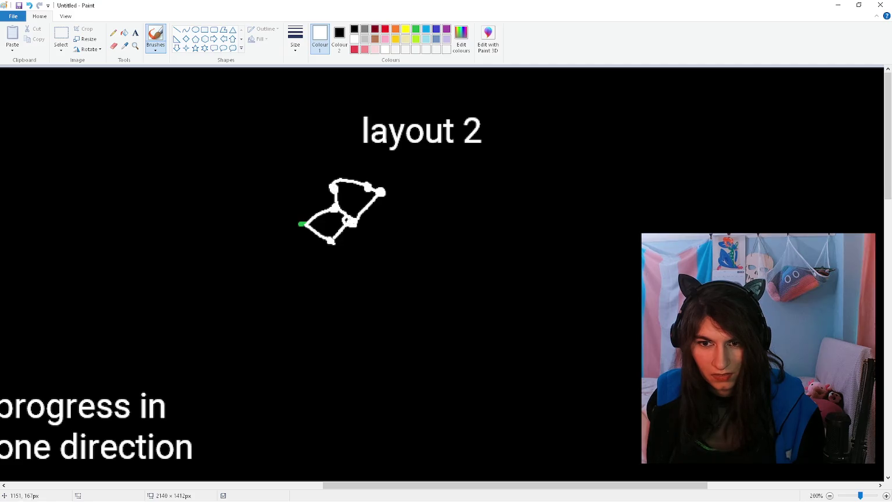
Step: Add down-right, lower and rightward branches with new room nodes to the graph
drag(386, 192, 410, 211)
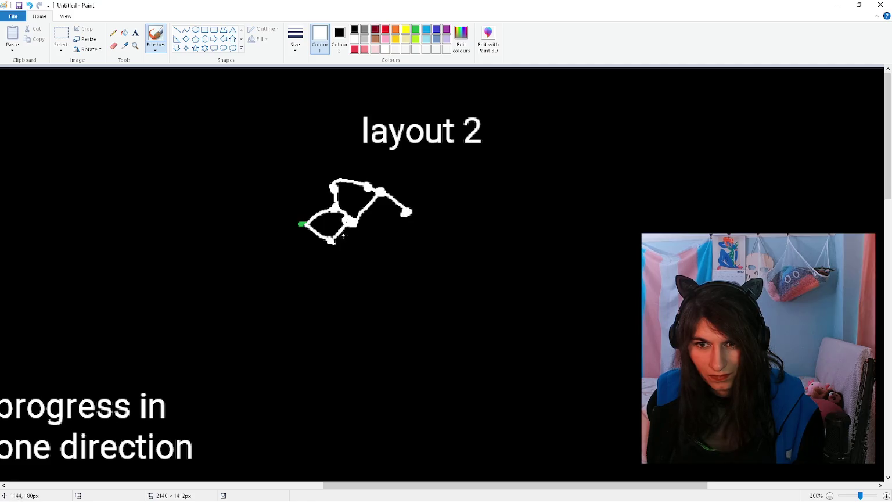
drag(353, 228, 369, 236)
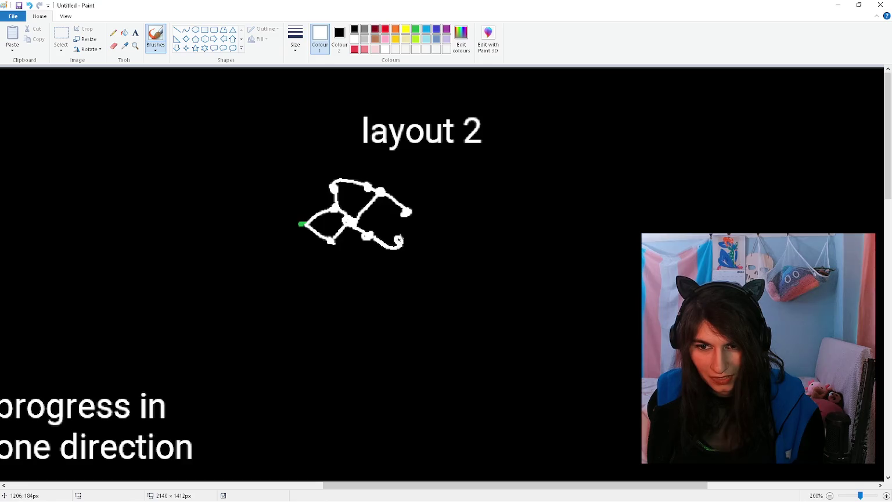
mouse_move(331, 243)
mouse_down()
mouse_move(331, 262)
mouse_move(361, 267)
mouse_up()
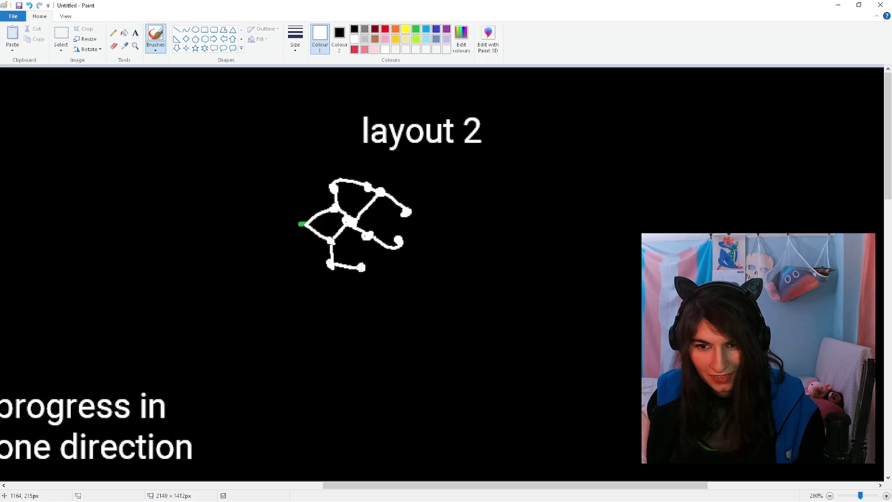
click(403, 244)
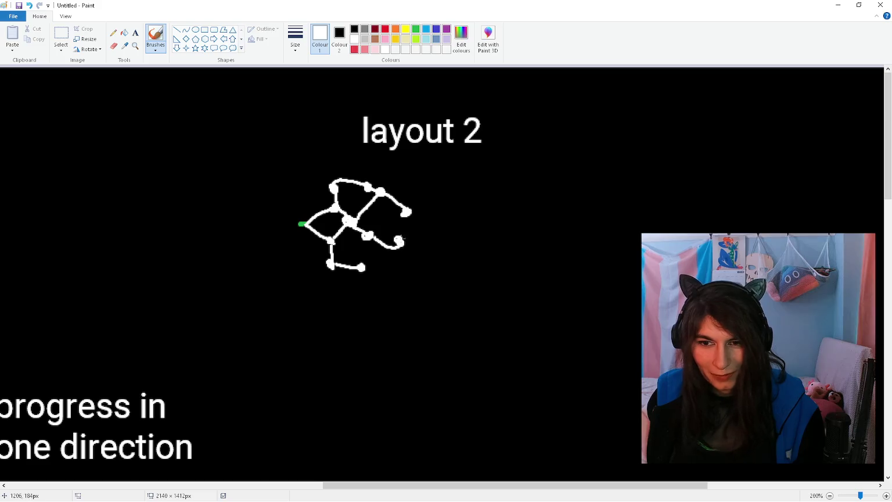
drag(361, 267, 411, 278)
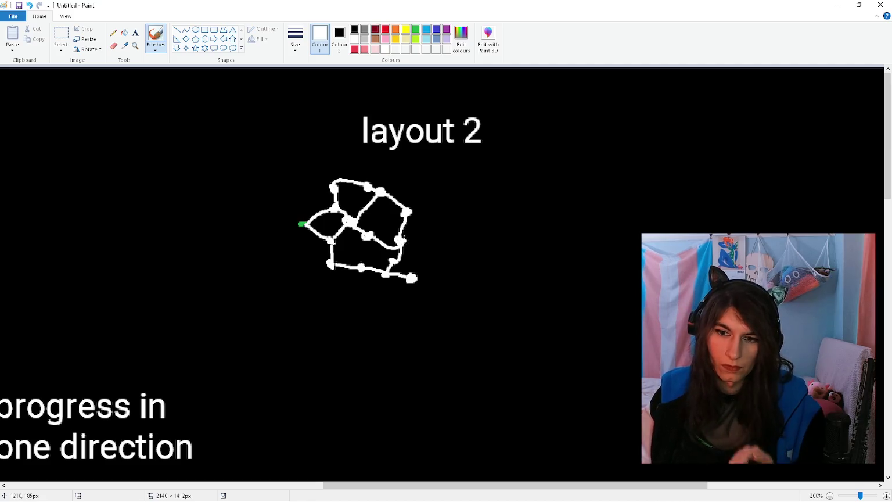
drag(403, 239, 442, 240)
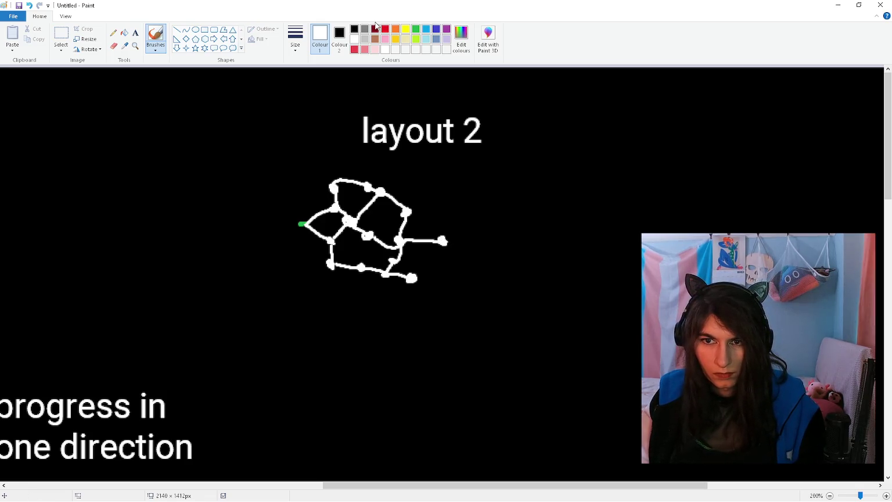
Step: Draw a white arrow pointing at the graph's rightmost node
scroll(460, 205, down, 2)
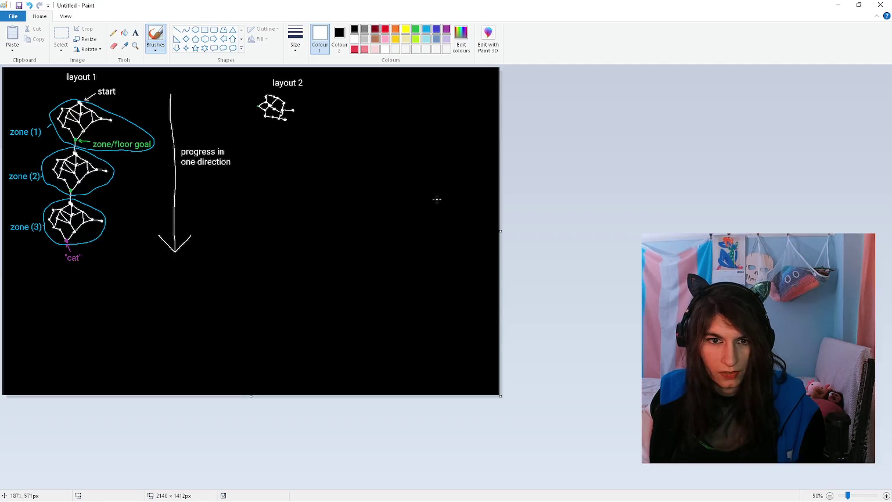
scroll(437, 199, up, 2)
drag(353, 485, 667, 484)
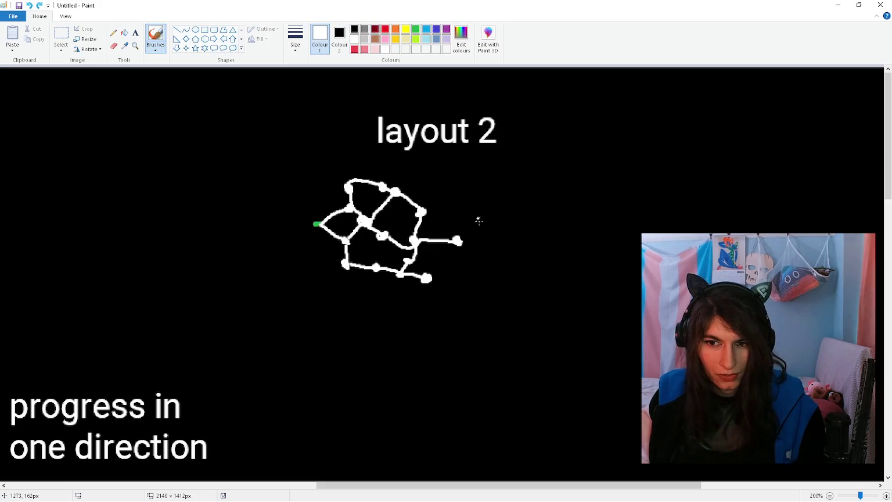
mouse_move(477, 226)
mouse_down()
mouse_move(480, 243)
mouse_move(501, 219)
mouse_up()
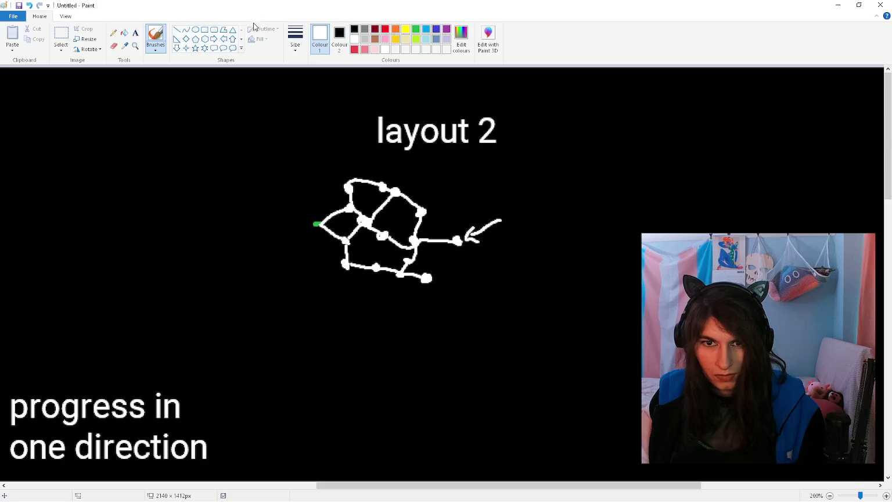
Step: Add a 'start' text label beside the white arrow
click(136, 33)
click(487, 197)
text(start)
drag(558, 196, 540, 179)
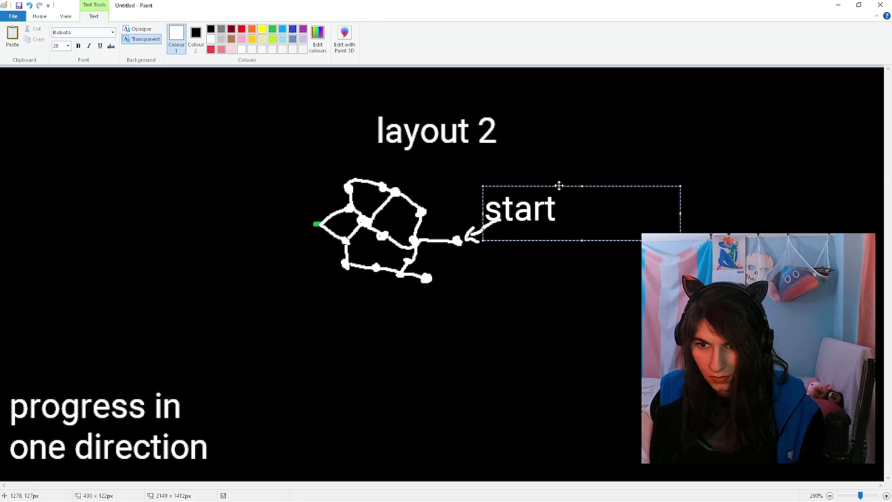
click(438, 233)
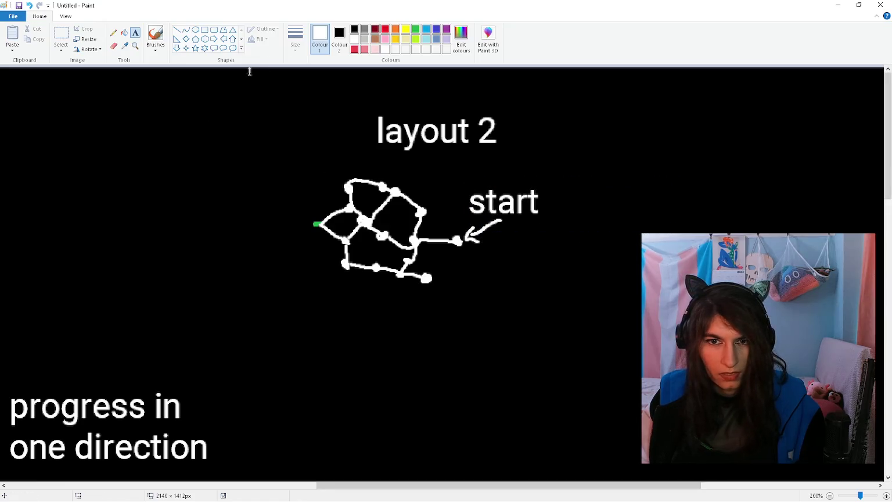
Step: Draw a green arrow at the leftmost node and label it 'zone/floor goal'
click(416, 29)
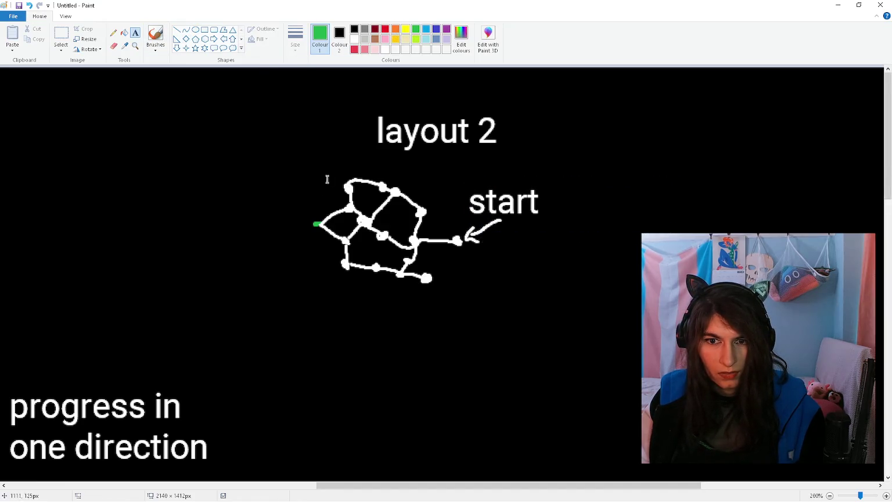
click(155, 36)
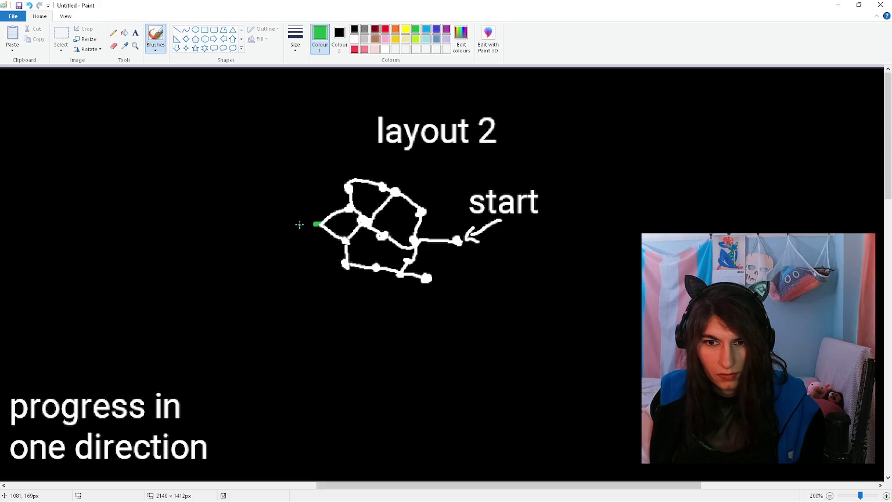
drag(292, 208, 276, 196)
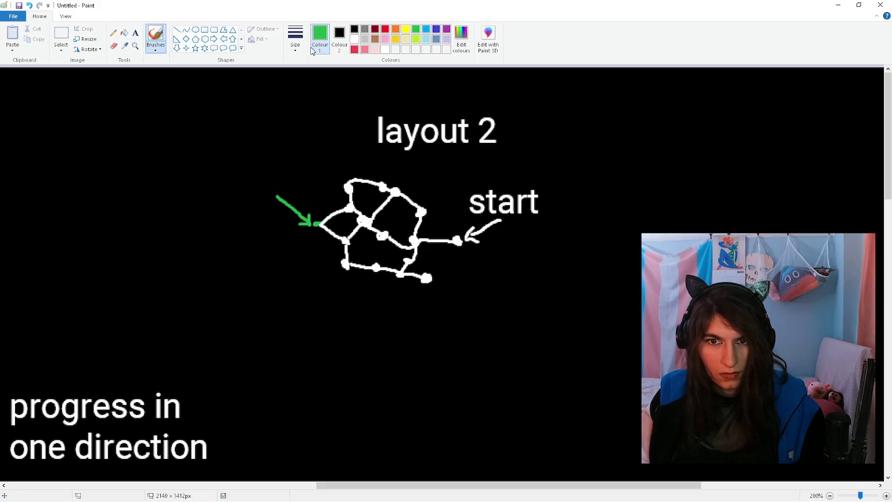
click(137, 37)
click(173, 171)
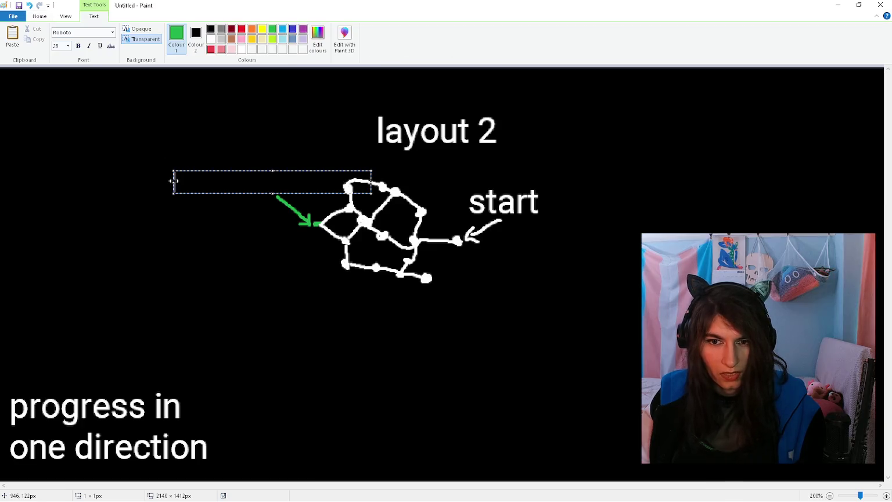
text(goal)
key(BackSpace)
key(BackSpace)
key(BackSpace)
text(zone)
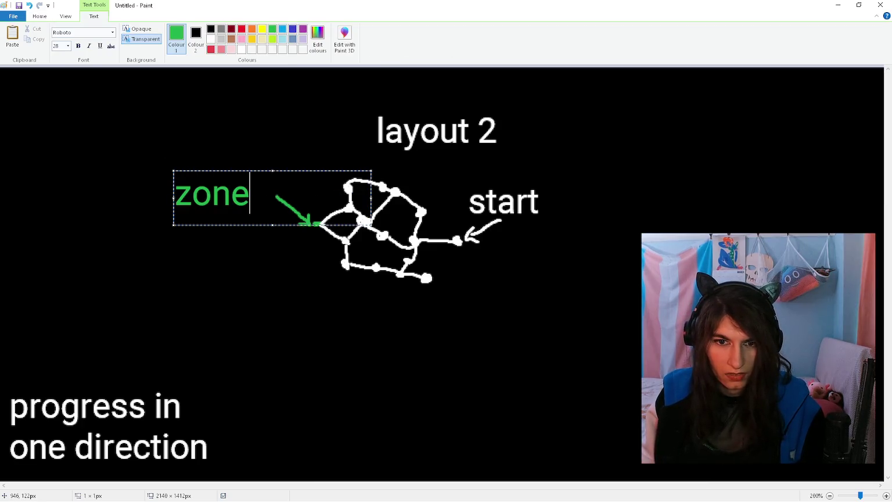
text(/floor)
key(Return)
text(goal)
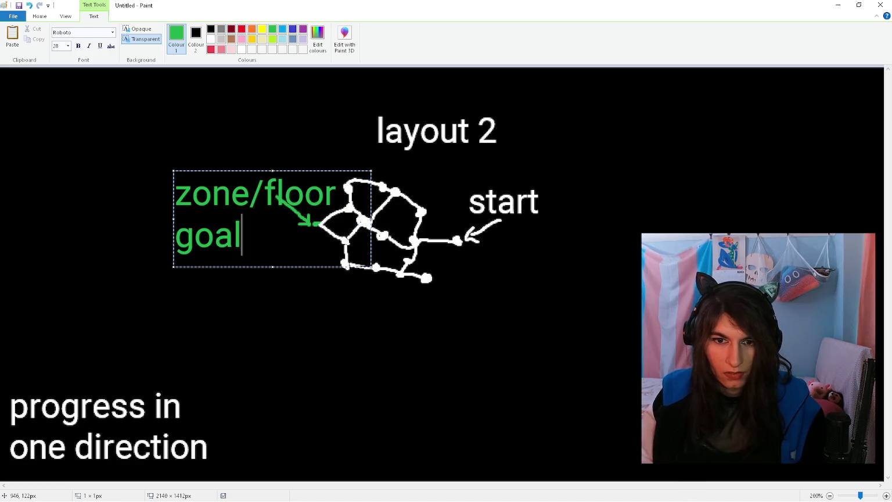
click(251, 168)
Step: Replace the green label with a one-line 'zone/floor goal' placed slightly higher
key(ctrl+z)
click(189, 157)
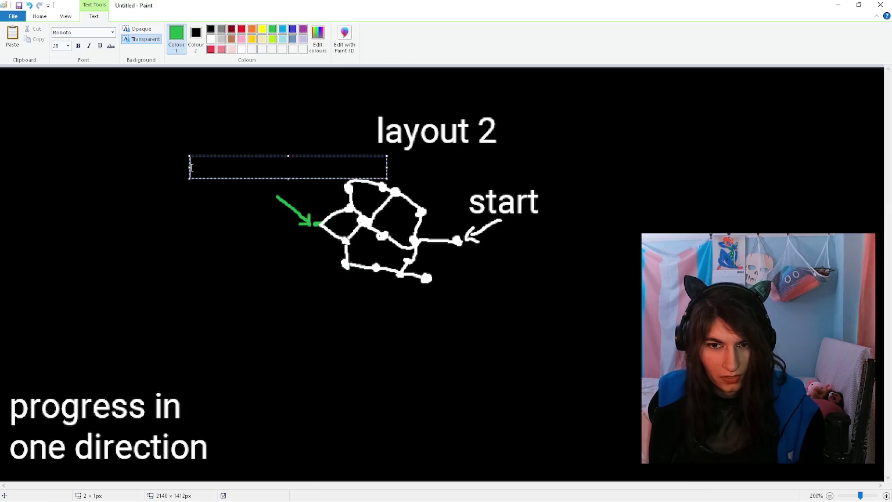
text(zone/floor goal)
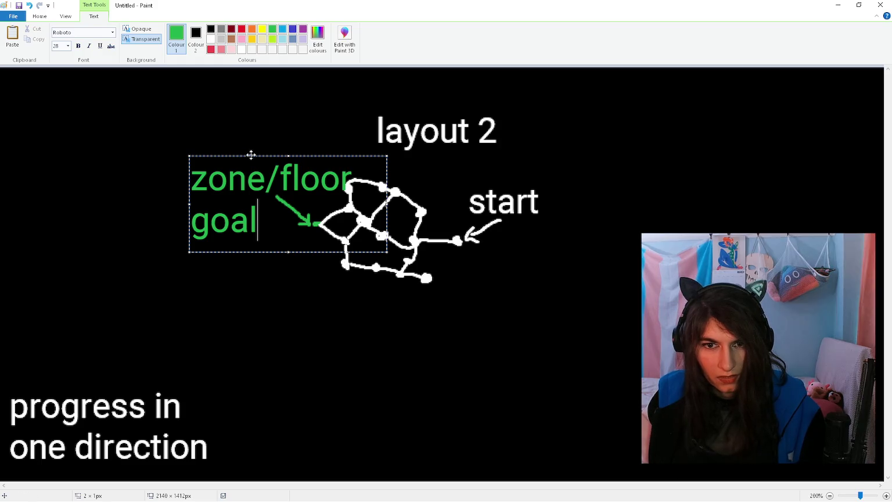
drag(250, 156, 238, 154)
click(497, 241)
ctrl+scroll(498, 241, down, 1)
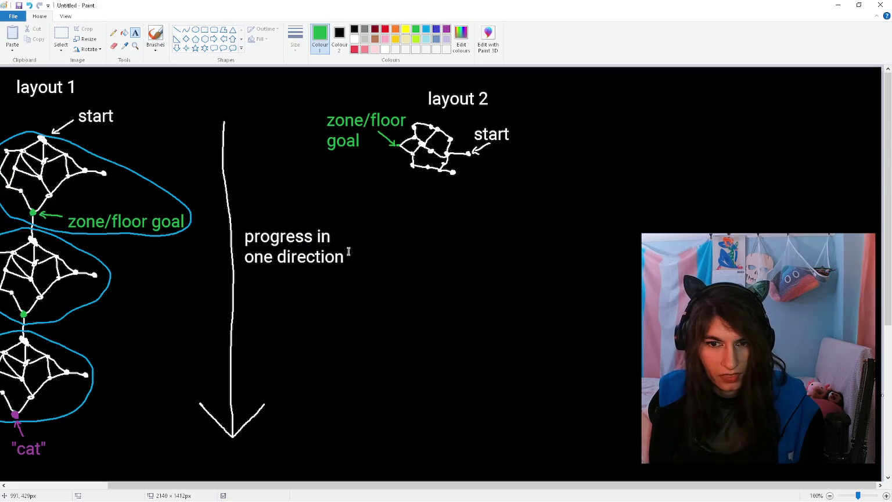
drag(318, 486, 198, 485)
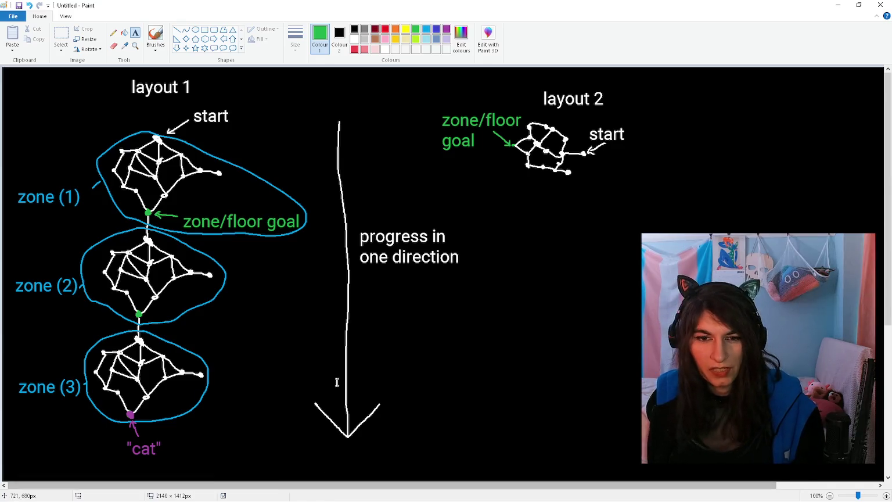
Step: Set the brush colour to yellow and undo the stray yellow strokes
ctrl+scroll(342, 418, up, 1)
drag(347, 485, 644, 486)
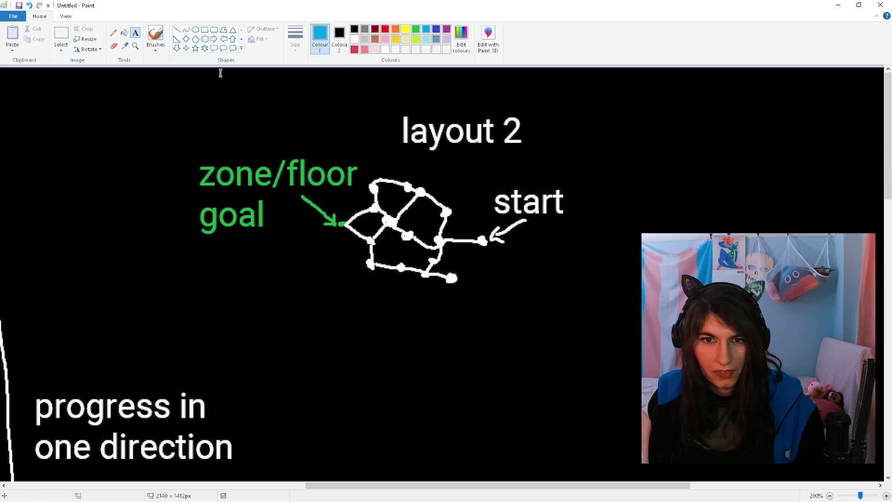
click(155, 36)
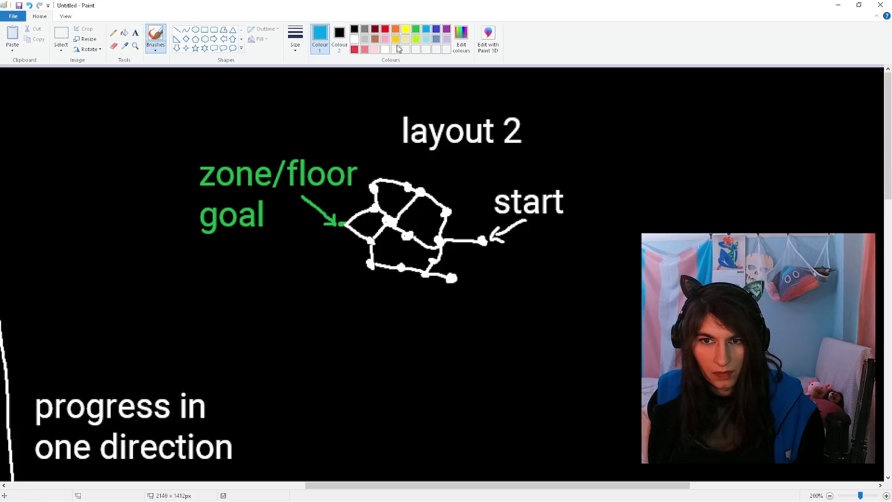
click(386, 39)
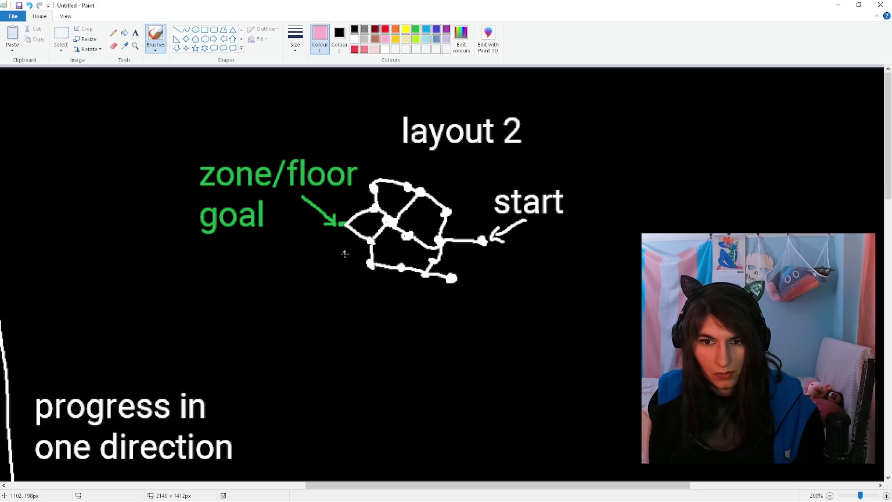
click(402, 40)
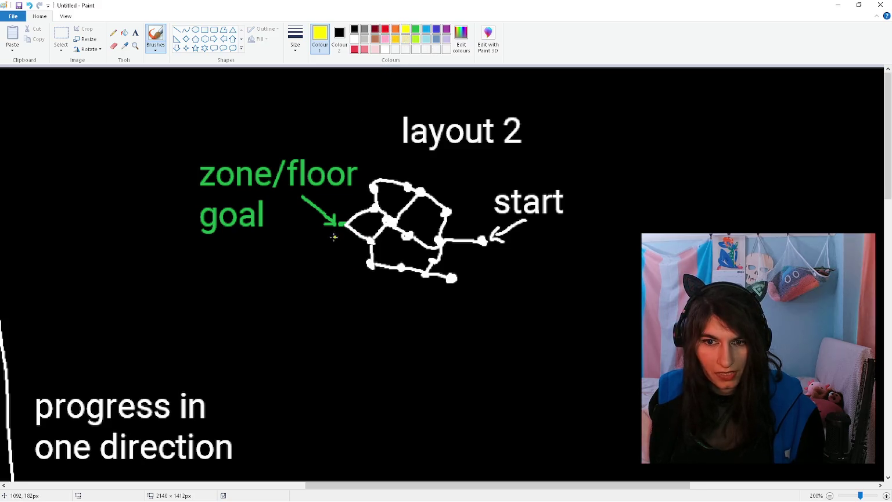
key(ctrl+z)
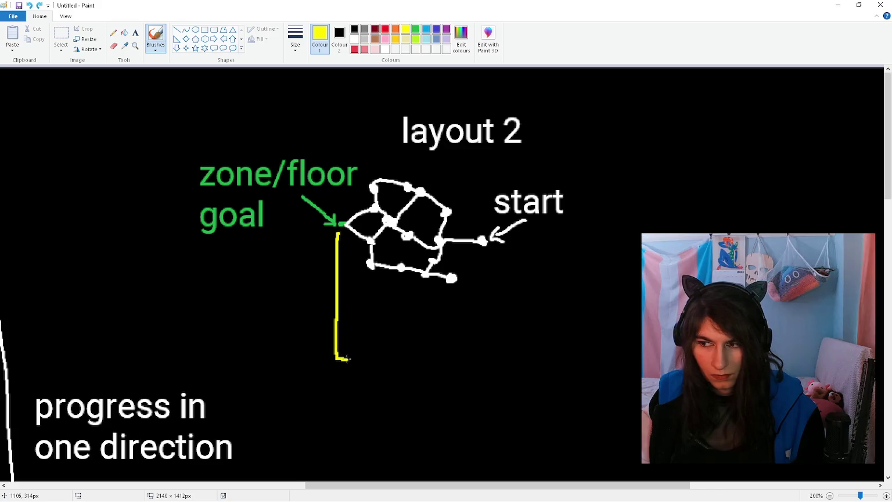
key(ctrl+z)
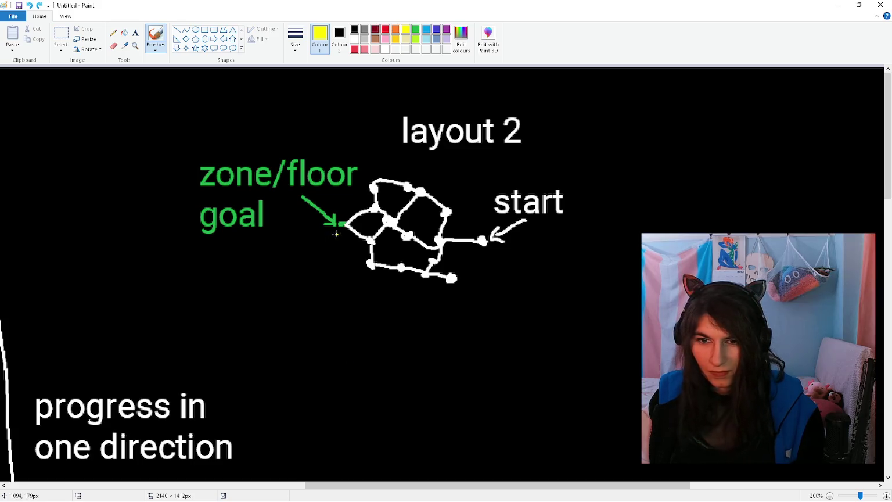
Step: Draw a straight yellow line down from the green goal node
drag(328, 230, 343, 347)
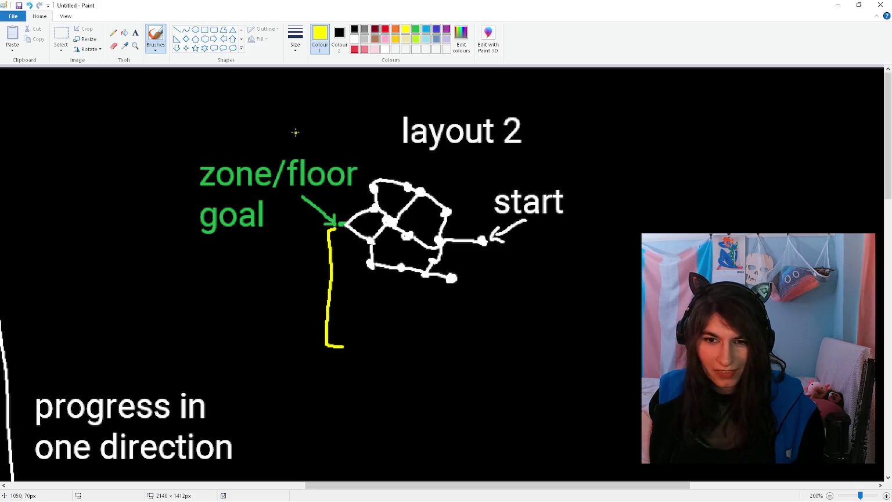
key(ctrl+z)
click(61, 35)
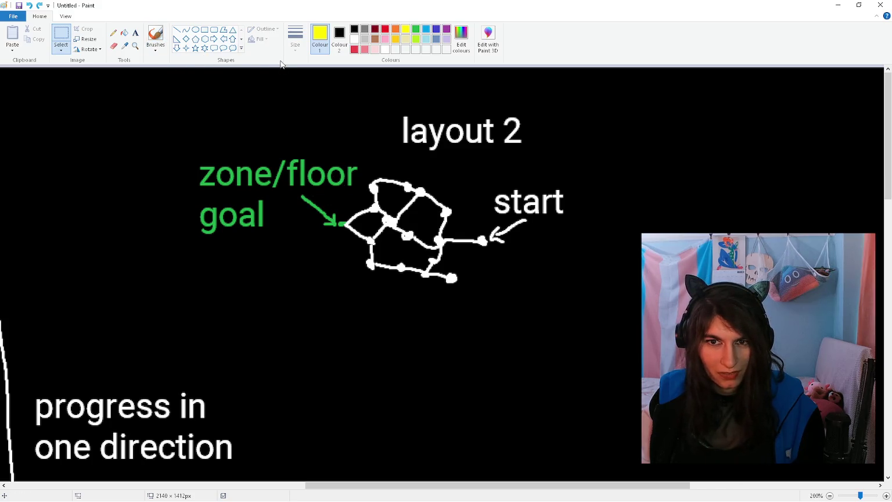
click(155, 36)
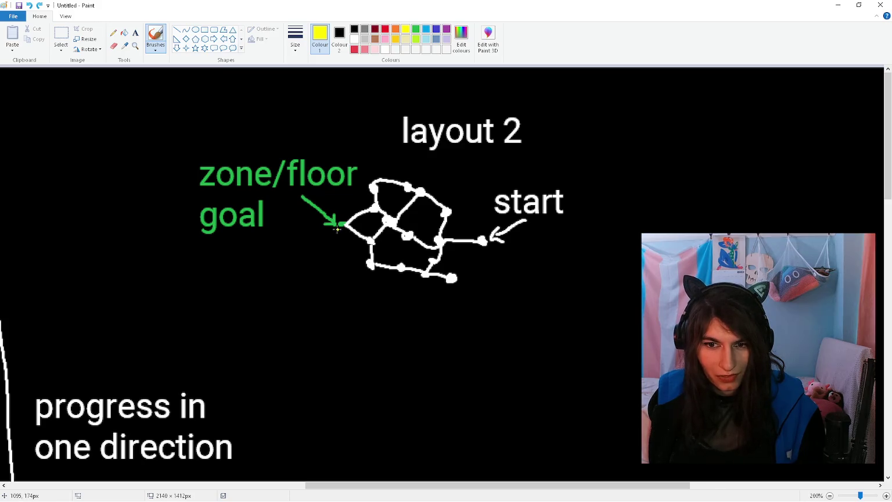
drag(331, 233, 329, 313)
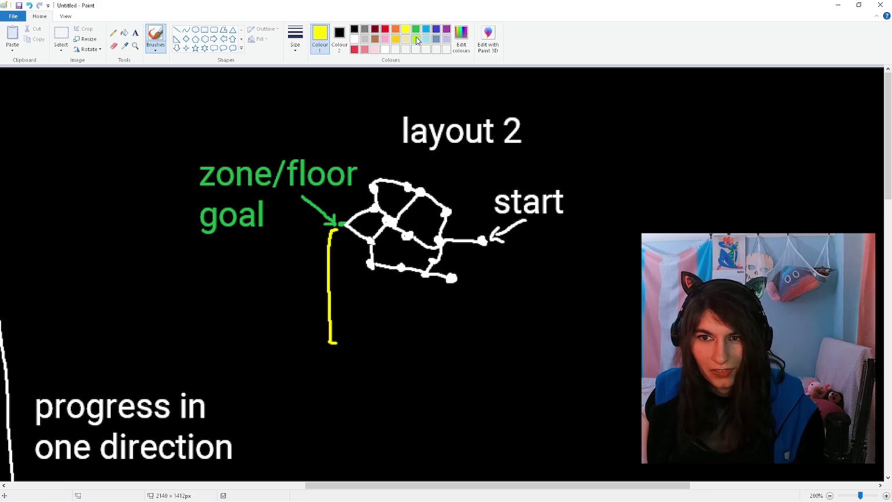
click(384, 49)
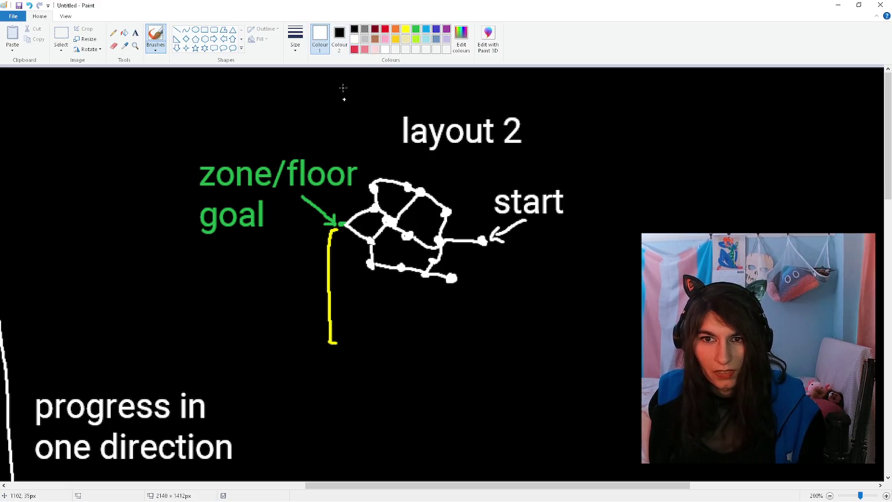
Step: Paste two copies of the lower graph section below the yellow line to form a second graph
drag(350, 345, 375, 329)
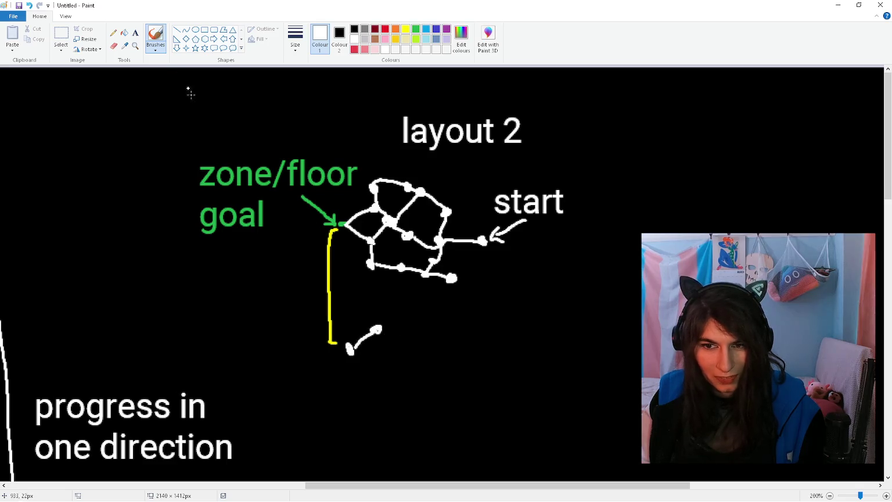
click(61, 36)
drag(360, 220, 453, 290)
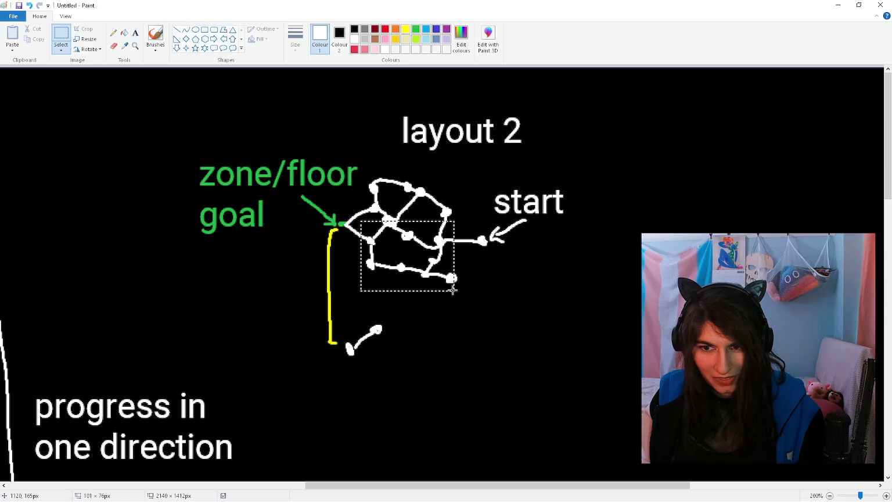
key(ctrl+c)
key(ctrl+v)
mouse_move(60, 106)
mouse_down()
mouse_move(460, 377)
mouse_move(423, 352)
mouse_up()
click(398, 396)
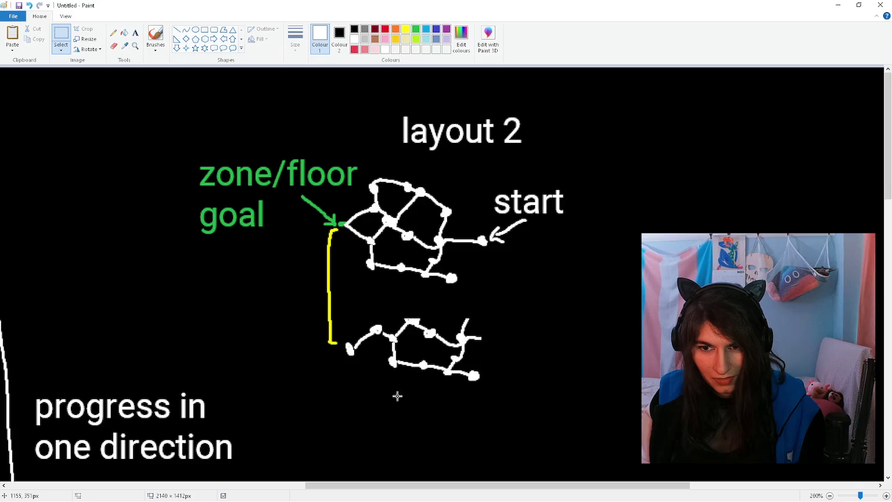
key(ctrl+v)
drag(52, 104, 414, 390)
click(302, 378)
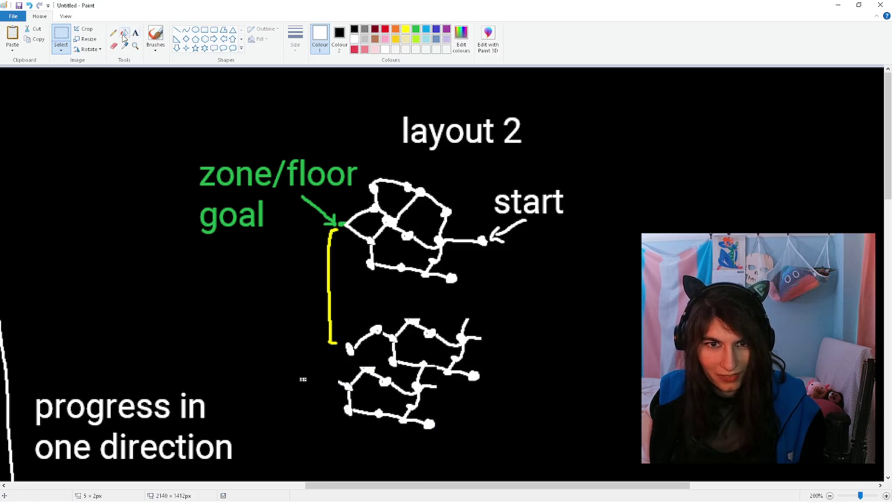
Step: Mark the new graph's upper-right node with a green goal dot
click(155, 36)
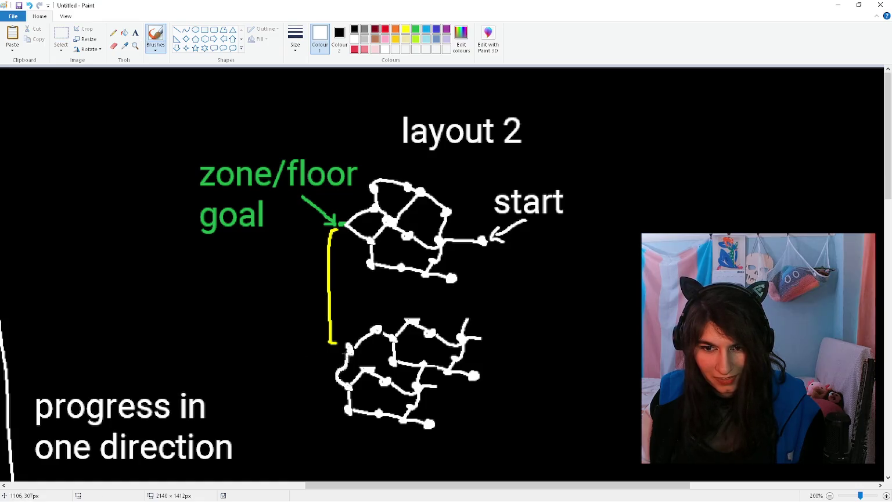
scroll(402, 333, down, 3)
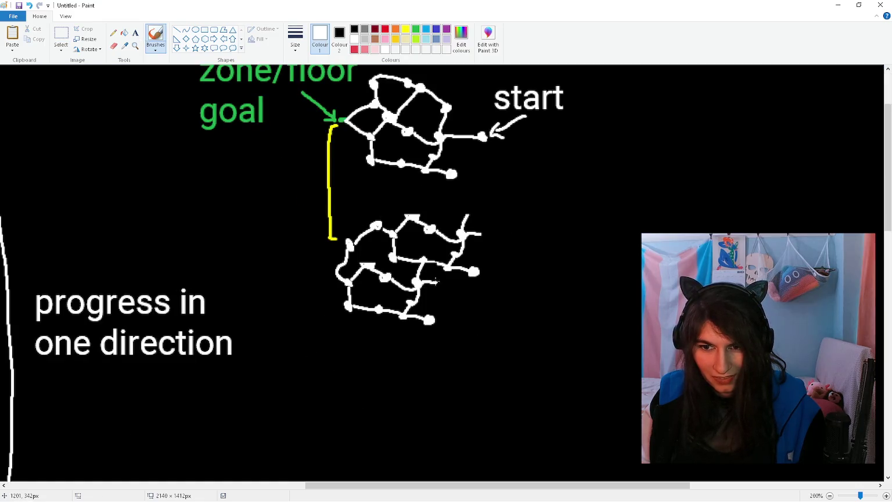
drag(465, 216, 468, 214)
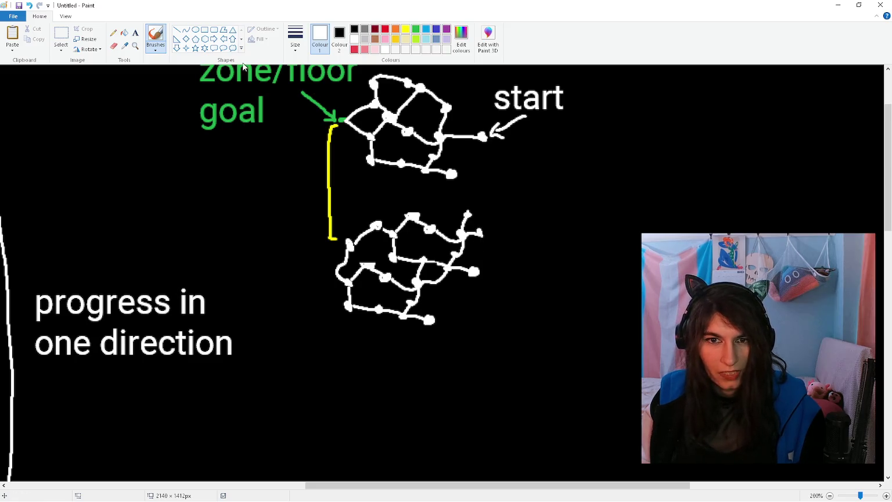
click(416, 29)
drag(475, 272, 471, 272)
key(ctrl+z)
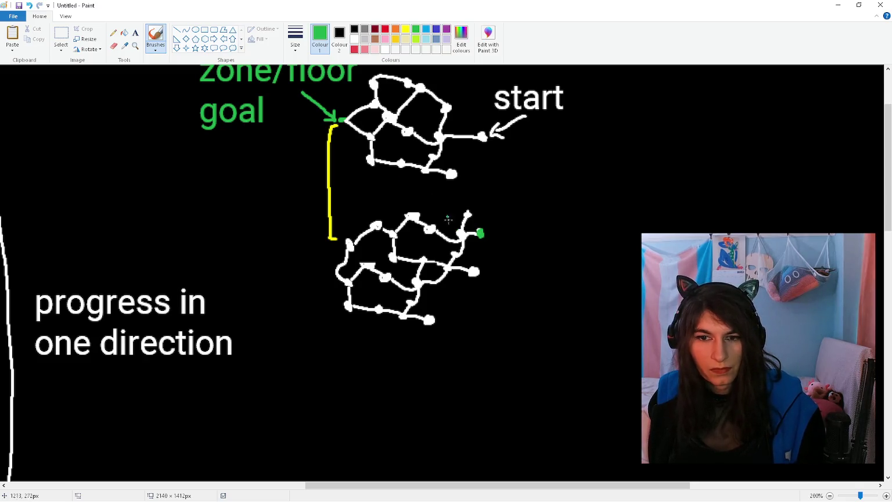
click(61, 36)
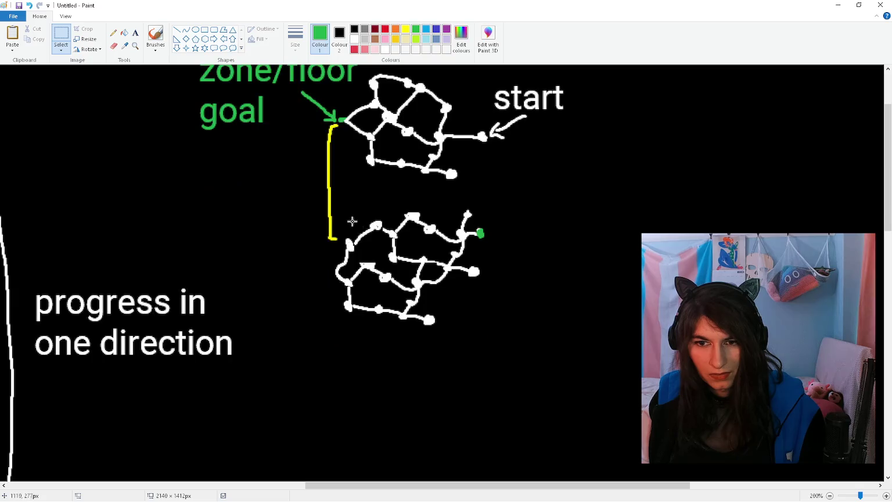
drag(333, 195, 497, 354)
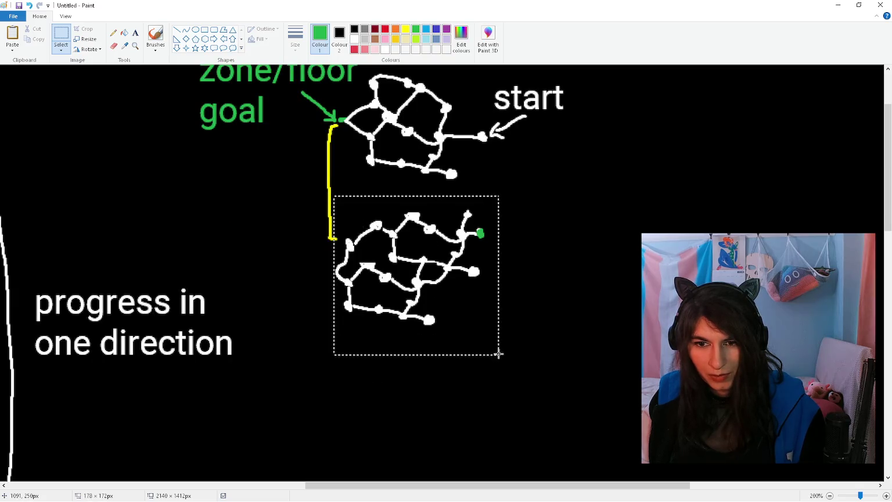
Step: Duplicate the second zone graph below it and flip the copy horizontally
key(ctrl+c)
key(ctrl+v)
scroll(58, 89, down, 3)
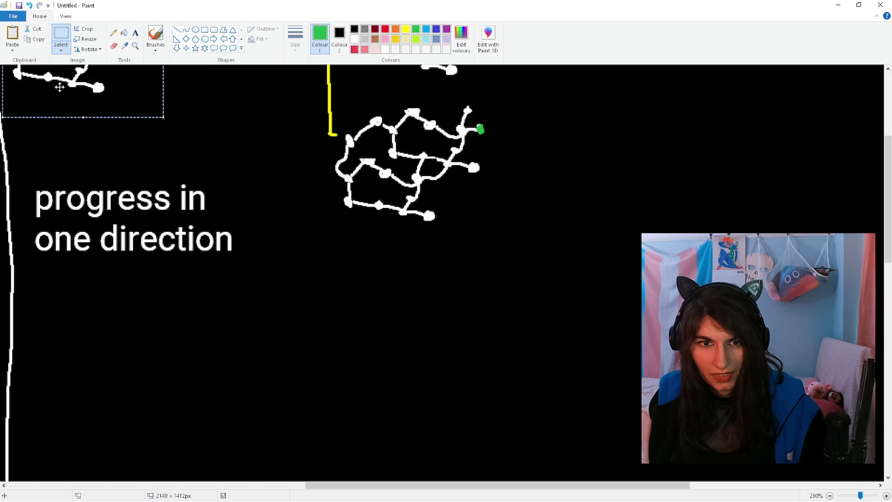
drag(59, 87, 396, 367)
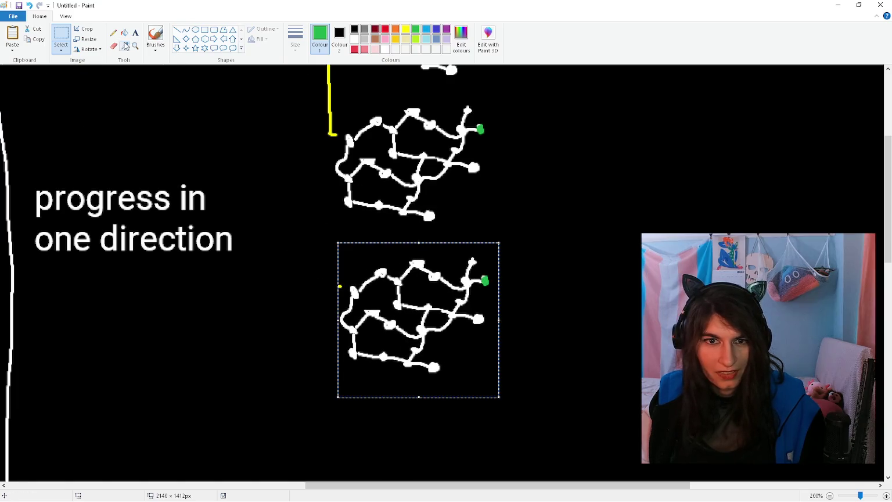
click(88, 50)
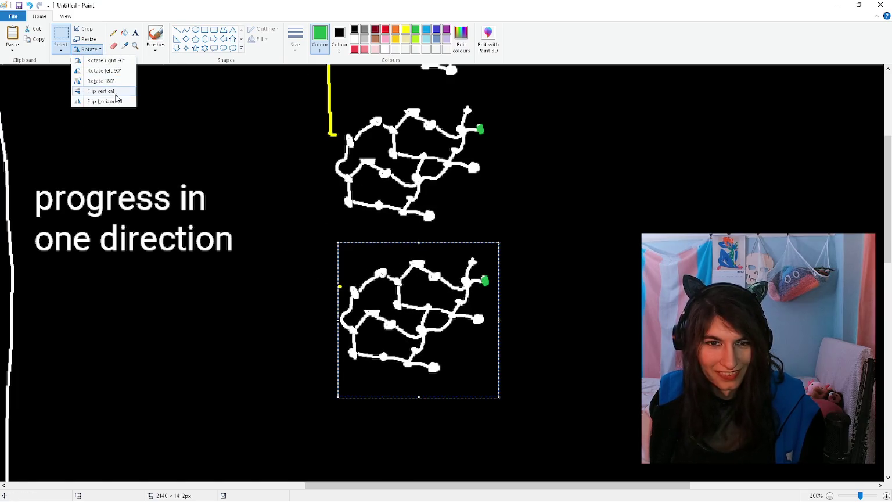
click(117, 101)
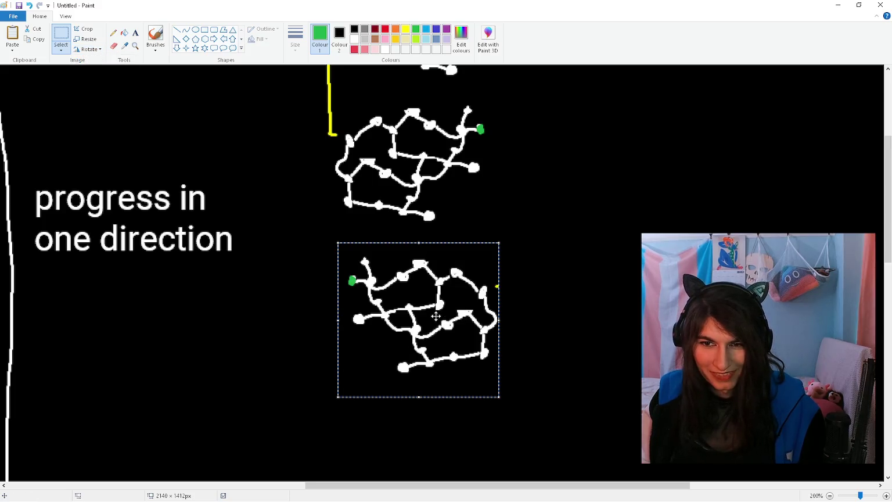
drag(436, 316, 428, 313)
click(553, 275)
Step: Brush a yellow line linking the second graph's green goal to the mirrored third graph
click(406, 28)
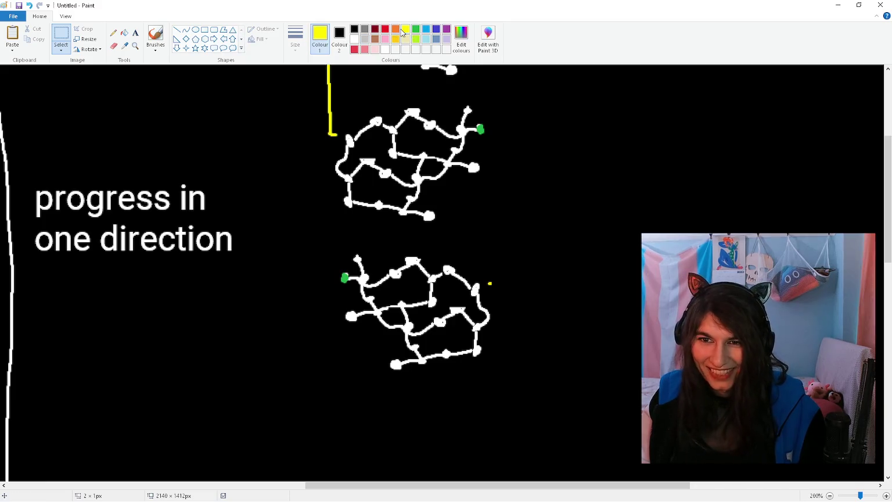
click(155, 36)
scroll(531, 319, up, 3)
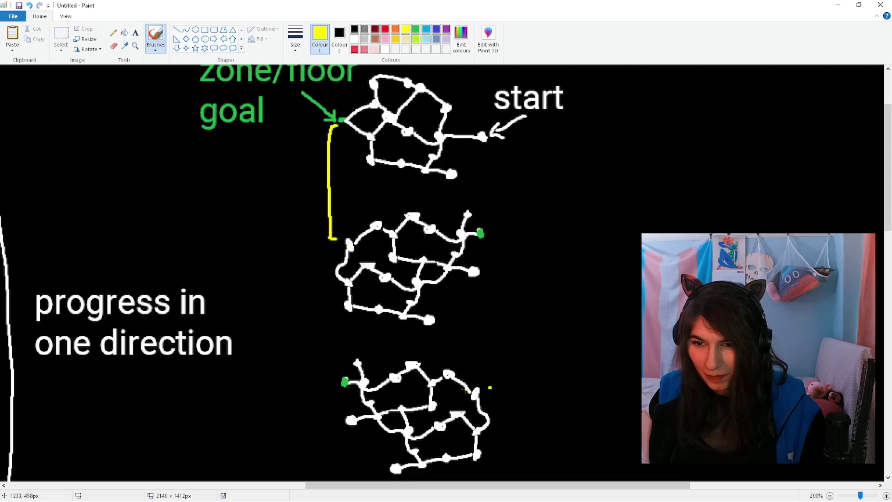
drag(506, 387, 495, 237)
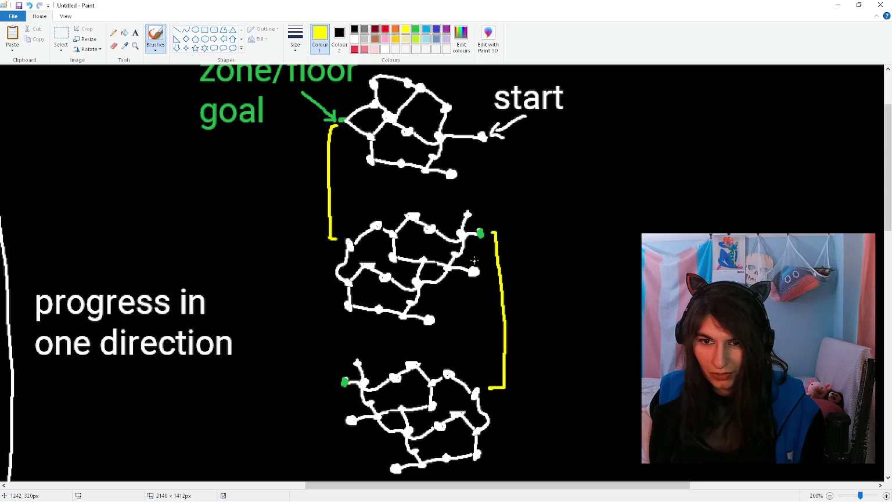
ctrl+scroll(474, 261, down, 2)
mouse_move(448, 485)
mouse_down()
mouse_move(349, 484)
mouse_move(378, 485)
mouse_up()
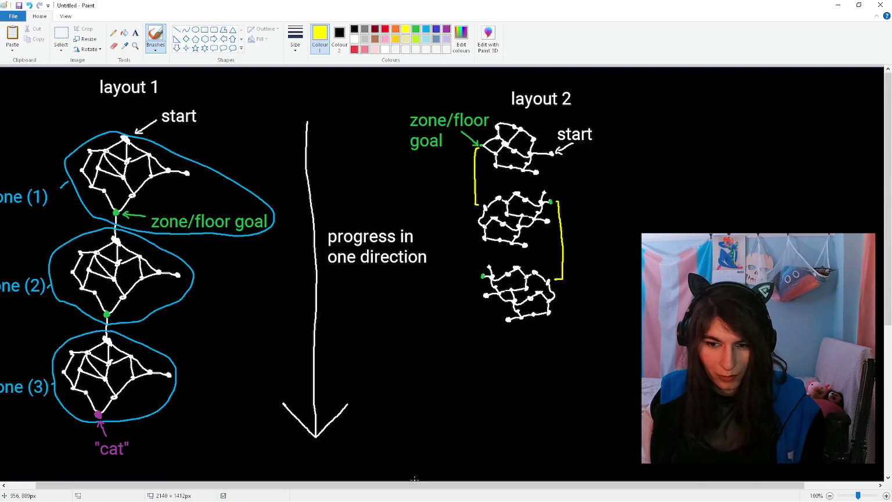
drag(411, 483, 470, 484)
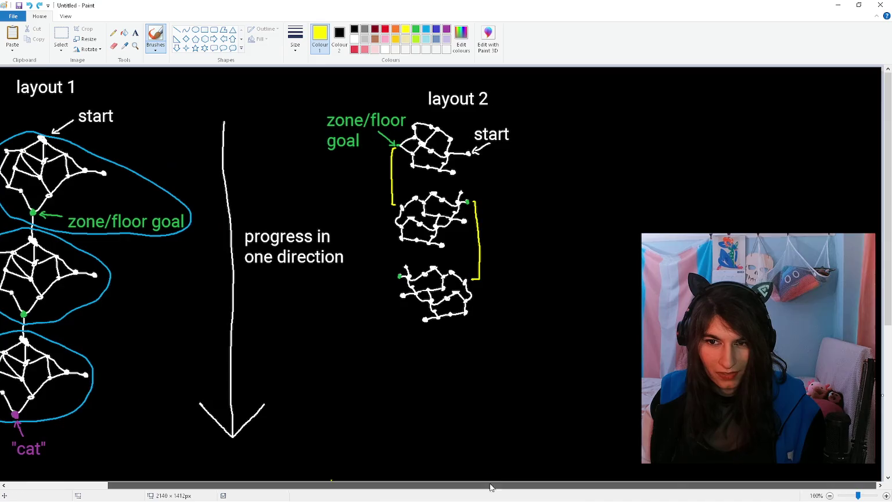
ctrl+scroll(528, 357, up, 1)
scroll(527, 357, down, 3)
drag(407, 484, 598, 468)
scroll(598, 469, up, 3)
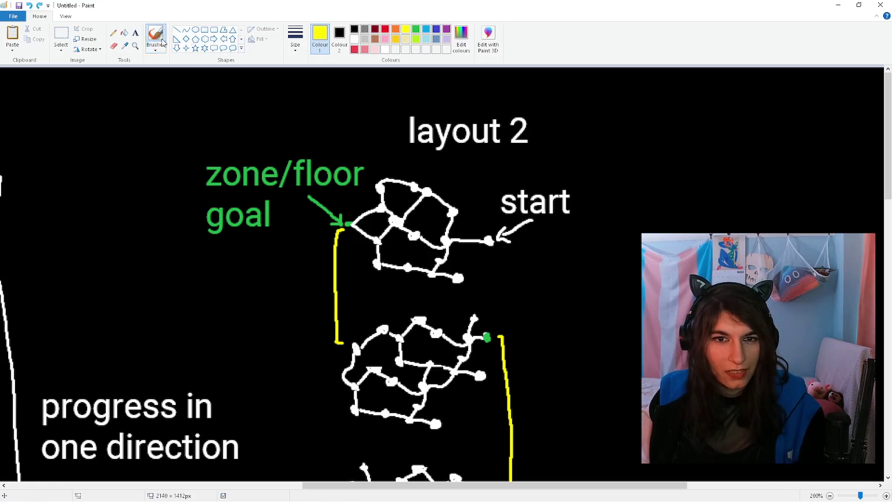
Step: Add a 'zone transition' text label beside the yellow link between the first two graphs
click(135, 32)
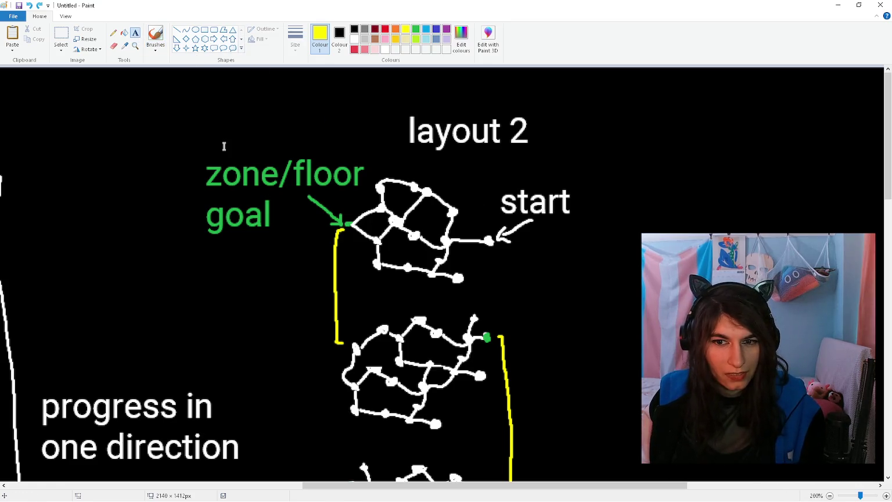
click(155, 36)
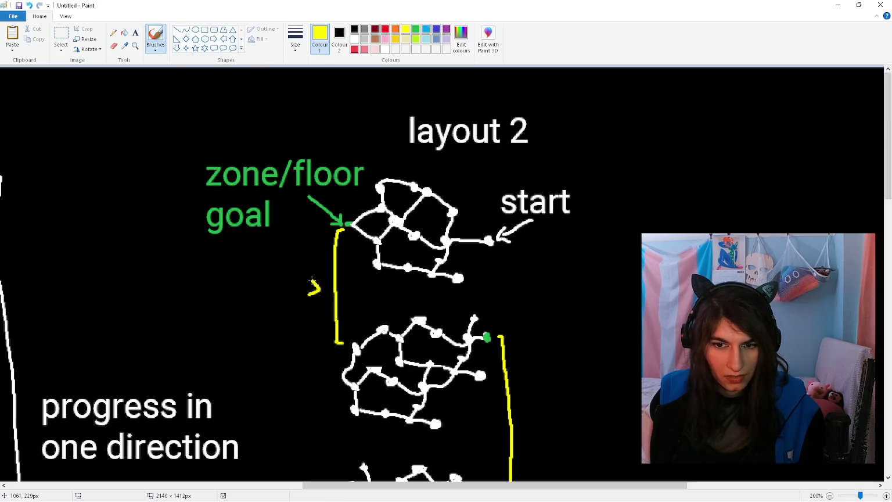
click(135, 33)
click(201, 288)
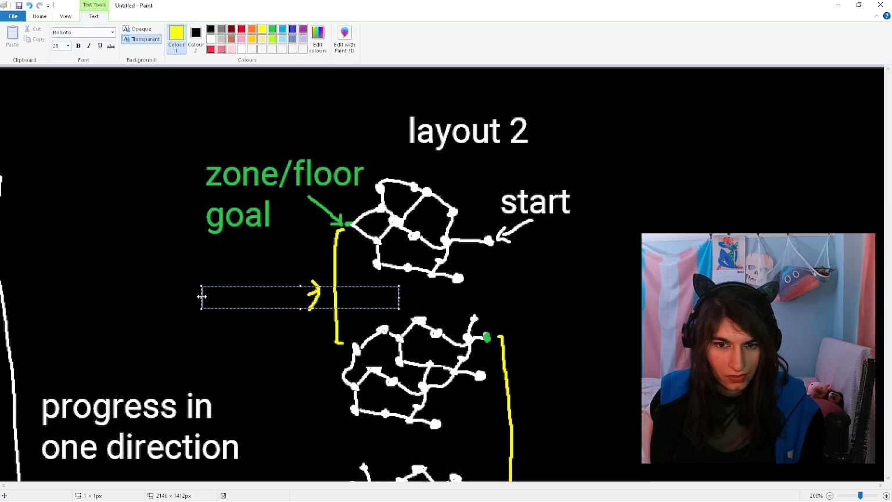
text(zone transition)
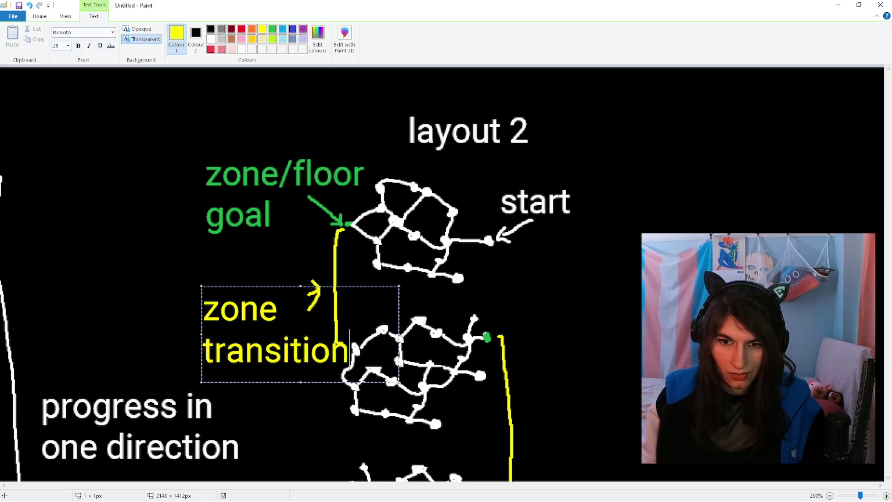
drag(272, 286, 218, 237)
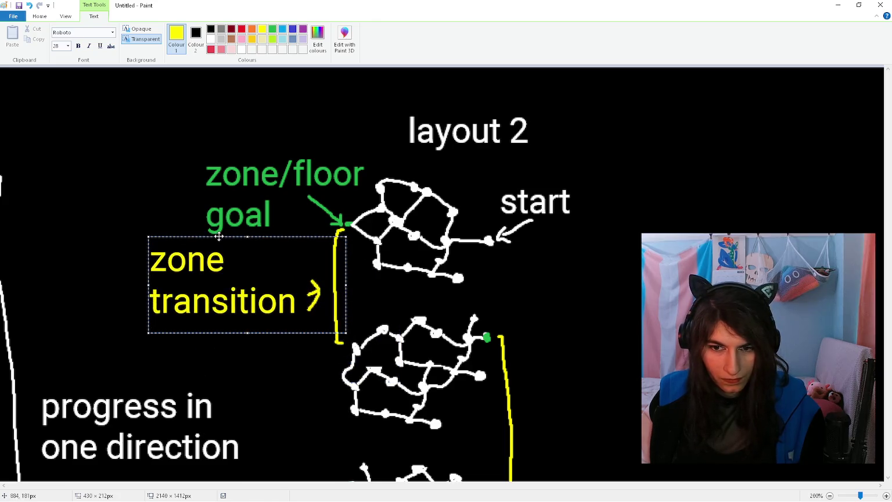
click(541, 293)
scroll(543, 283, down, 3)
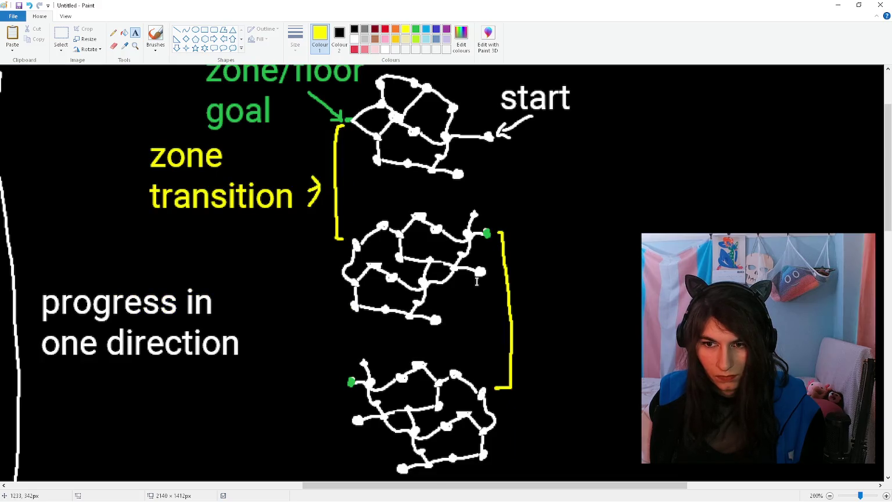
scroll(477, 281, down, 1)
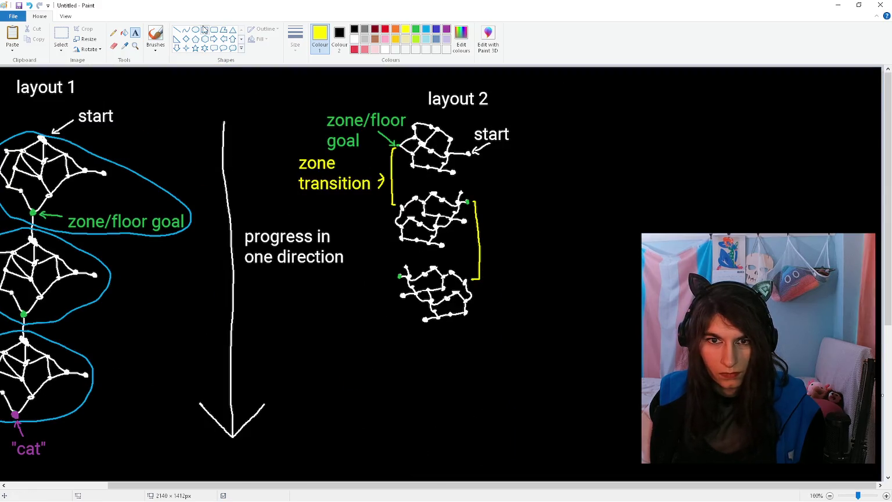
Step: Brush white sideways arrows and yellow downward arrows in a zigzag beside layout 2's graphs
click(355, 38)
click(155, 36)
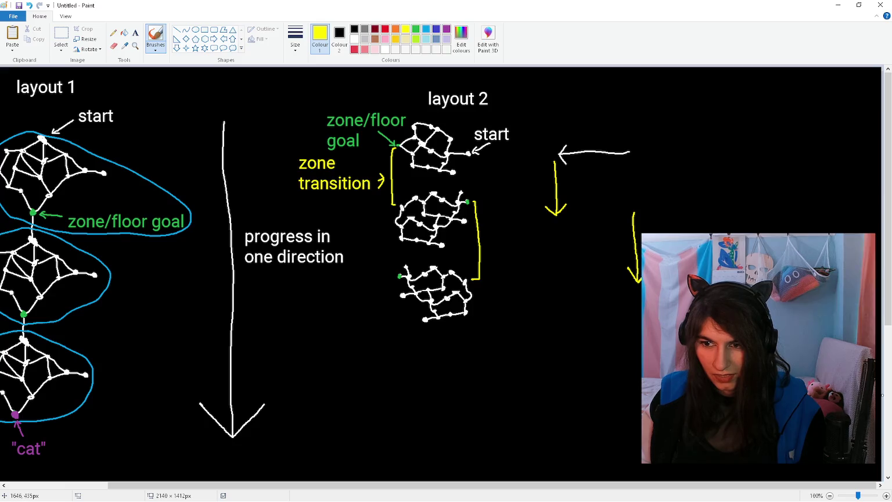
click(355, 39)
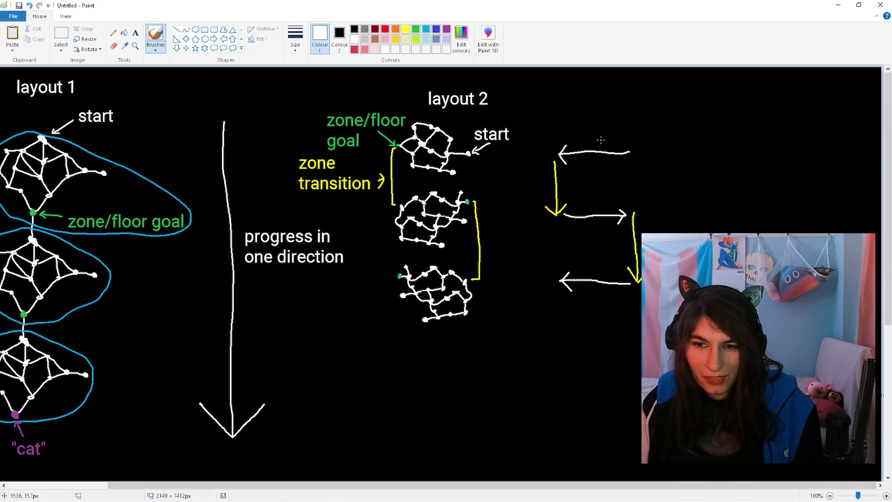
ctrl+scroll(567, 195, up, 1)
scroll(432, 414, down, 2)
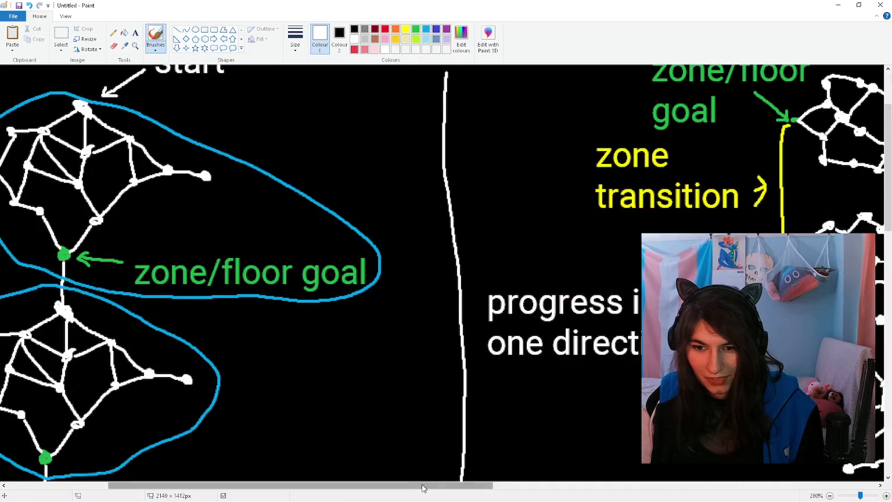
drag(423, 484, 832, 474)
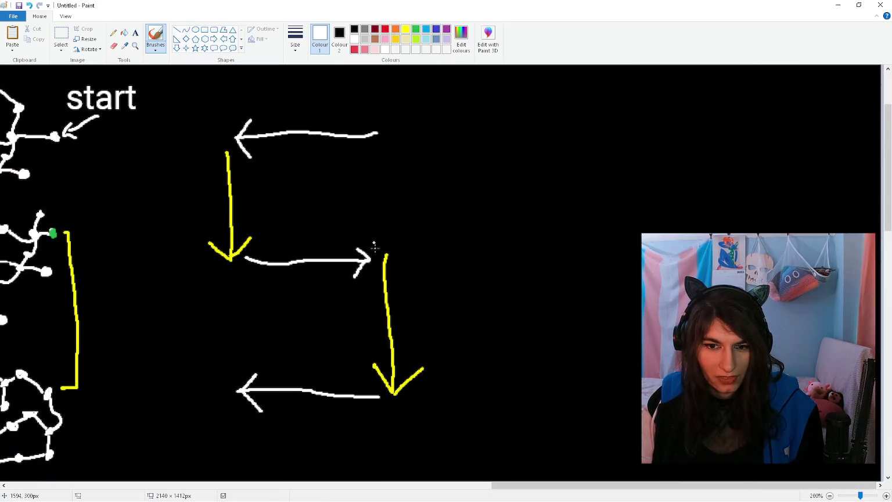
scroll(302, 80, up, 2)
Step: Add a white 'progress in x/y' label above the top arrow
click(135, 32)
click(257, 191)
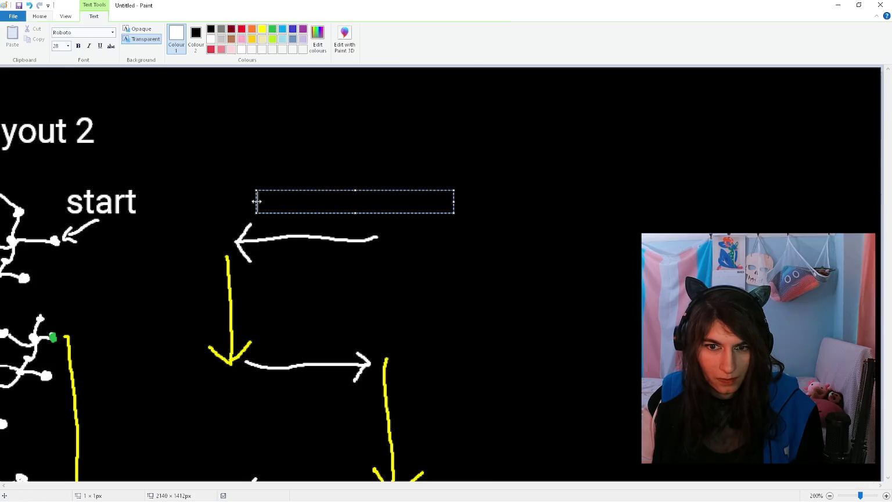
text(progress)
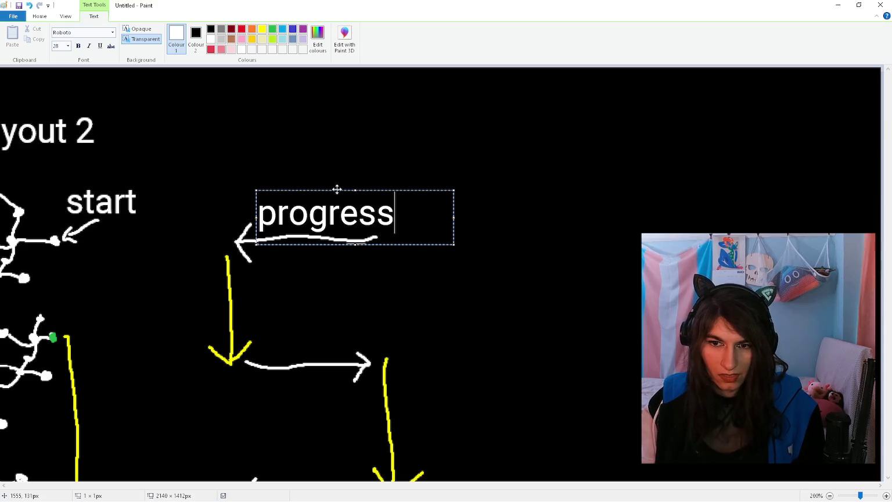
text( in x/y)
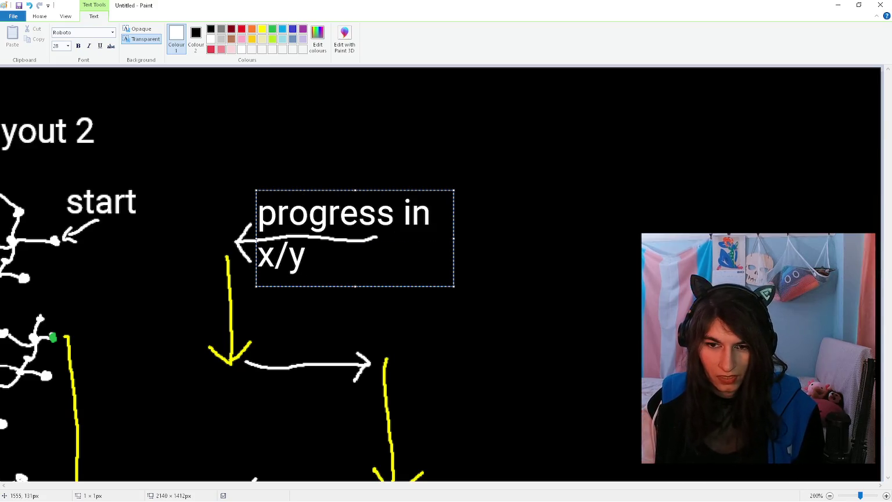
click(331, 323)
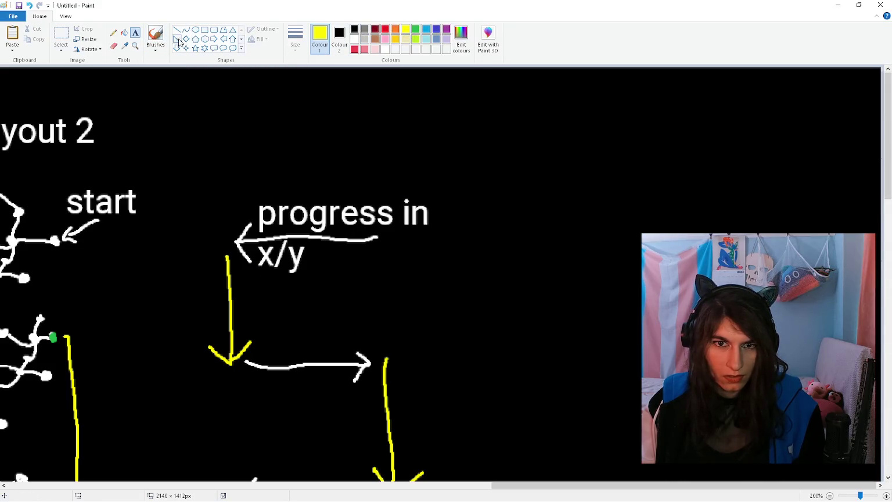
Step: Add a 'transition in z' label on one line right of the first down arrow
click(144, 285)
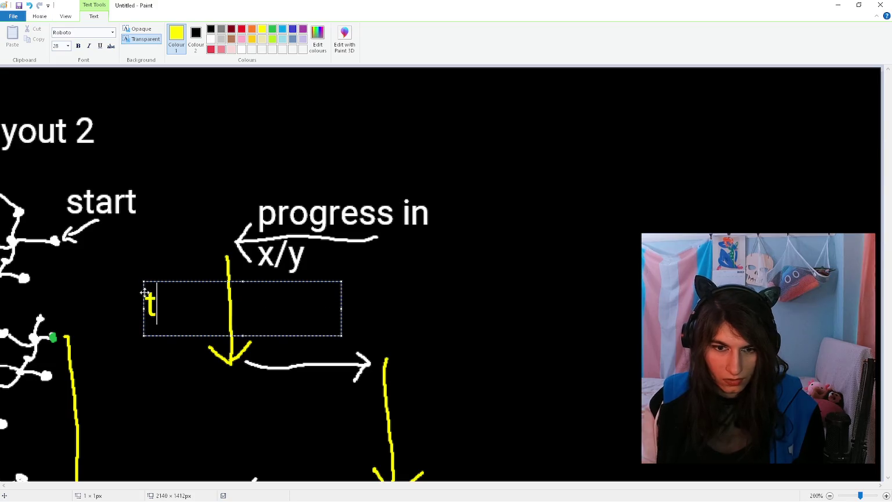
text(tram)
key(BackSpace)
text(nsition in)
key(BackSpace)
key(BackSpace)
text(in)
key(Return)
text(z)
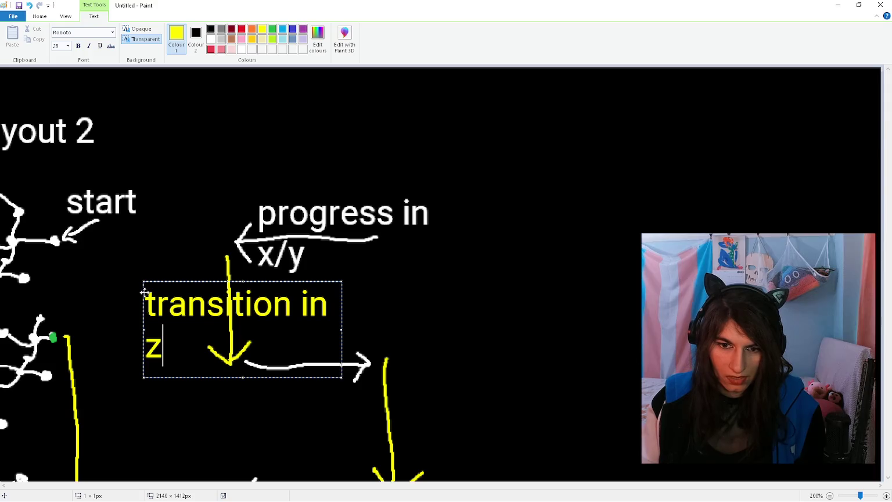
drag(224, 282, 334, 271)
drag(450, 320, 498, 318)
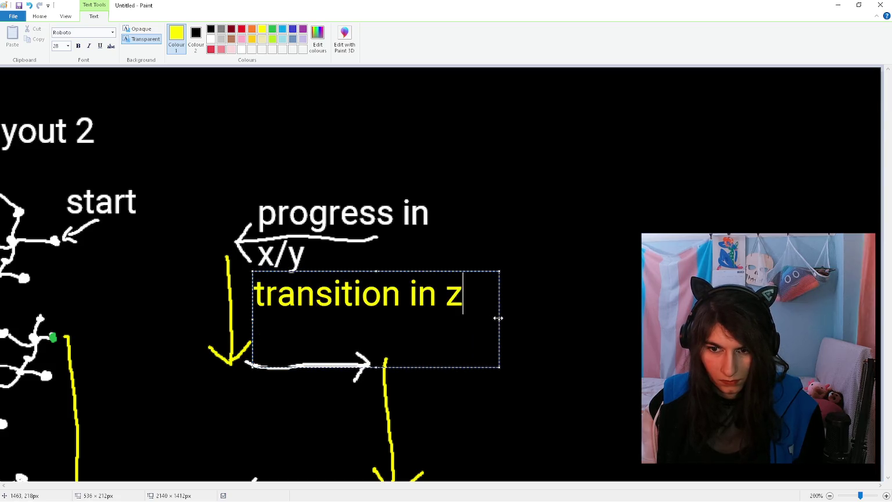
mouse_move(322, 271)
mouse_down()
mouse_move(311, 273)
mouse_move(311, 284)
mouse_up()
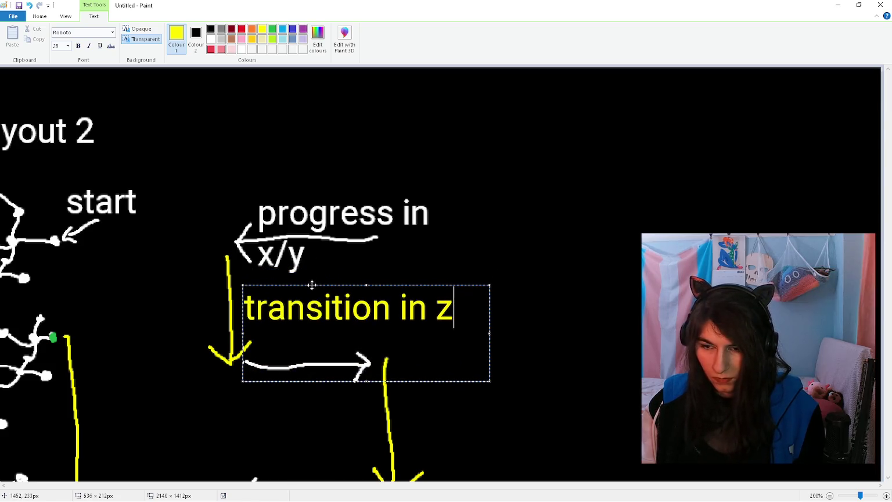
click(348, 256)
Step: Caption the right-pointing arrow with a two-line 'progress in x/y' label
scroll(349, 256, down, 3)
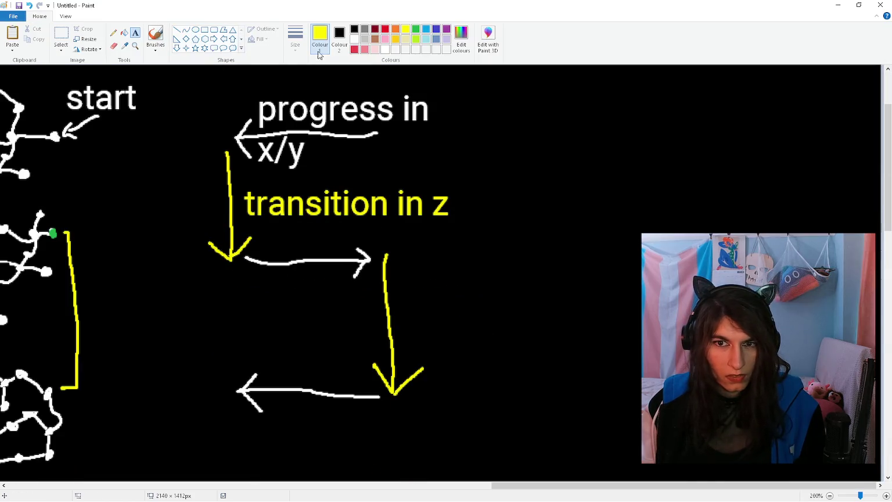
click(264, 233)
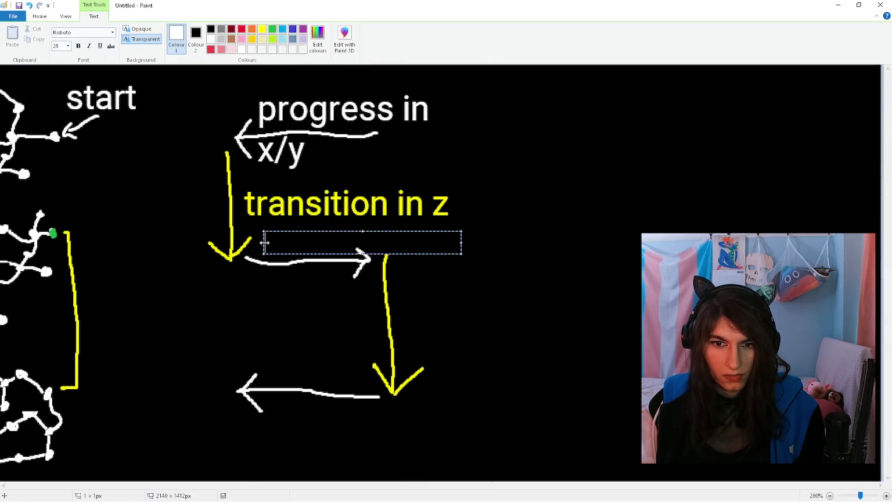
text(progress in)
key(Return)
text(x/y)
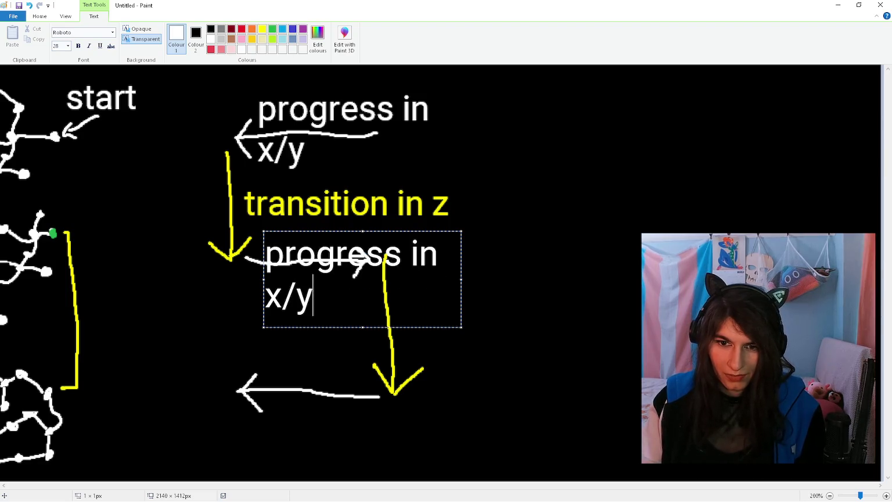
drag(336, 231, 320, 214)
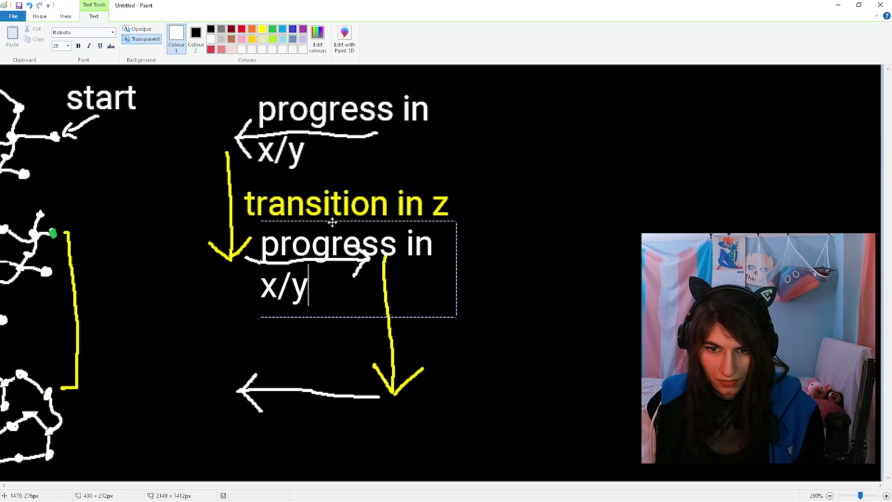
click(320, 208)
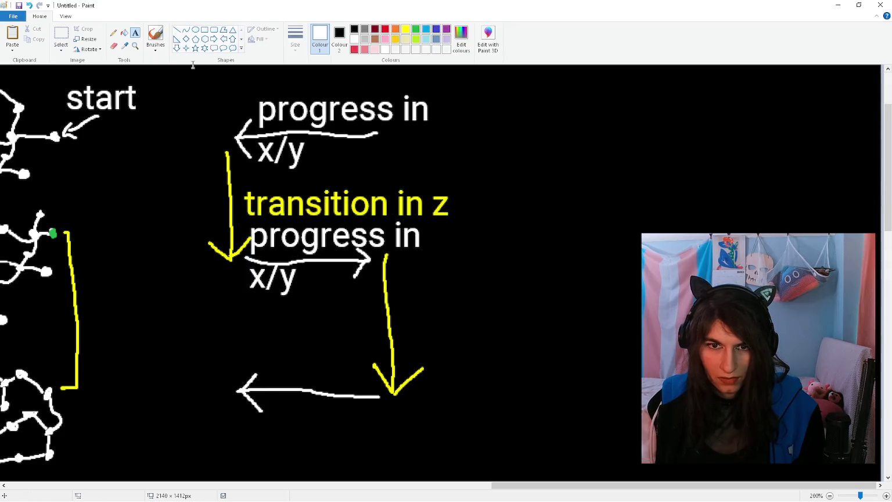
Step: Add a yellow one-line 'transition in z' label beside the second down arrow
click(412, 316)
click(265, 28)
text(transition in z)
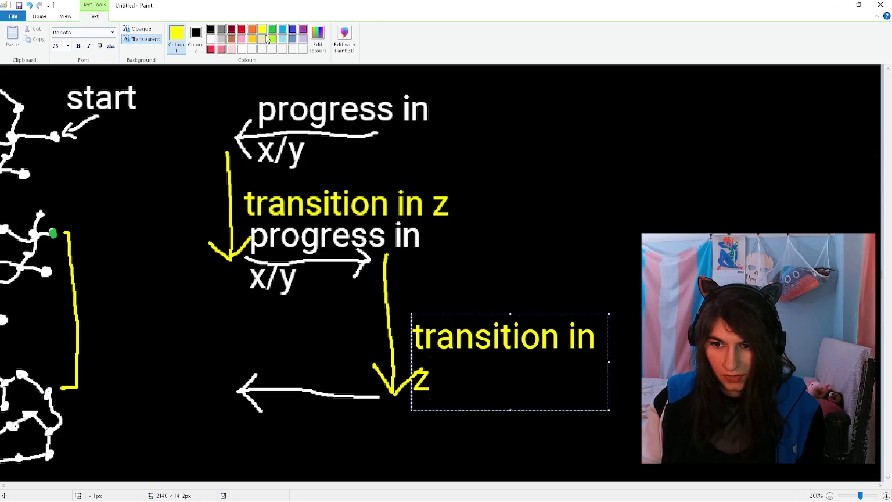
drag(457, 314, 452, 271)
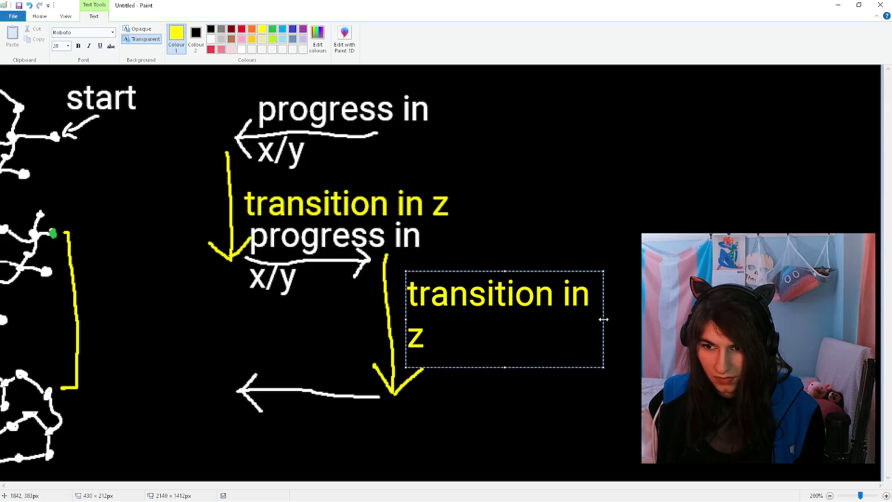
drag(603, 319, 628, 320)
drag(472, 269, 460, 279)
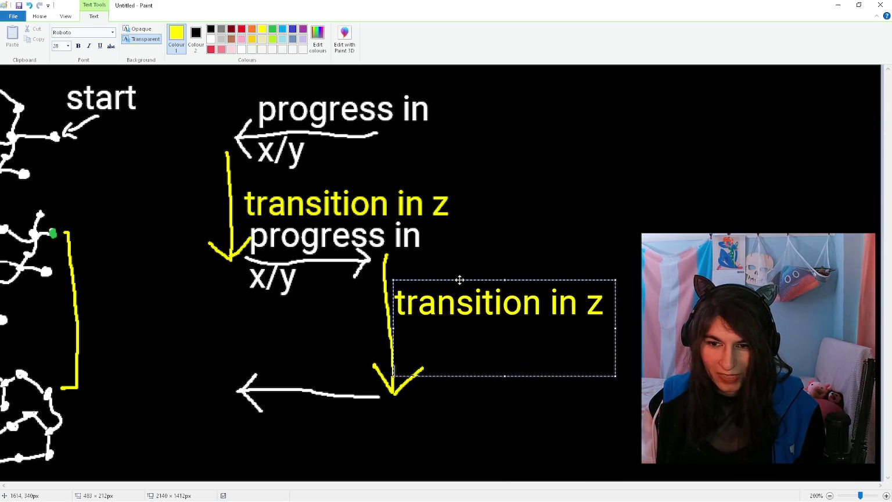
click(309, 305)
Step: Brush a green goal dot and a white start arrow on the diagram
click(416, 29)
scroll(258, 282, down, 3)
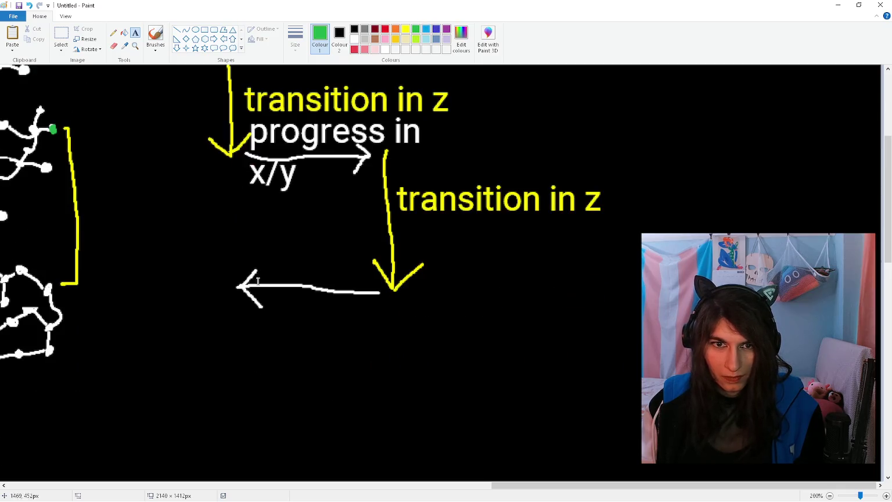
click(155, 36)
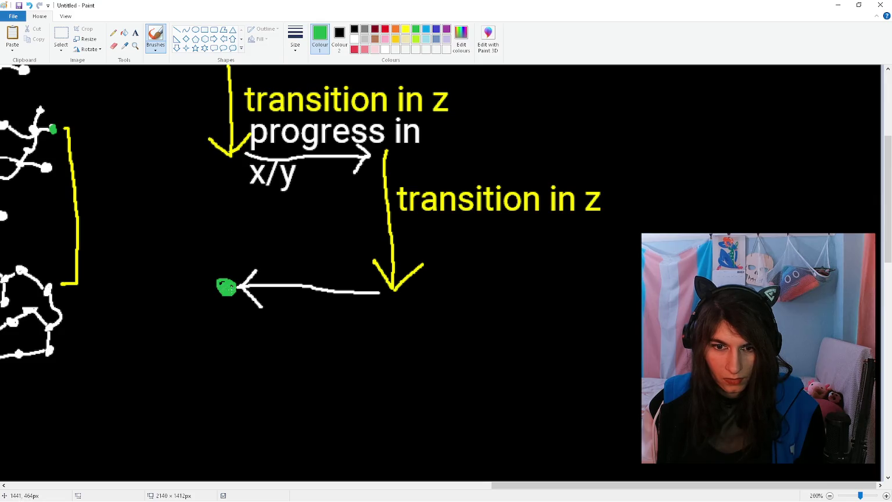
scroll(430, 215, up, 6)
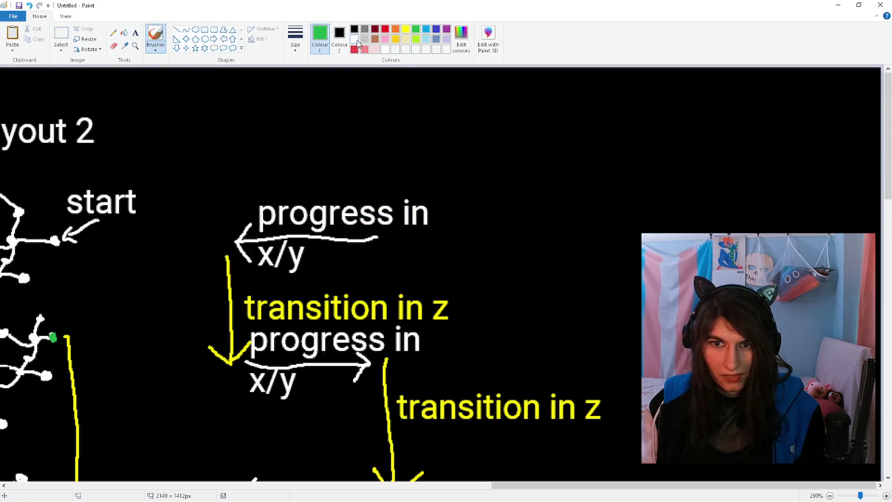
click(356, 40)
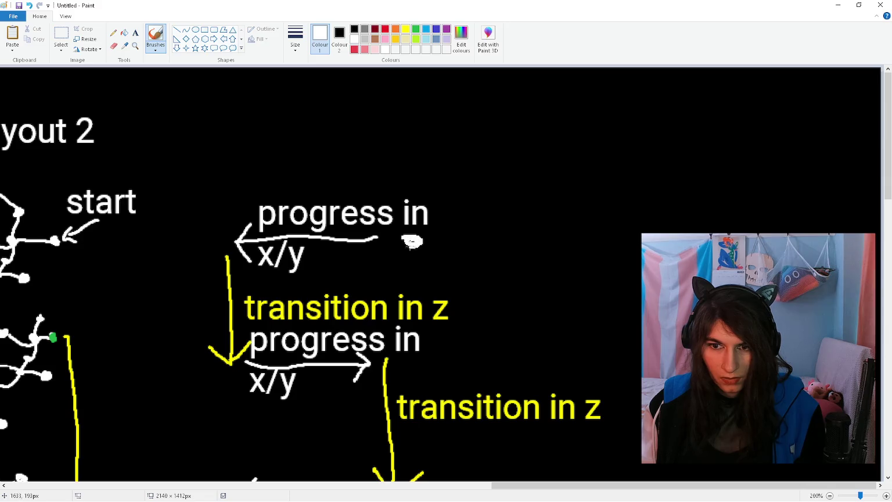
drag(435, 239, 480, 193)
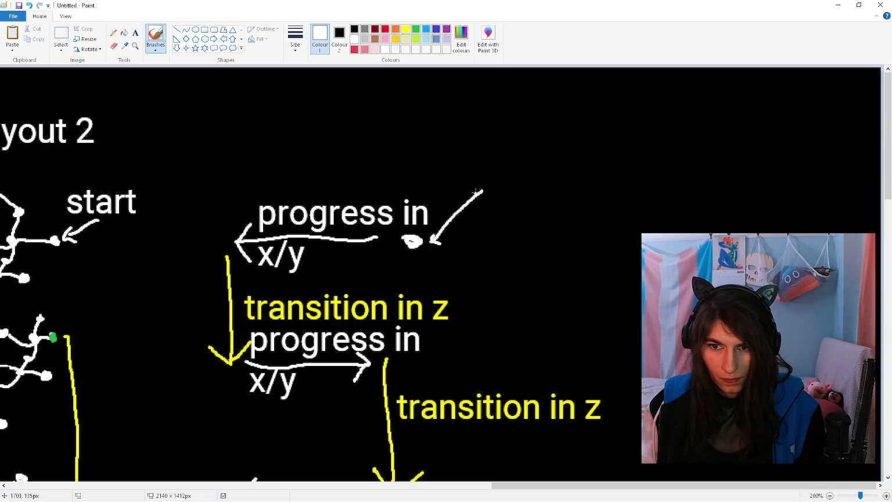
scroll(441, 232, down, 6)
Step: Label the goal dot 'goal' in green and the start arrow 'start' in white
click(415, 30)
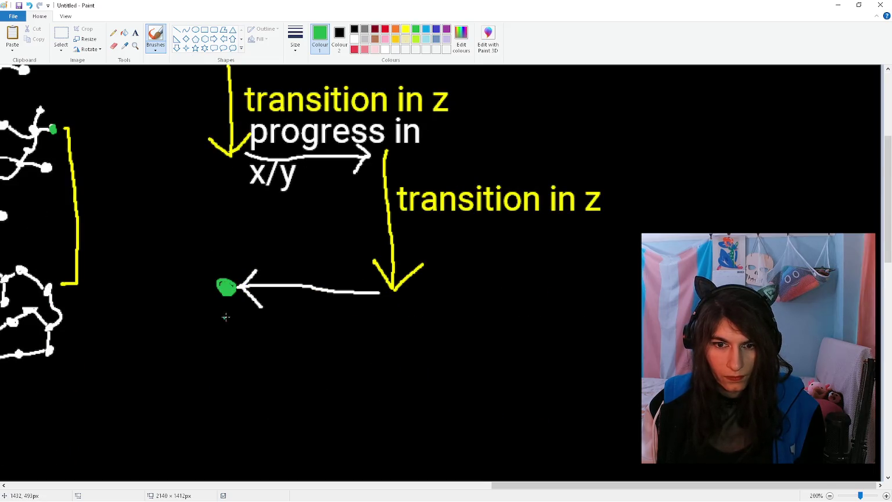
click(136, 34)
click(162, 328)
text(goal)
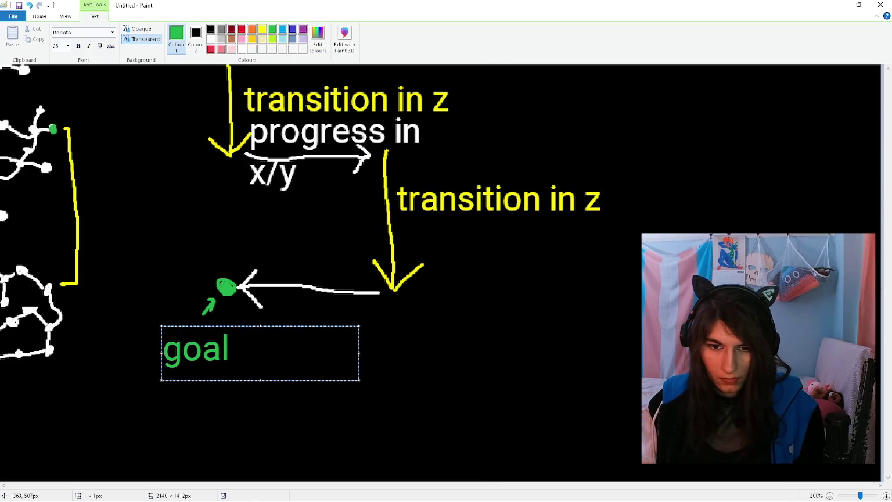
scroll(276, 266, up, 6)
click(354, 39)
click(465, 165)
text(start)
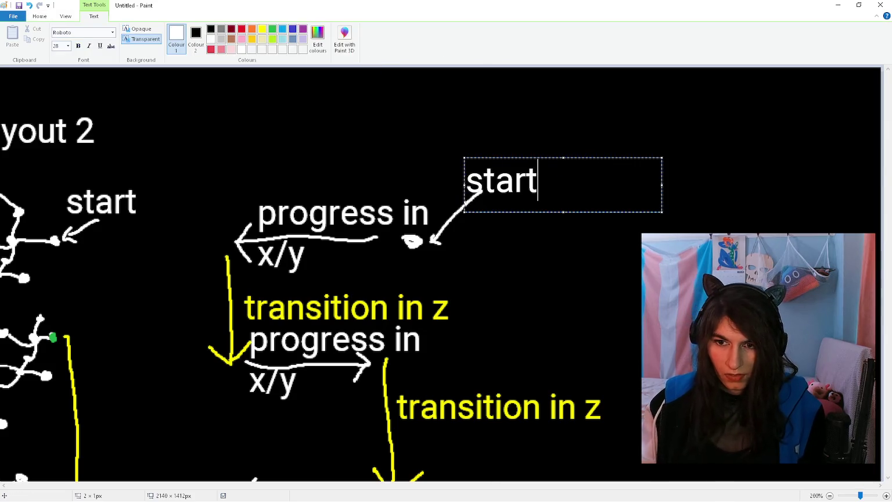
click(422, 139)
Step: Caption the final left arrow with a two-line 'progress in x/y' label below it
scroll(203, 312, down, 6)
click(260, 265)
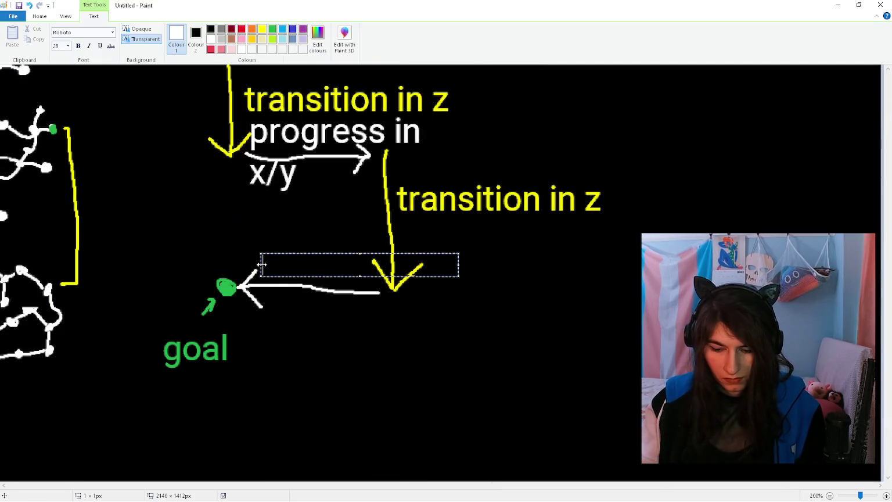
text(progress in)
key(Return)
text(x/y)
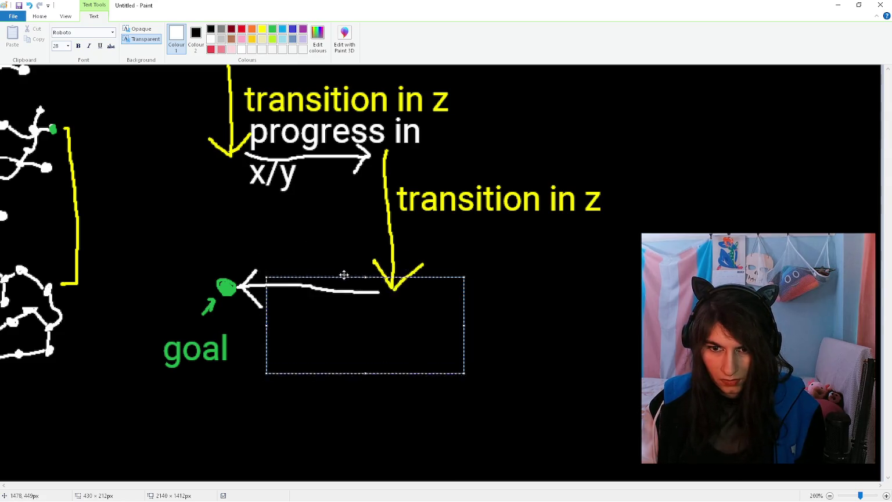
drag(338, 254, 342, 286)
text(progress in x/y)
click(323, 249)
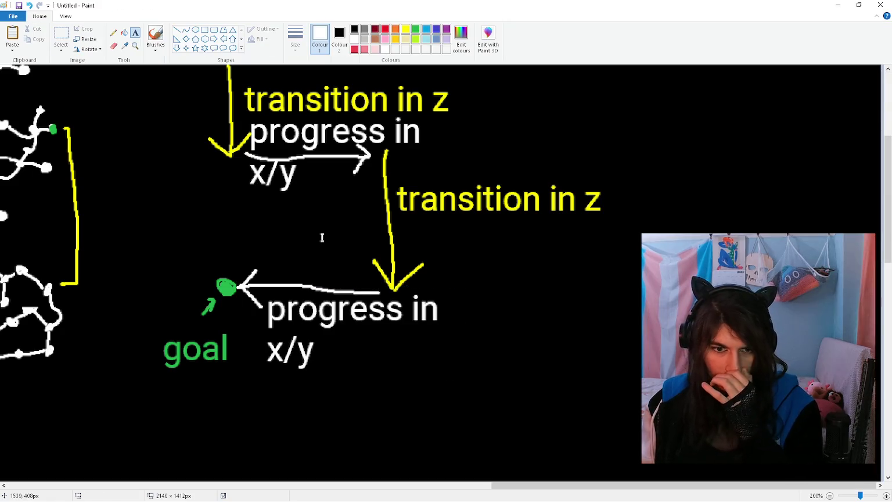
ctrl+scroll(323, 240, down, 1)
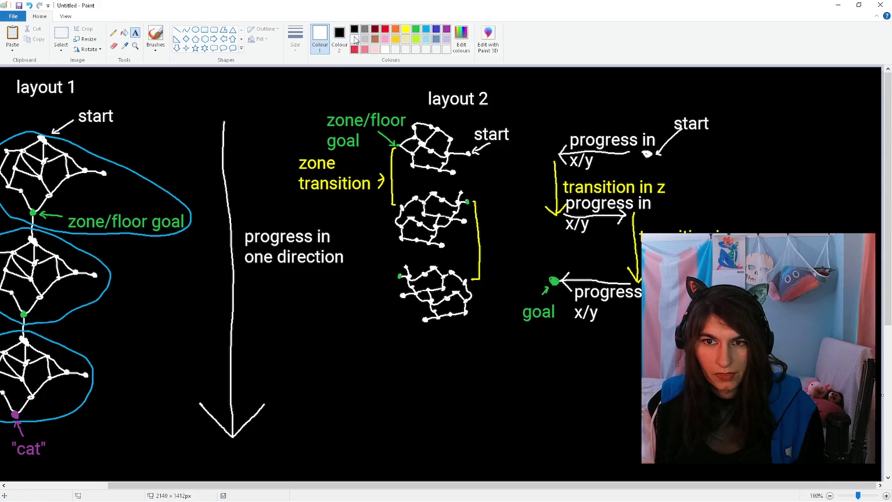
Step: Zoom out and scroll to view the layout 1 and layout 2 diagrams side by side
scroll(330, 224, down, 1)
scroll(324, 228, up, 1)
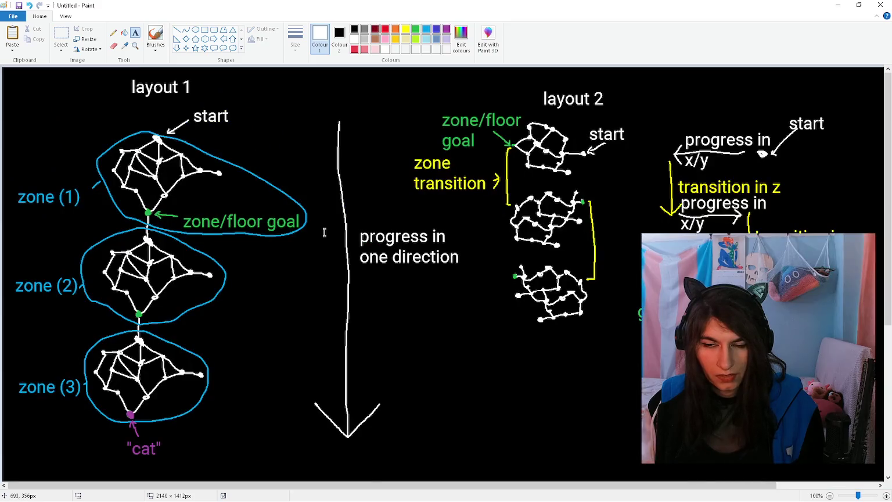
mouse_move(268, 485)
mouse_down()
mouse_move(370, 498)
mouse_move(408, 444)
mouse_up()
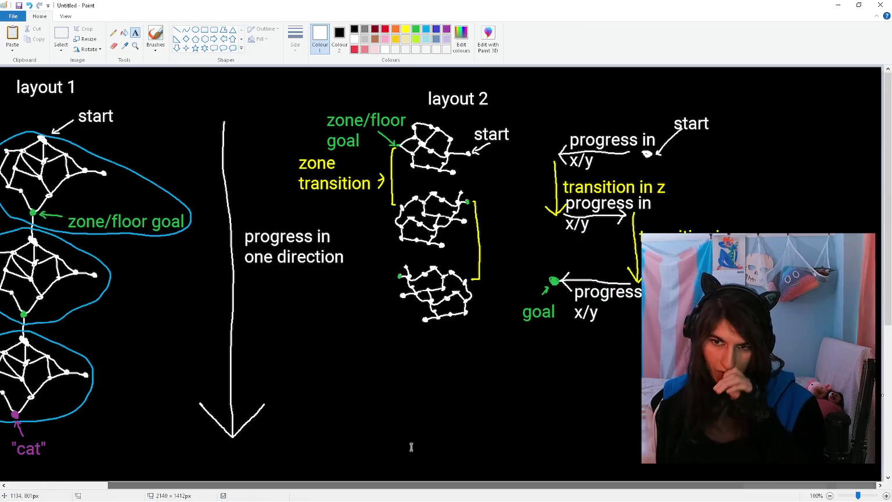
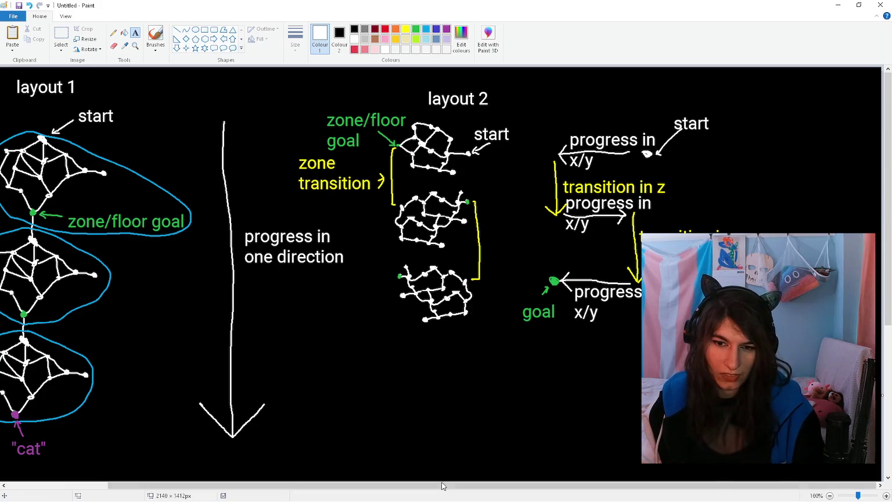
Step: Draw horizontal strokes along the bottom of the Paint canvas
mouse_move(432, 485)
mouse_down()
mouse_move(278, 479)
mouse_move(427, 482)
mouse_move(334, 486)
mouse_up()
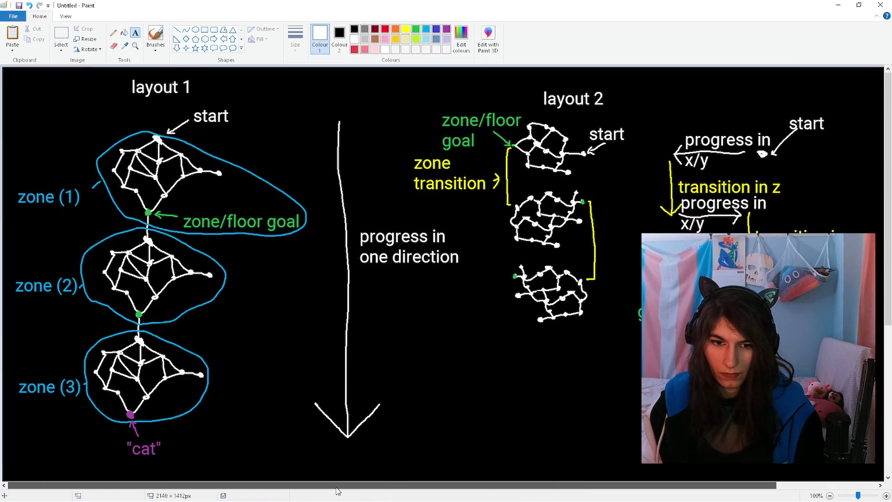
drag(338, 488, 519, 492)
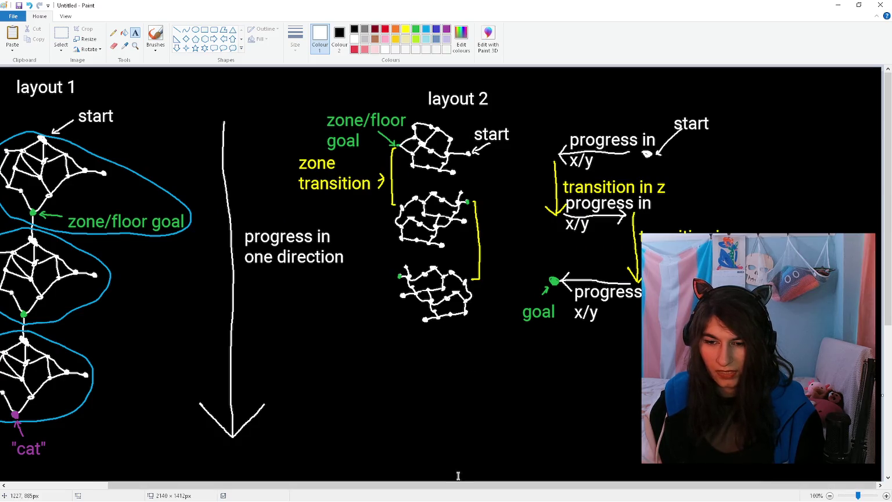
drag(458, 485, 357, 485)
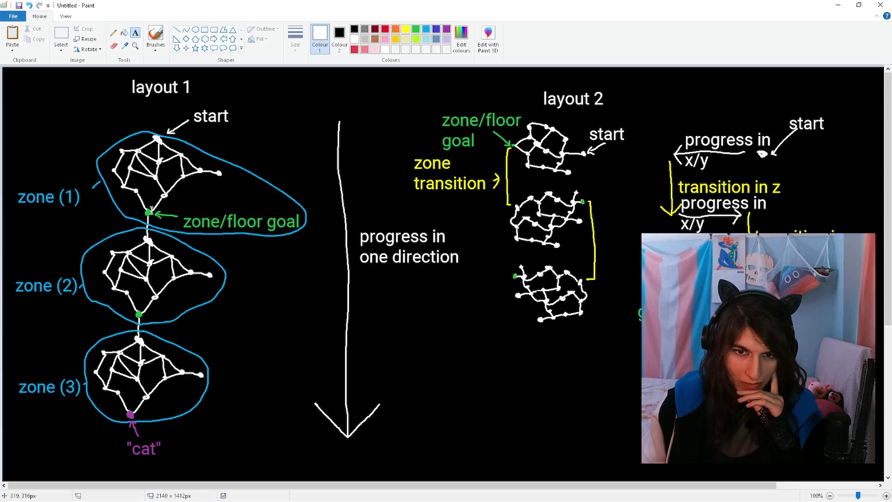
drag(330, 491, 430, 491)
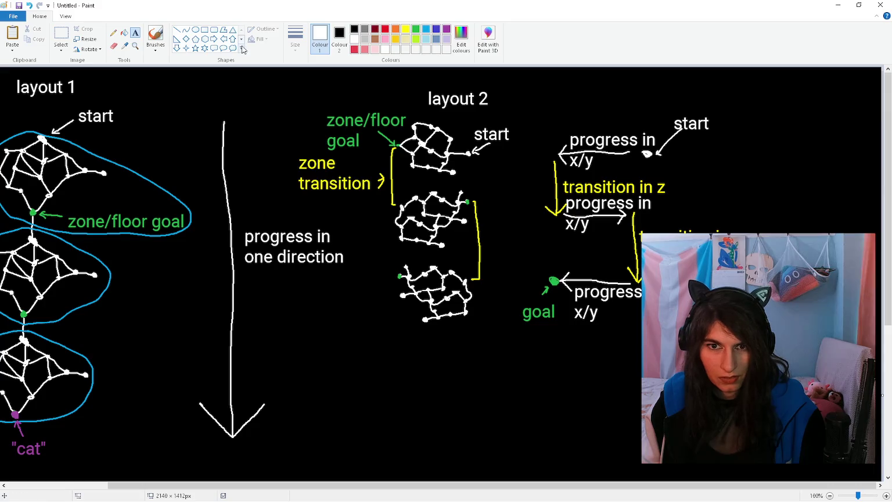
Step: Brush three zig-zag white arrows: left, right, then left again
click(155, 36)
ctrl+scroll(456, 394, up, 1)
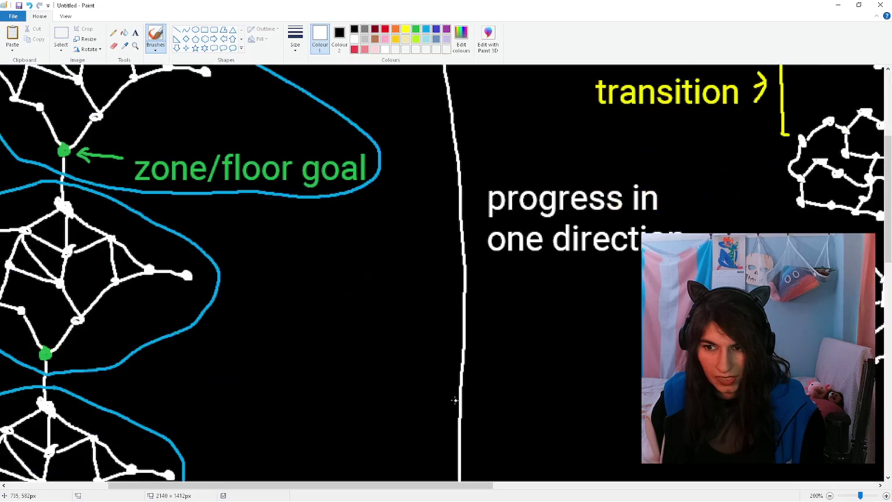
scroll(472, 473, right, 5)
scroll(458, 334, right, 5)
scroll(458, 334, down, 2)
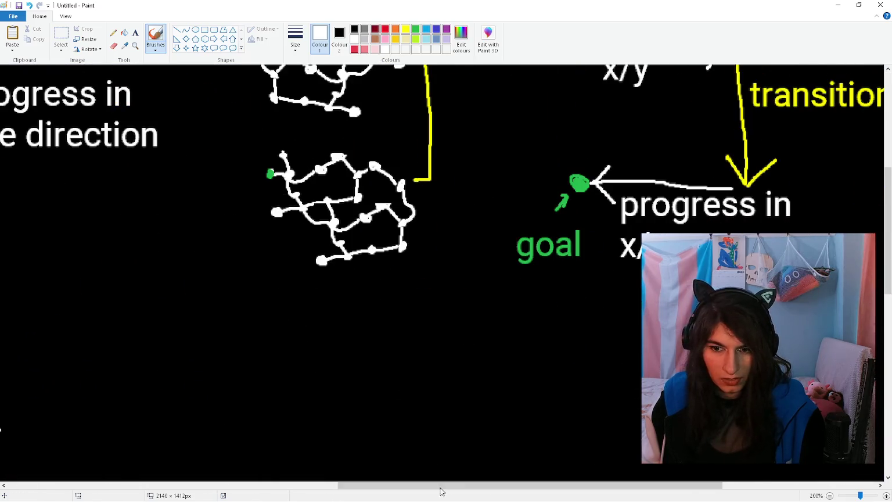
scroll(446, 488, left, 3)
scroll(334, 203, down, 2)
mouse_move(368, 210)
mouse_down()
mouse_move(259, 219)
mouse_move(266, 205)
mouse_move(276, 244)
mouse_up()
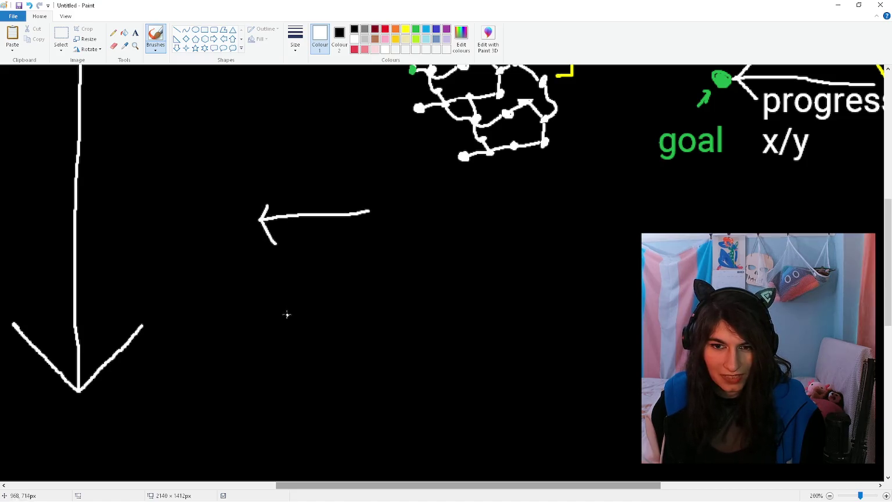
drag(266, 301, 389, 284)
key(ctrl+z)
drag(260, 305, 371, 286)
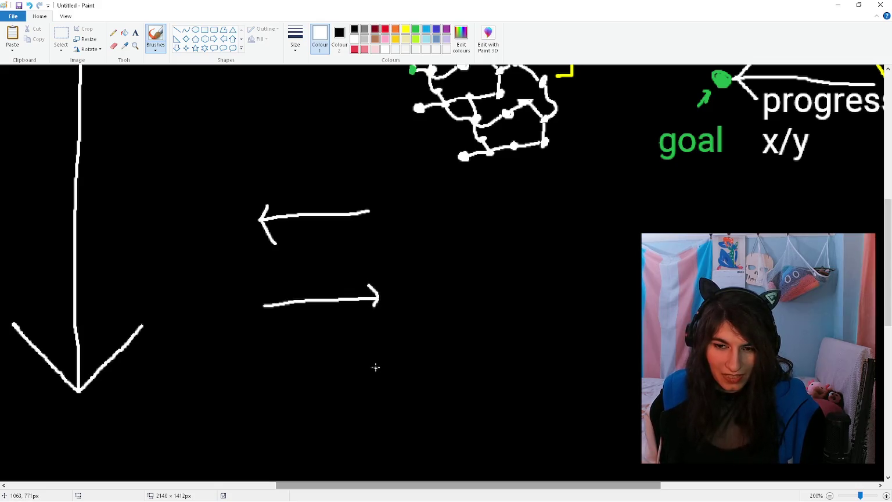
mouse_move(376, 368)
mouse_down()
mouse_move(251, 363)
mouse_move(259, 357)
mouse_up()
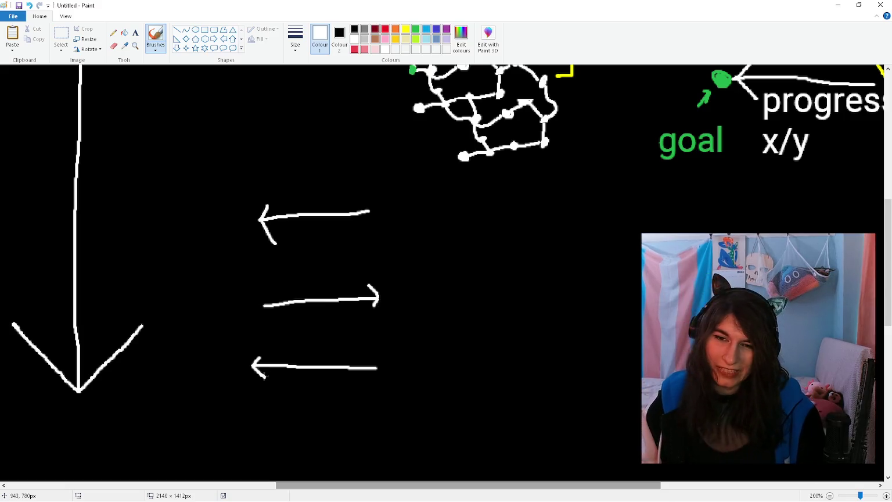
Step: Link the arrows with yellow drop lines and add red upward arrows between them
click(405, 28)
drag(259, 225, 261, 289)
drag(370, 304, 375, 367)
click(437, 29)
click(354, 49)
mouse_move(290, 360)
mouse_down()
mouse_move(287, 316)
mouse_move(295, 324)
mouse_up()
drag(334, 362, 316, 232)
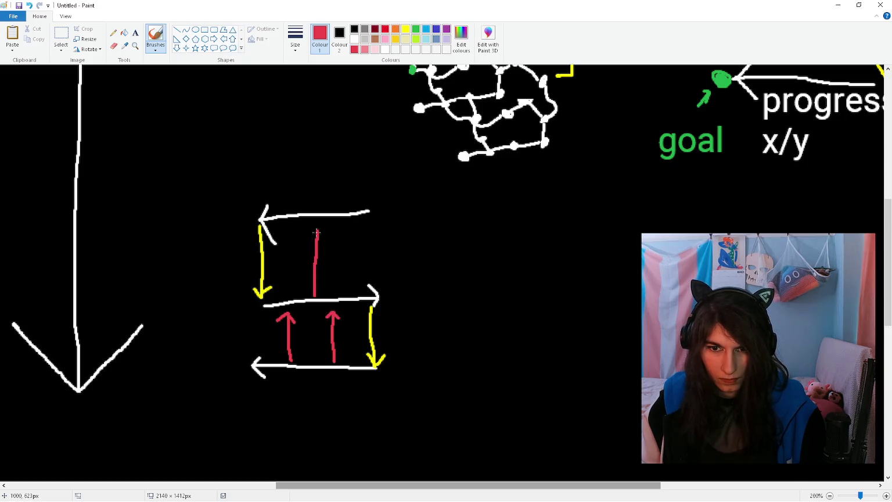
drag(353, 287, 350, 228)
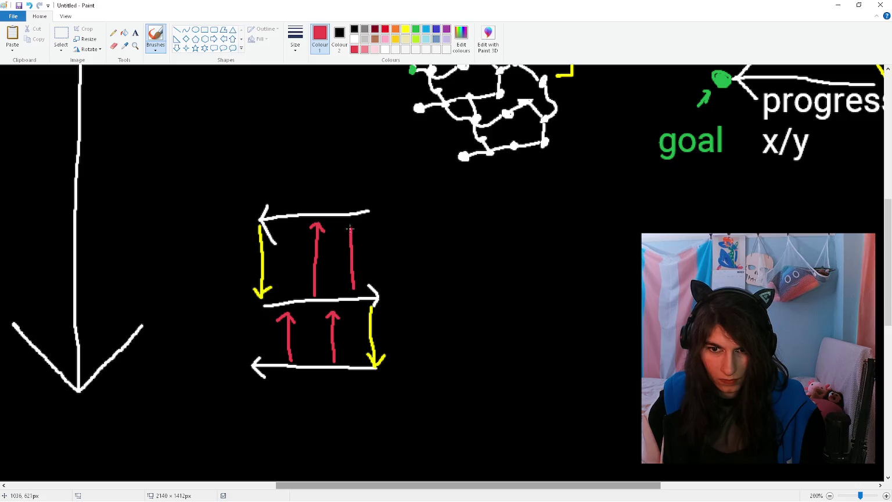
Step: Label the sketch 'specialised backtracking paths' on two lines beside the arrows
click(135, 33)
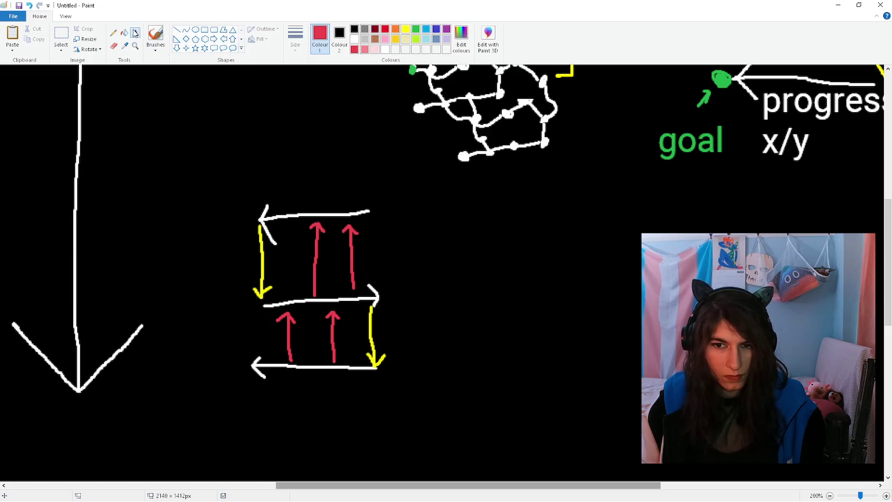
click(399, 258)
text(specialise)
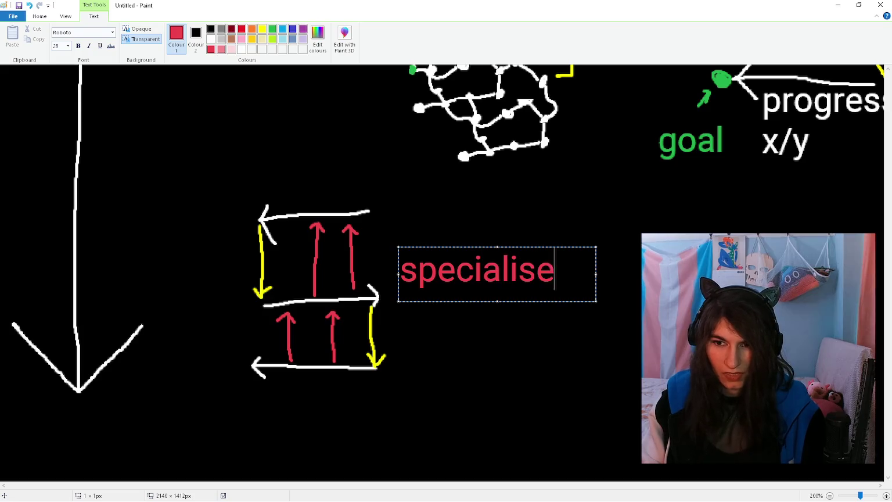
text(d)
key(Return)
text(backtracking paths)
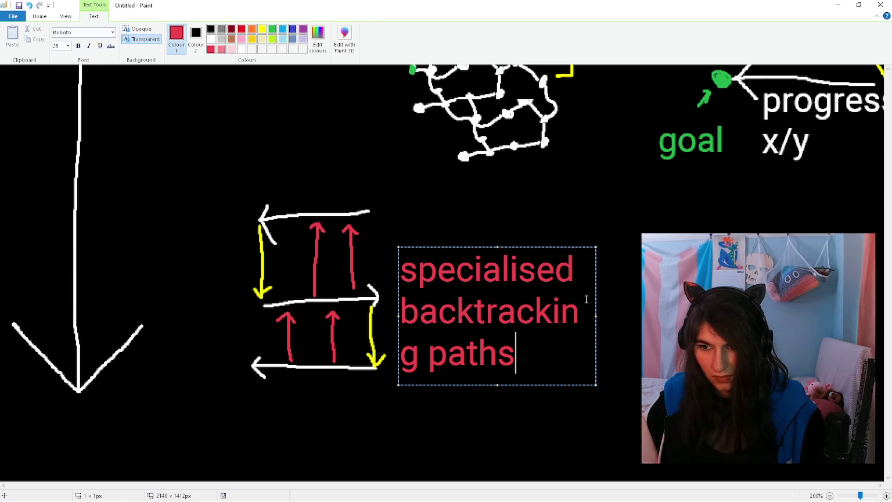
drag(597, 315, 633, 310)
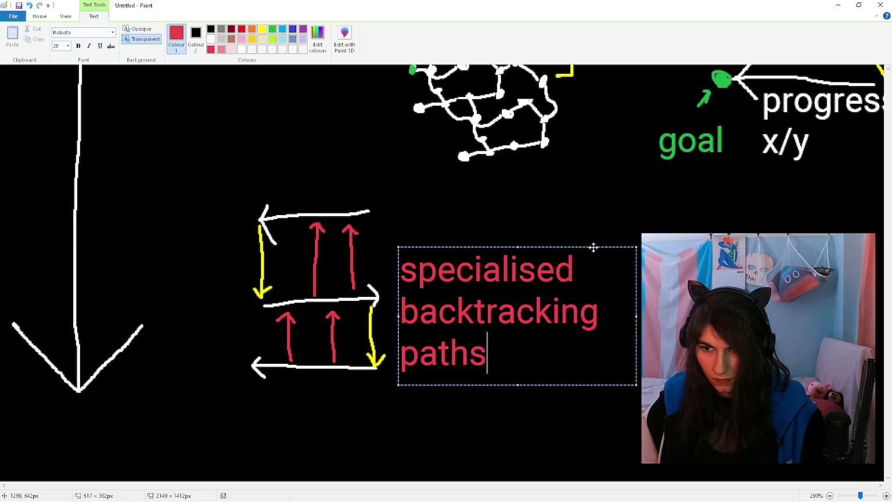
scroll(593, 246, down, 1)
click(552, 169)
scroll(417, 247, down, 1)
scroll(418, 246, down, 1)
scroll(406, 241, down, 1)
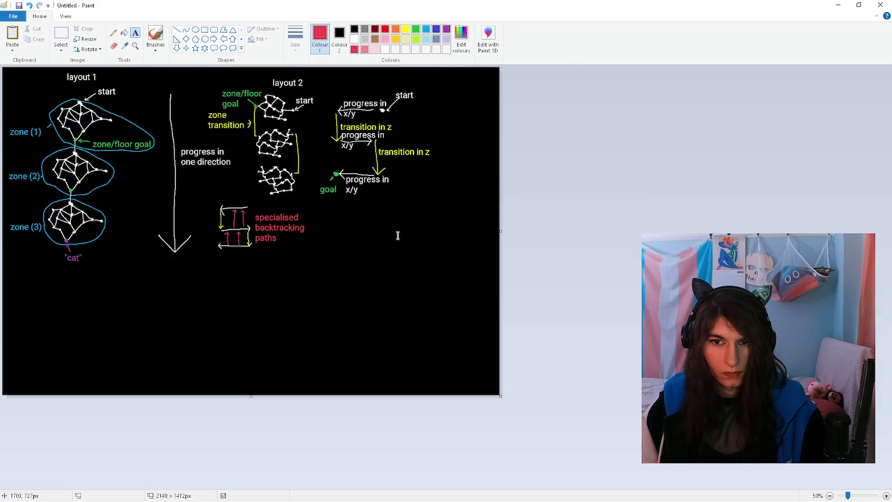
Step: Select the canvas area holding all three diagrams and paste it into the design doc
click(70, 35)
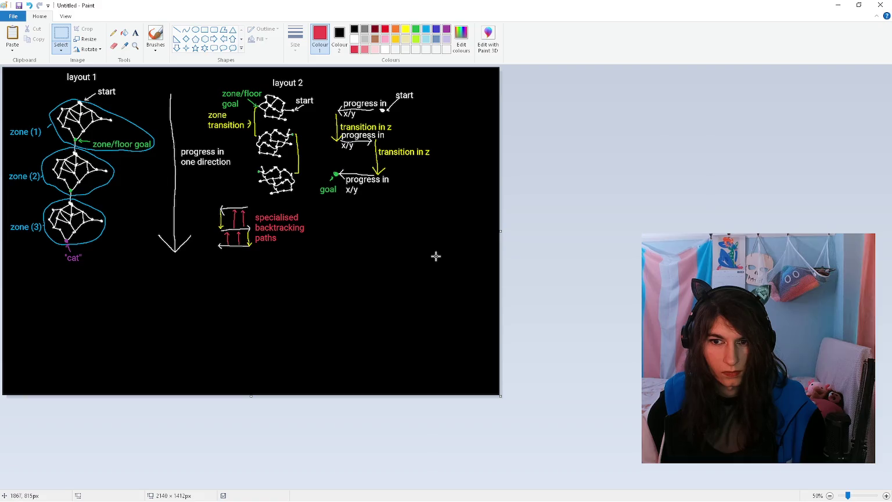
drag(444, 259, 1, 37)
click(411, 272)
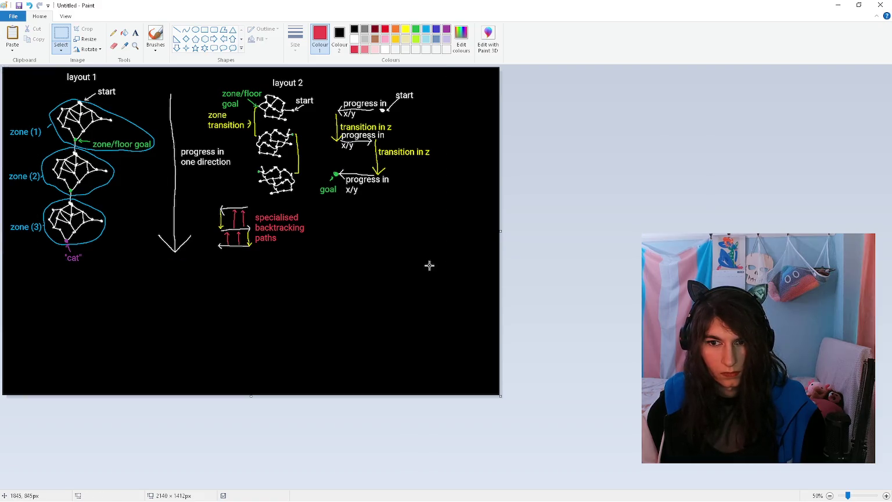
drag(1, 68, 442, 268)
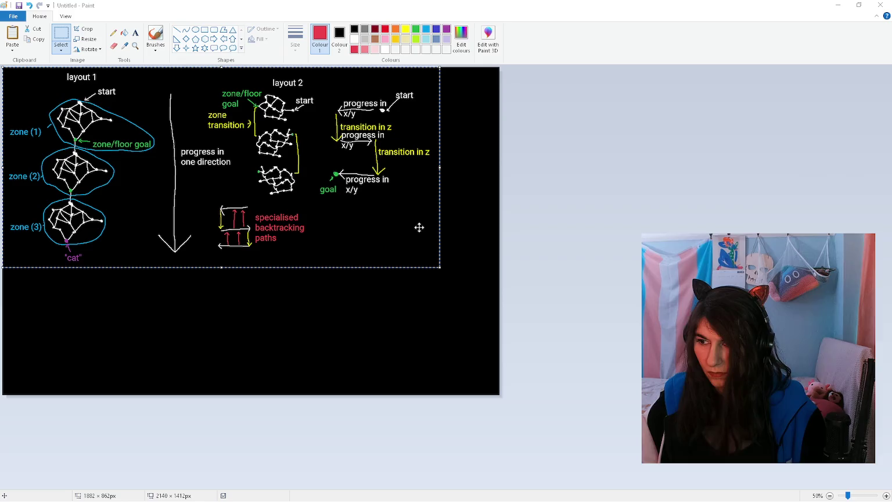
key(alt+Tab)
key(ctrl+v)
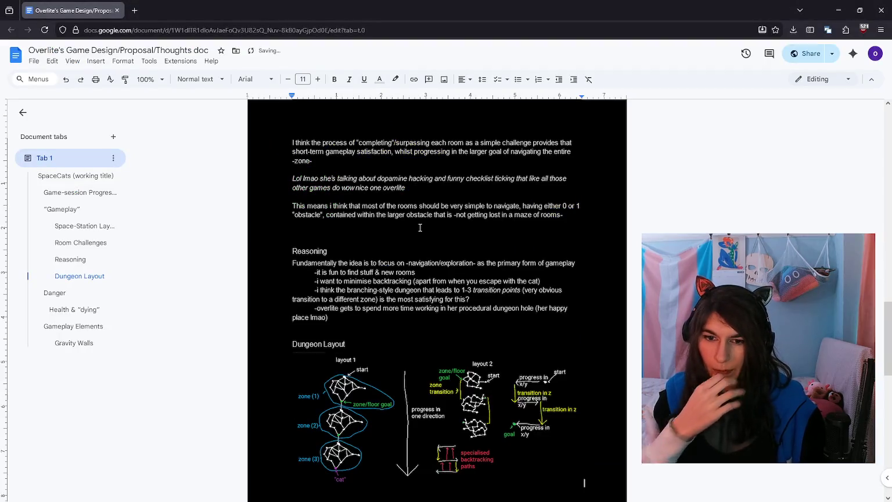
Step: Tidy the line after Dungeon Layout and set all document text back to white
click(399, 260)
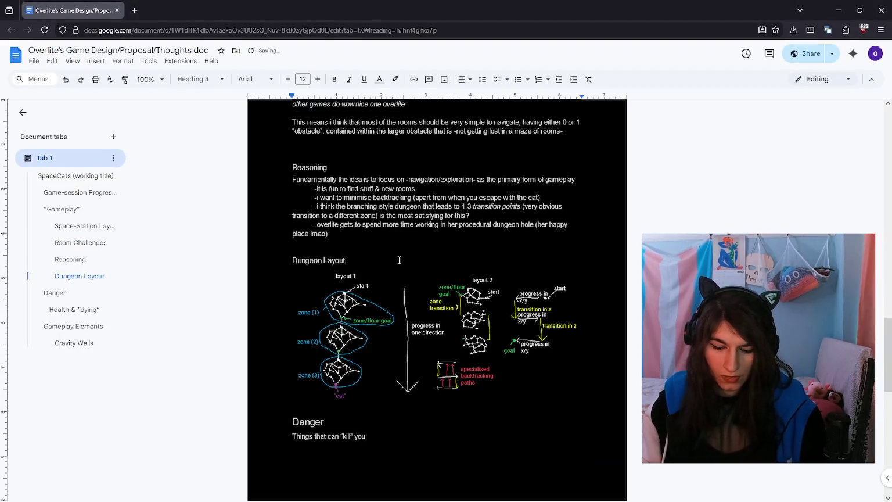
text(])
key(Return)
key(BackSpace)
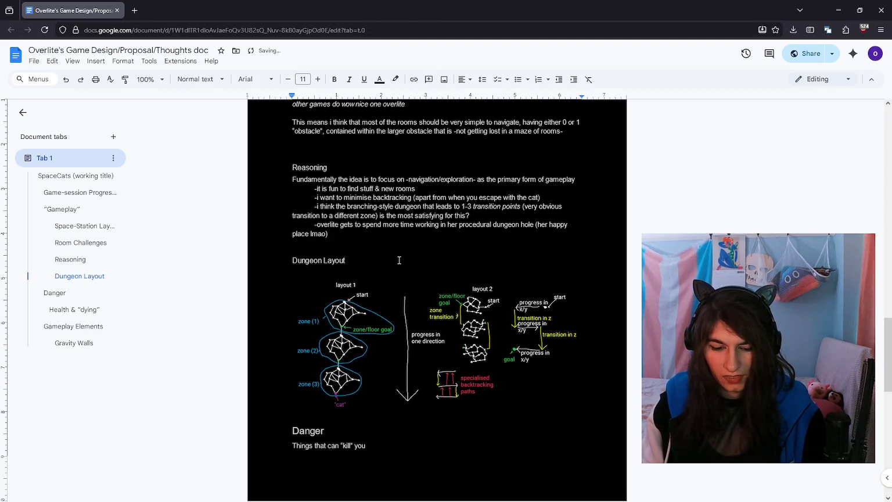
key(ctrl+a)
click(379, 79)
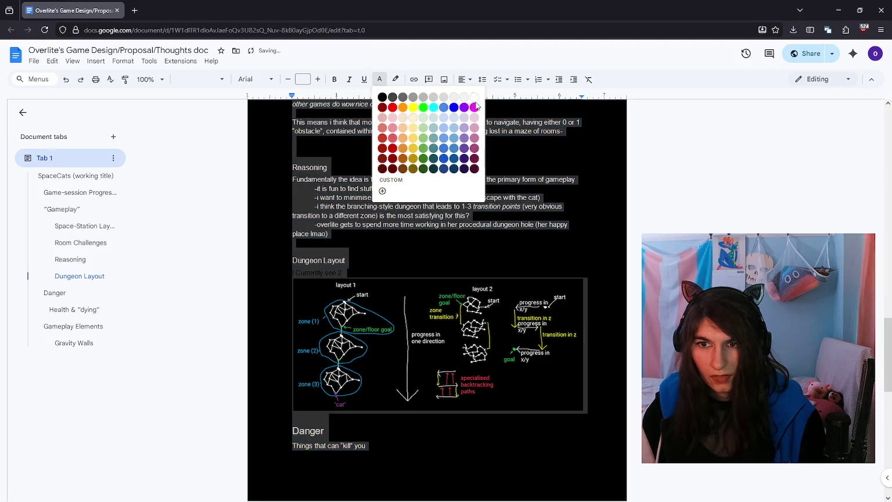
click(444, 106)
click(380, 79)
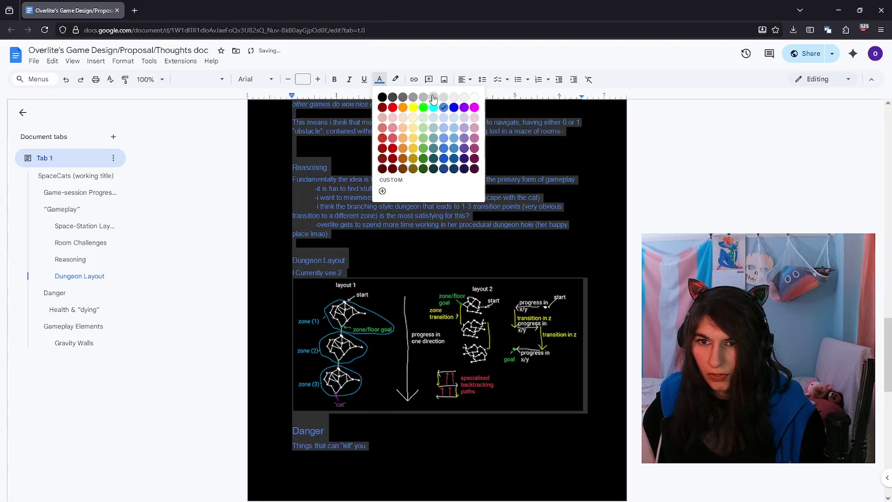
click(446, 97)
click(380, 273)
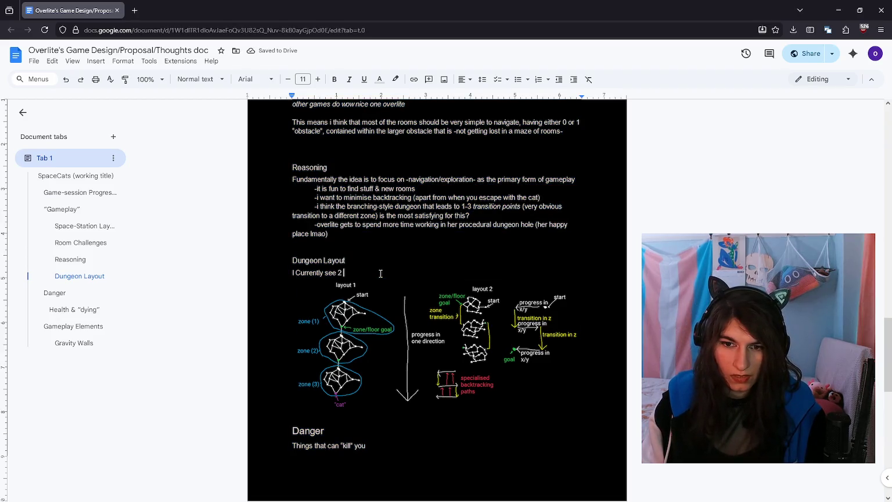
Step: Write the sentence saying there are currently 2 ways to connect the zones
key(BackSpace)
key(BackSpace)
key(BackSpace)
text(rently can )
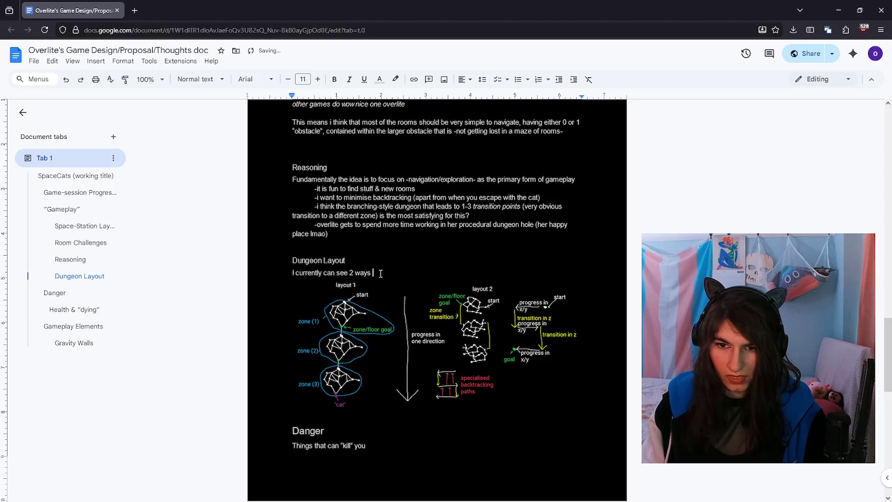
text(to build the)
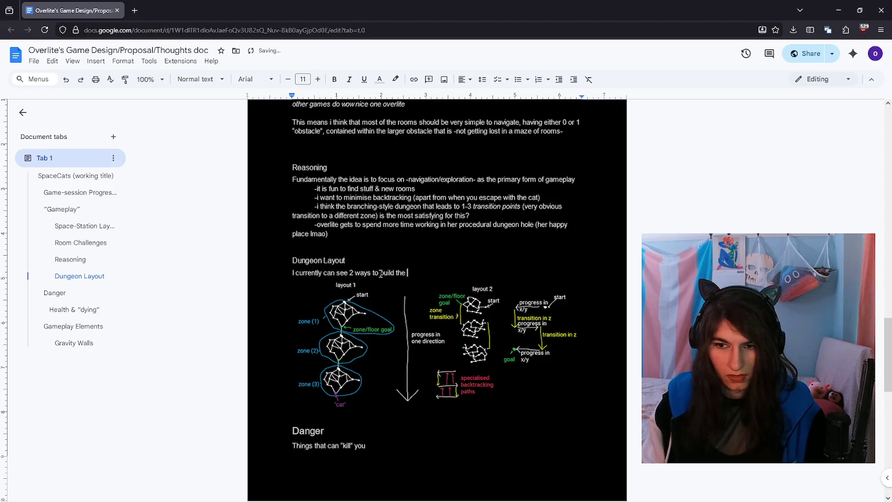
text(z)
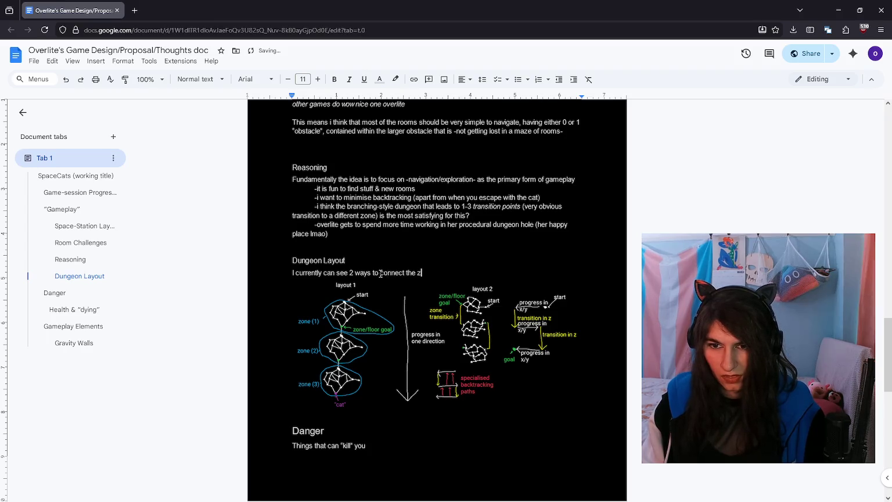
text(oneones)
key(Return)
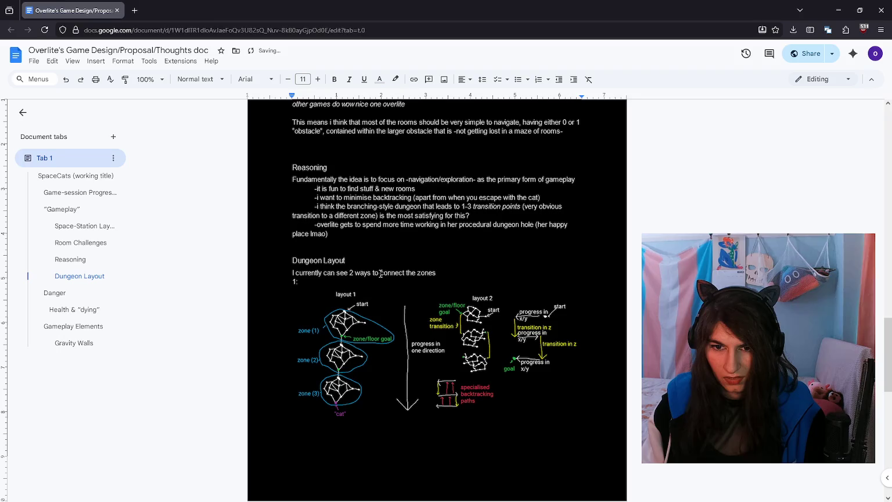
key(BackSpace)
key(ctrl+l)
text(ayo)
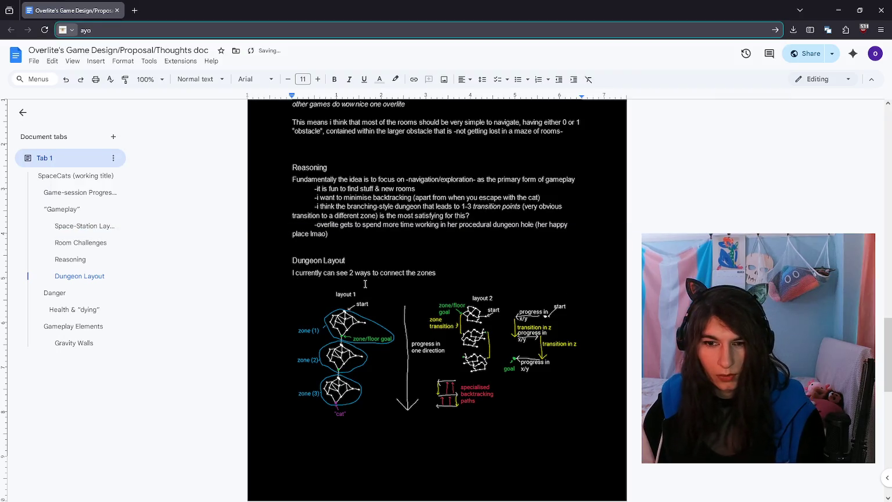
click(352, 280)
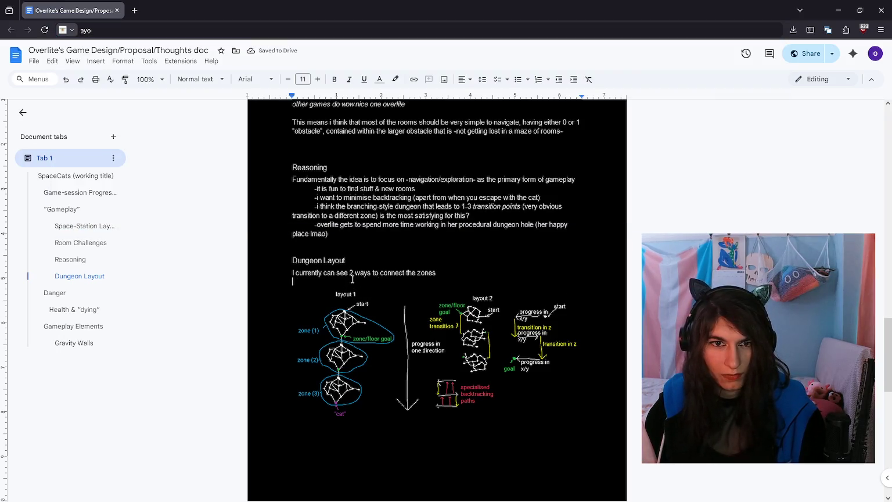
key(alt+Tab)
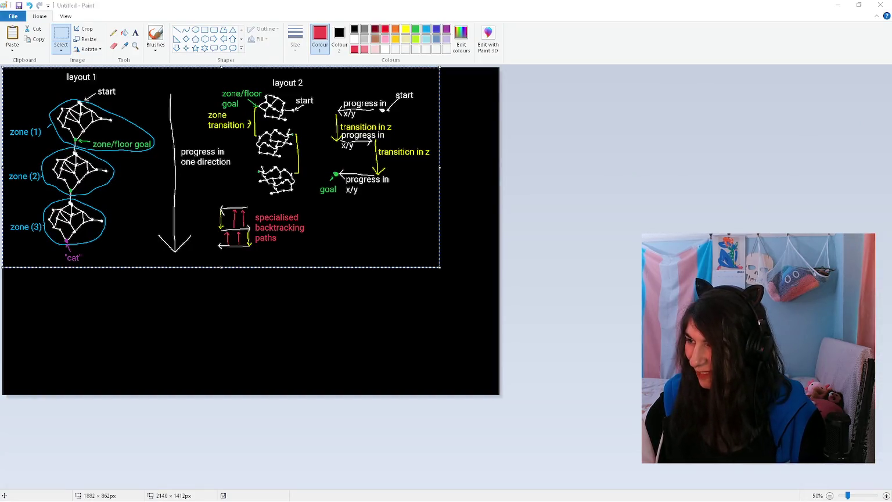
key(alt+Tab)
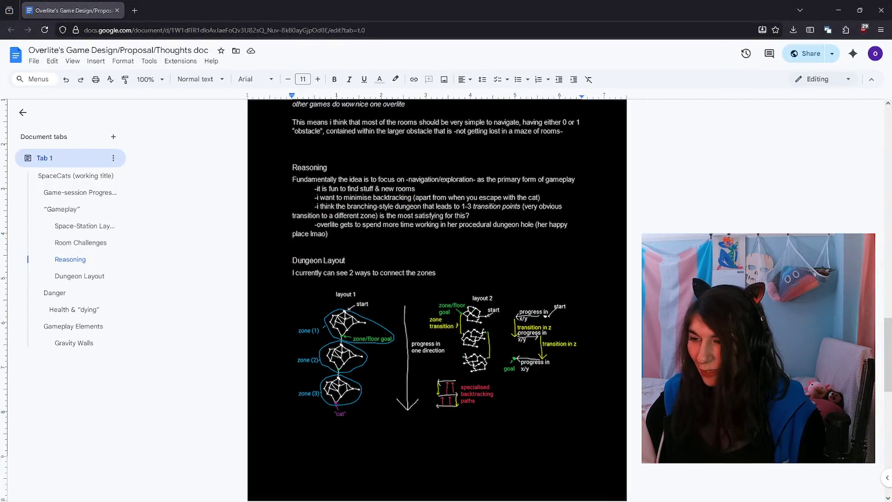
Step: Describe Layout 1: in the next zone you keep travelling in positive X until the goal
click(484, 272)
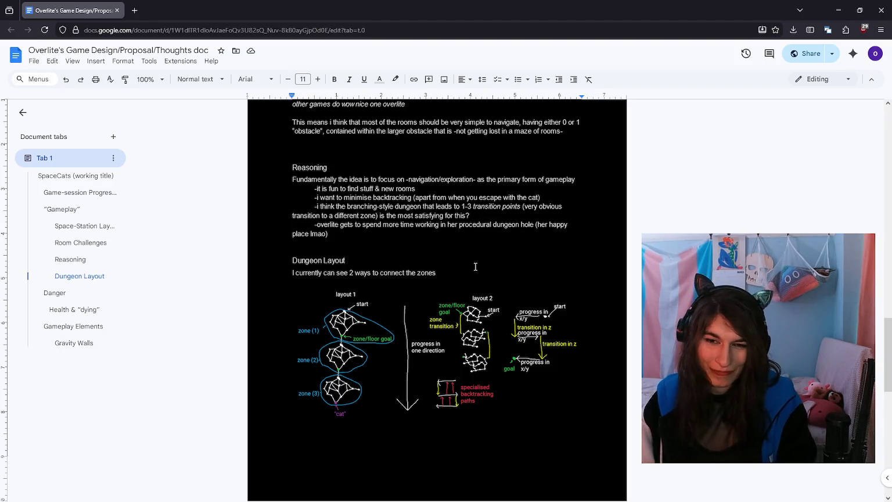
scroll(475, 266, down, 1)
scroll(473, 265, down, 3)
scroll(474, 265, up, 3)
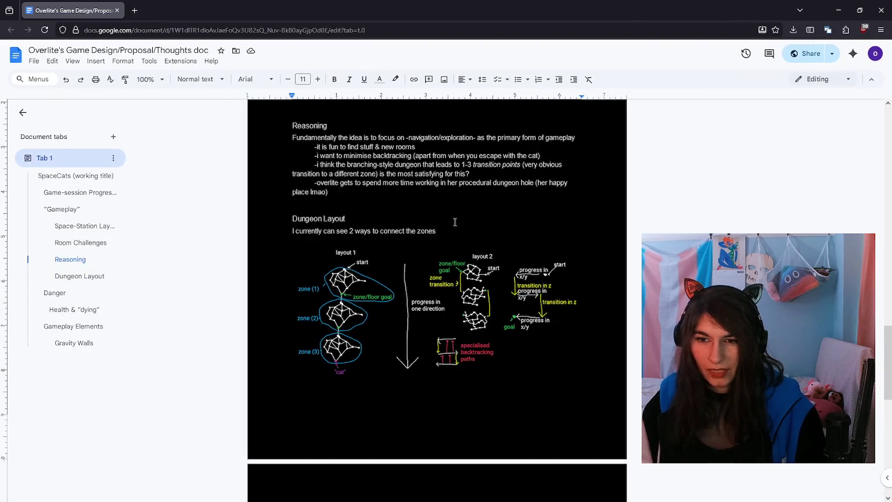
click(457, 230)
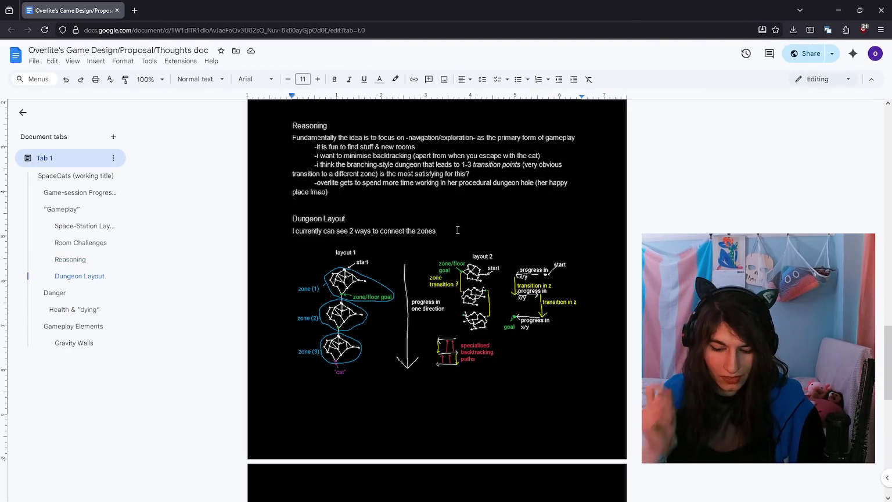
key(Return)
text(Layout 1: zones are conn)
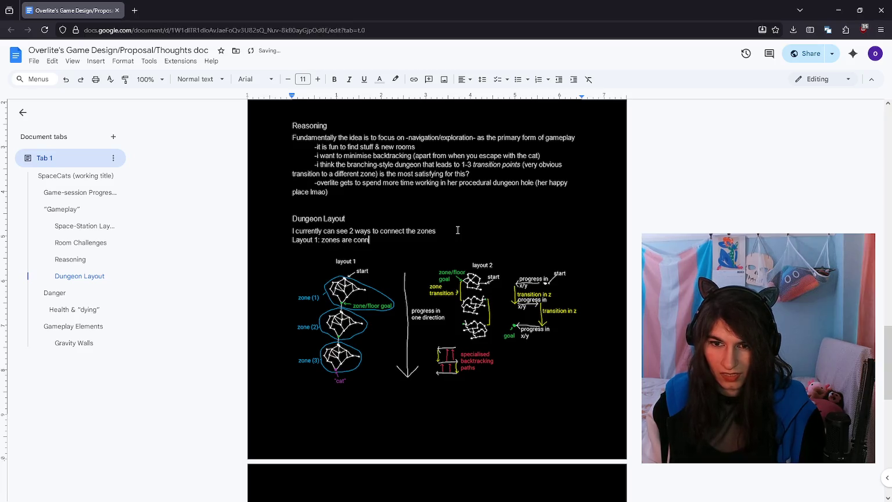
text(ected all)
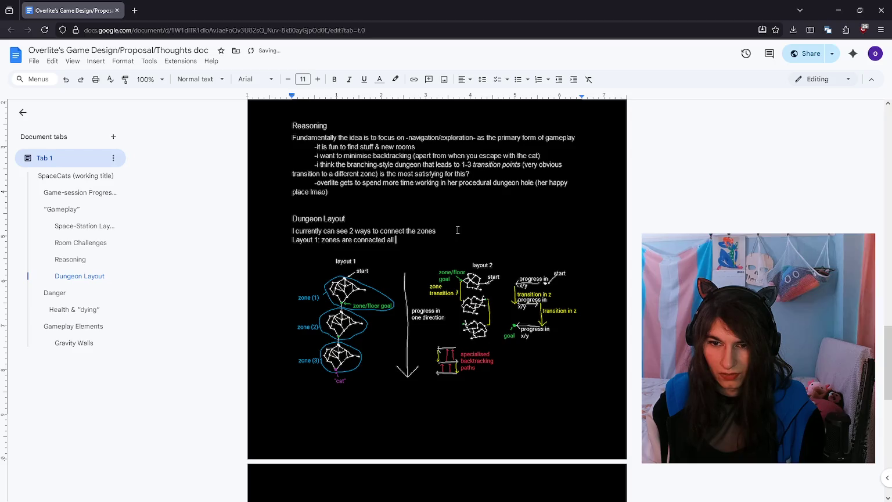
text(n, aka, you travel towards positive X)
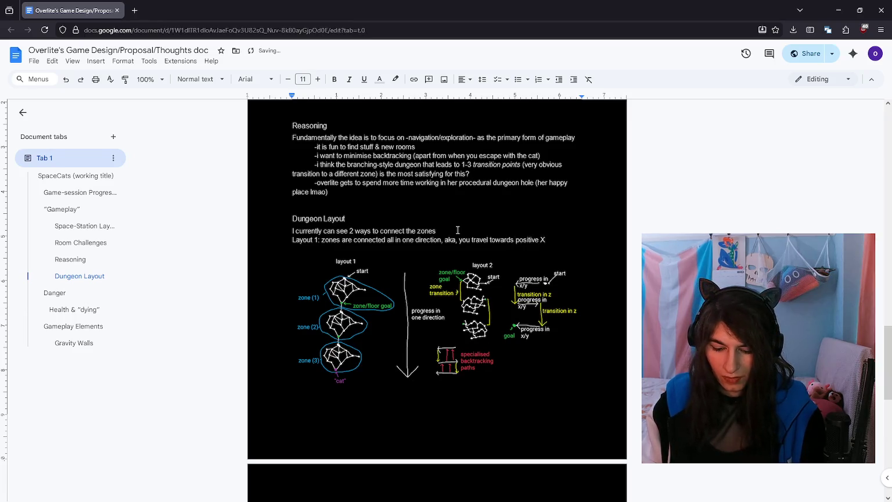
text(, and the)
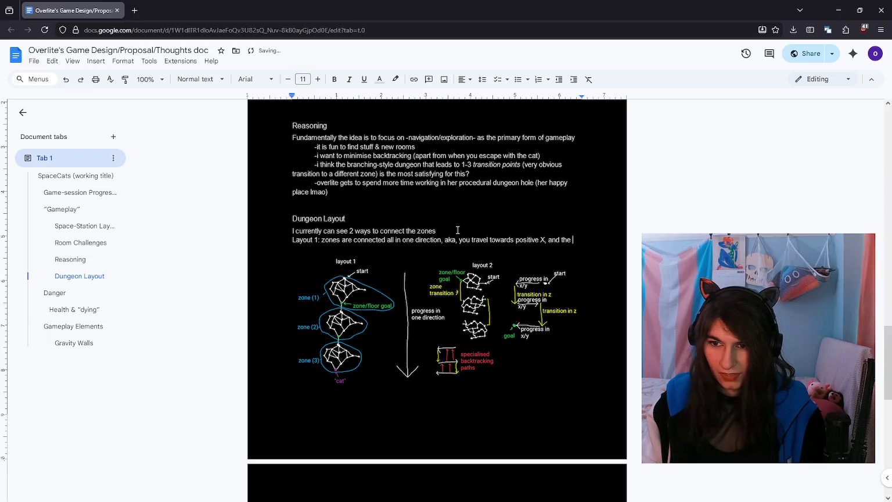
key(BackSpace)
key(BackSpace)
key(BackSpace)
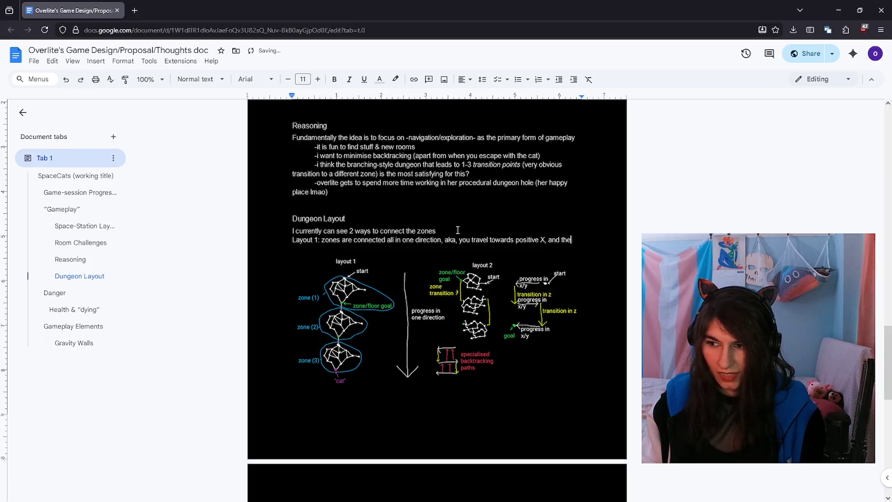
text(n in the next zone you keep travelling in positive X)
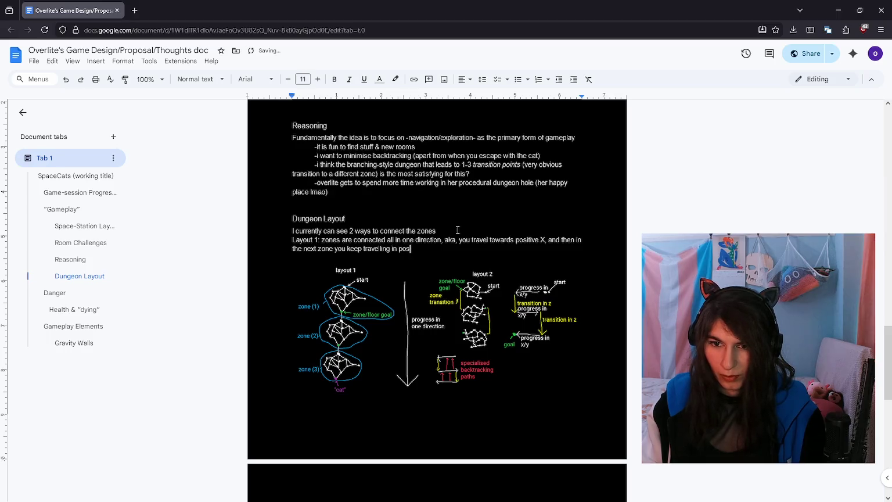
text(, until you reach the goal)
Step: Describe Layout 2's transition room to the next zone, e.g. stairs, elevator or gravity wall
click(458, 230)
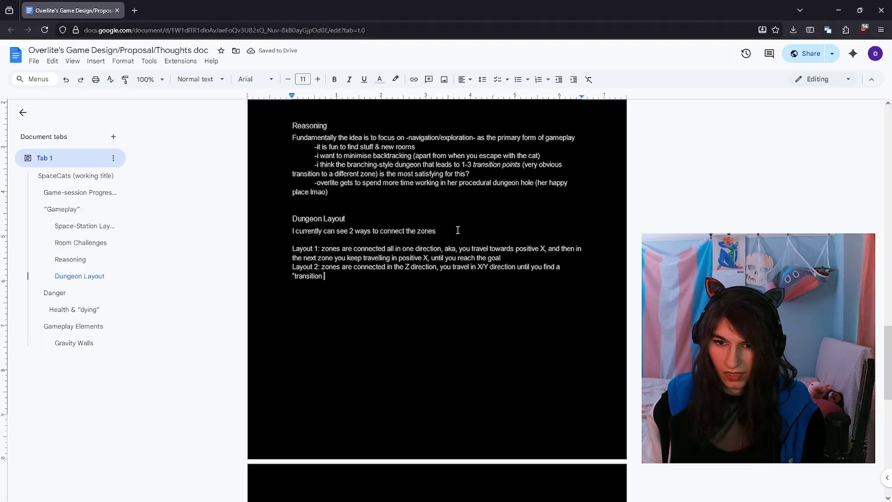
text(room)
text(ridor")
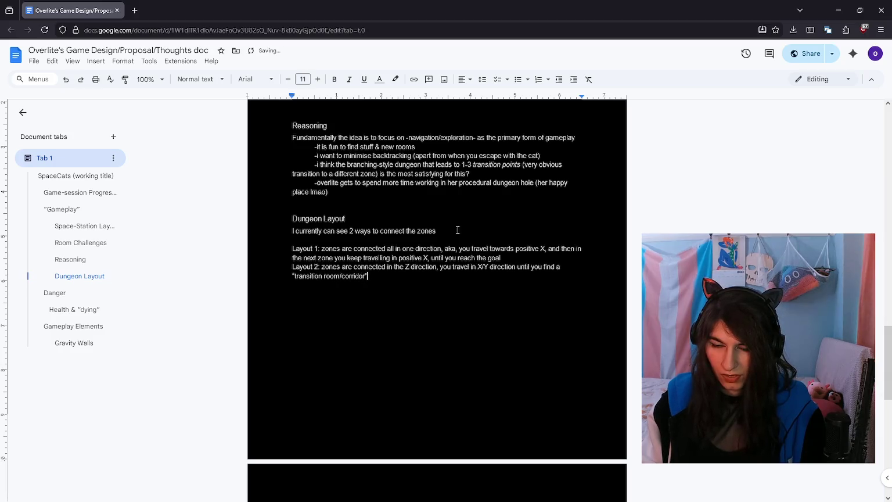
key(BackSpace)
key(BackSpace)
key(BackSpace)
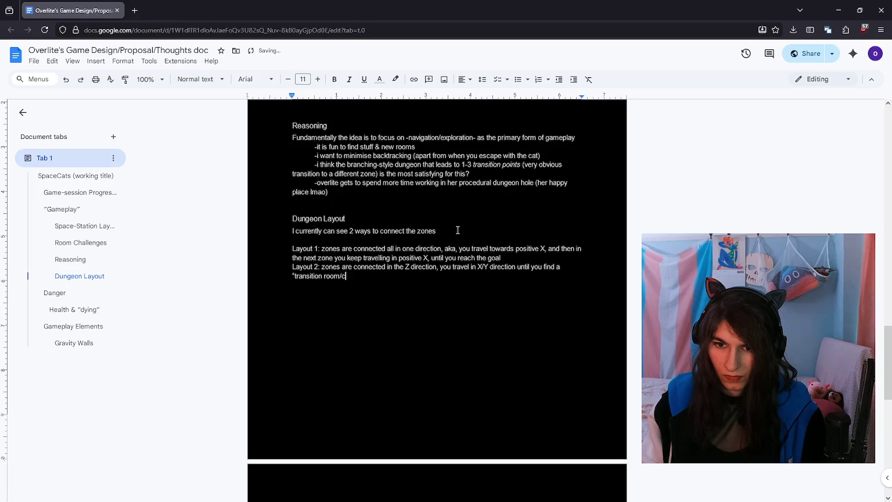
text("that takes you to the ne)
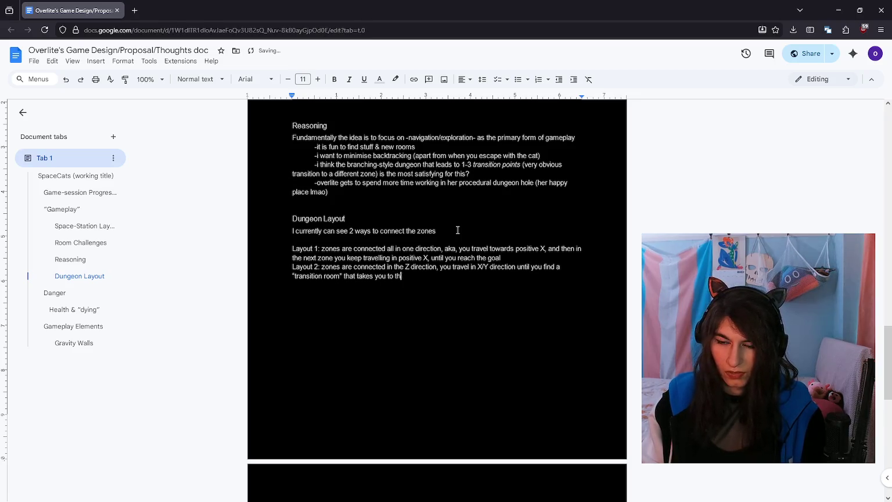
text(xt zone)
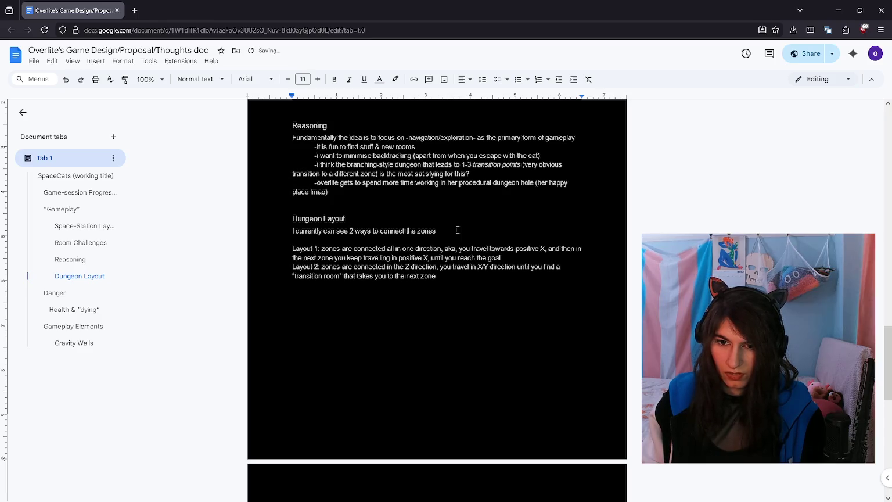
text( ()
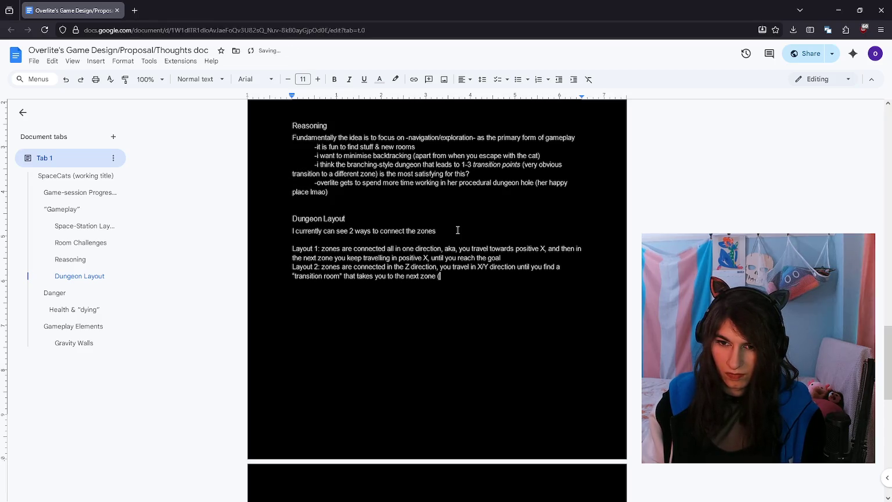
key(BackSpace)
key(BackSpace)
key(BackSpace)
key(BackSpace)
text(aka some stairs or an elevator or )
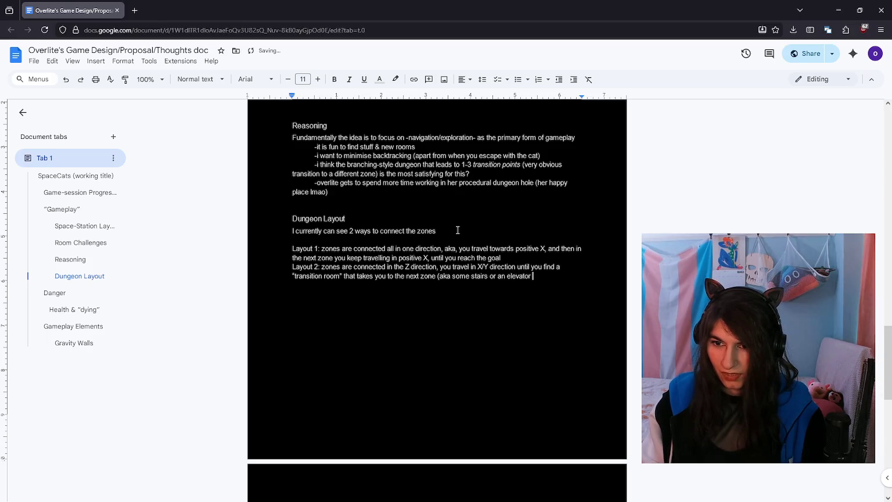
text(gravity wall)
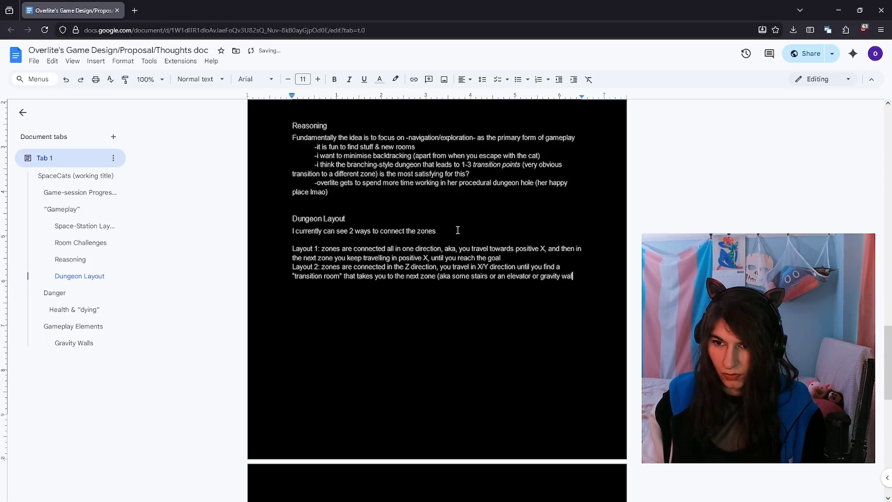
text( or something idk))
Step: Shrink the layout diagram and add a Normal text blank line above Danger
scroll(447, 244, down, 3)
click(562, 442)
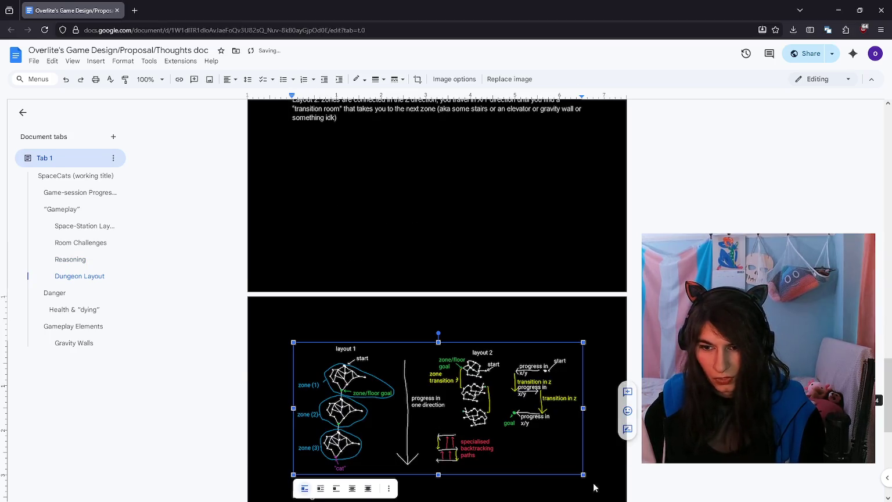
drag(583, 474, 521, 446)
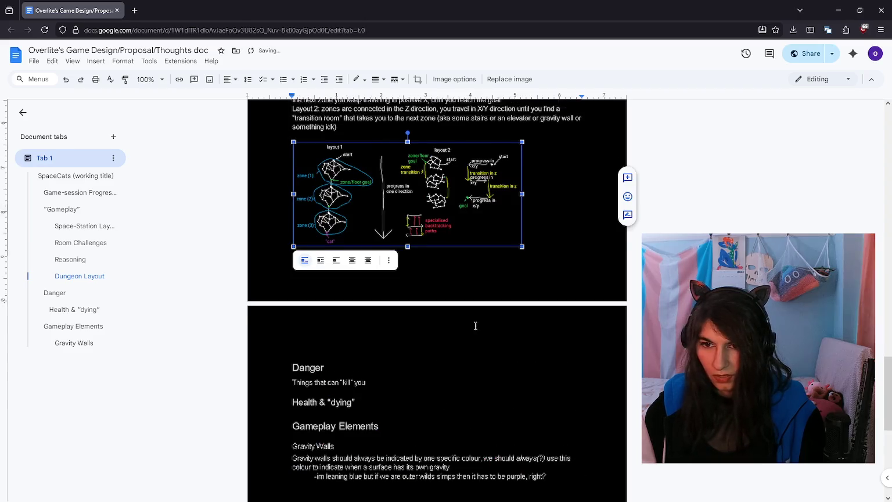
click(552, 364)
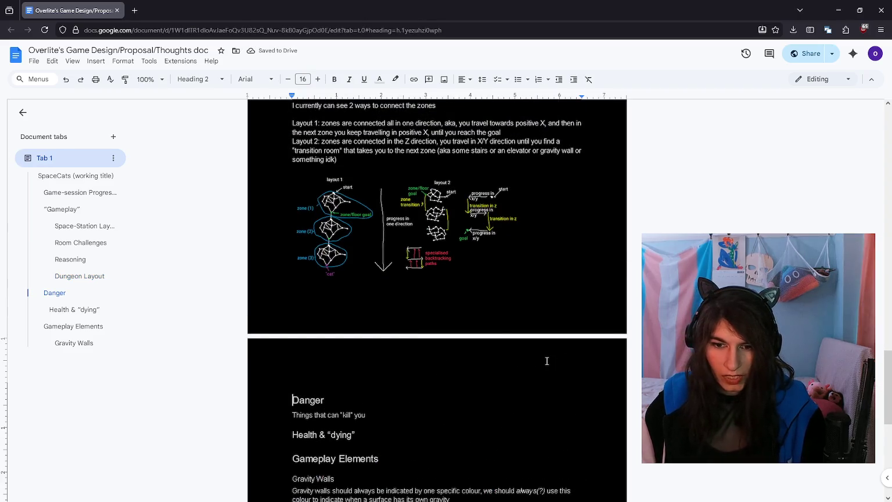
key(Return)
key(Up)
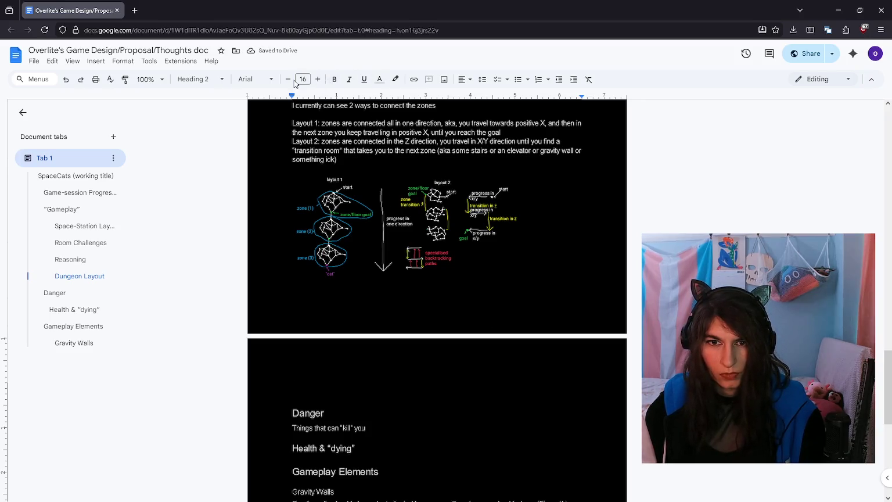
click(199, 79)
click(208, 99)
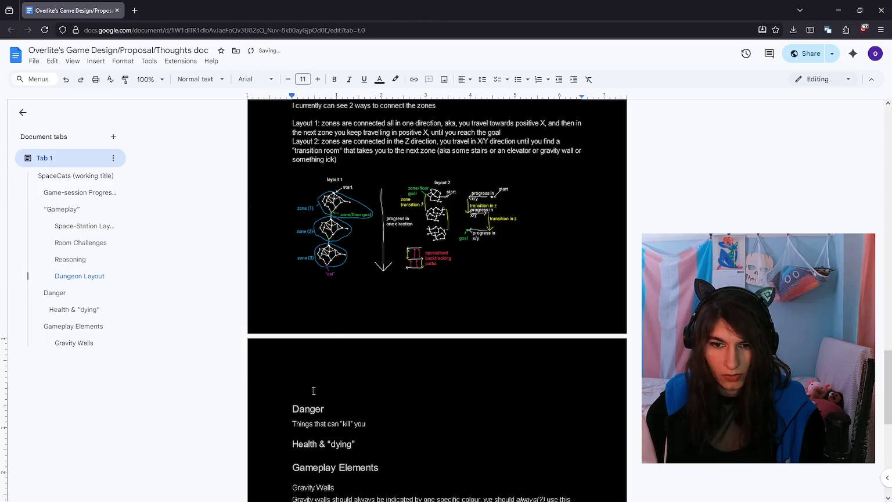
Step: Recolour all document text and write 'Im kinda unsure which i like more' above Danger
key(ctrl+a)
click(379, 79)
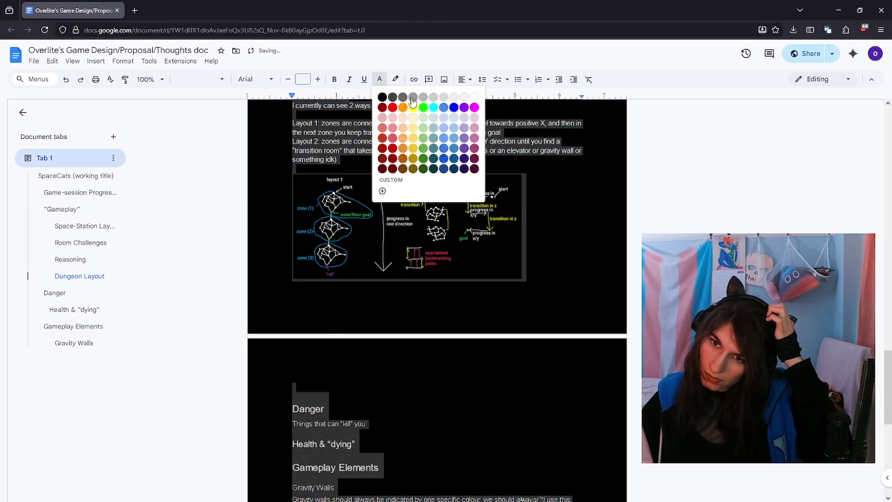
key(Escape)
click(458, 95)
click(340, 377)
click(294, 385)
key(ctrl+a)
click(379, 78)
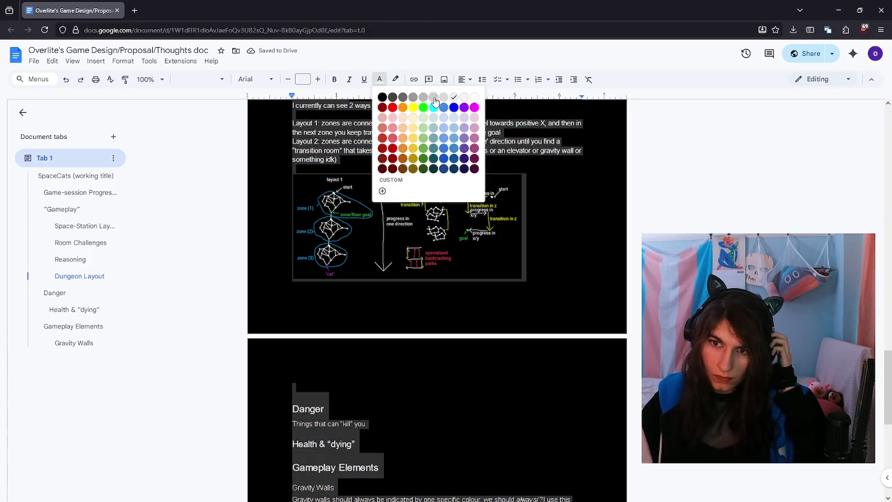
click(434, 99)
click(388, 386)
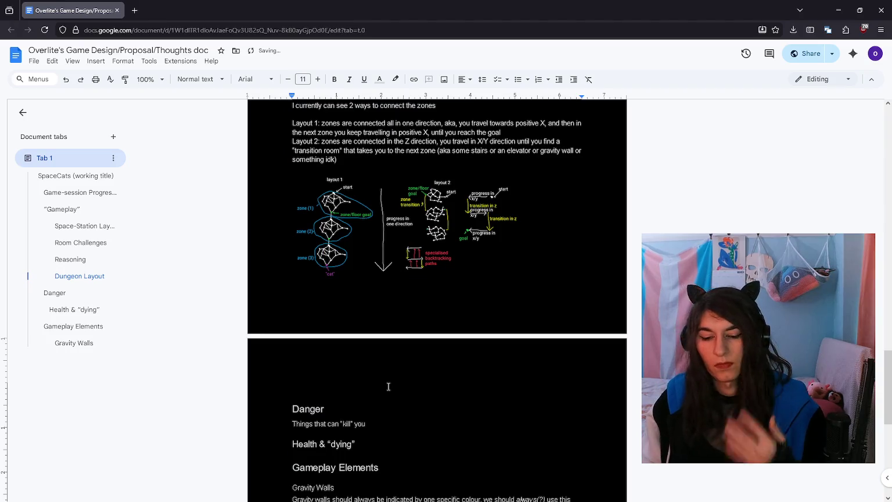
text(Im kinda unsure which i like more)
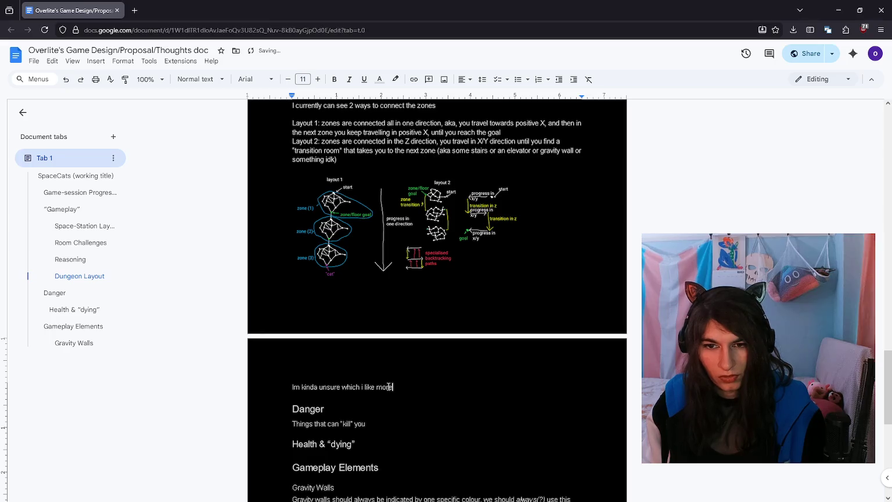
Step: Note that Layout 2 allows more interesting backtracking but needs another algorithm
key(Return)
text(zone)
key(ctrl+BackSpace)
text(Layout 2 allows for more interesting backtracking)
key(Return)
text(-though i will have to write a )
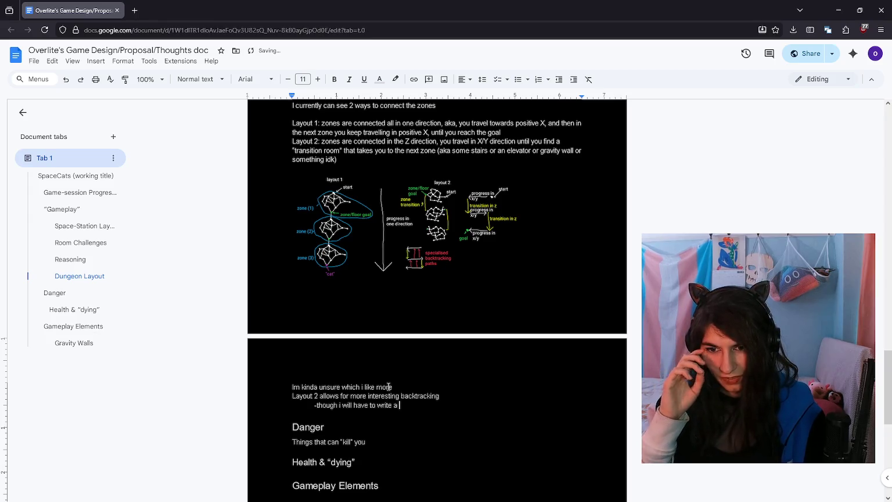
text(nother astar algorthm for thm f)
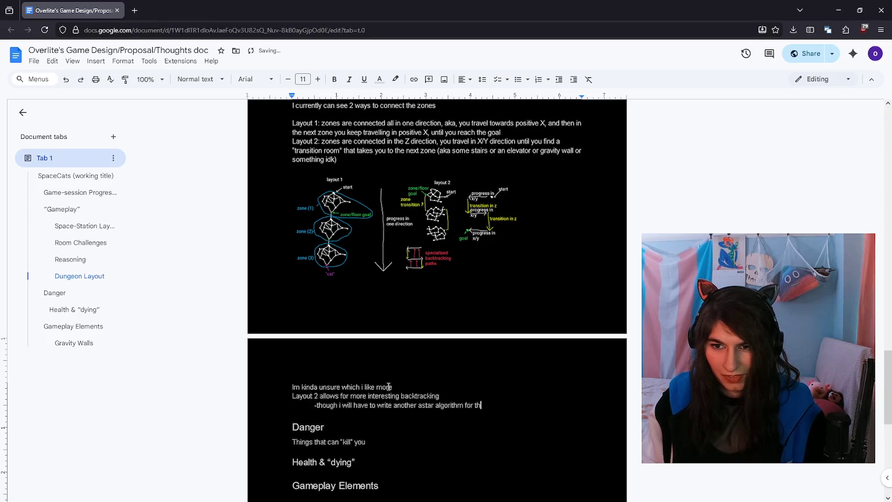
text( (aka more dev time in the pr)
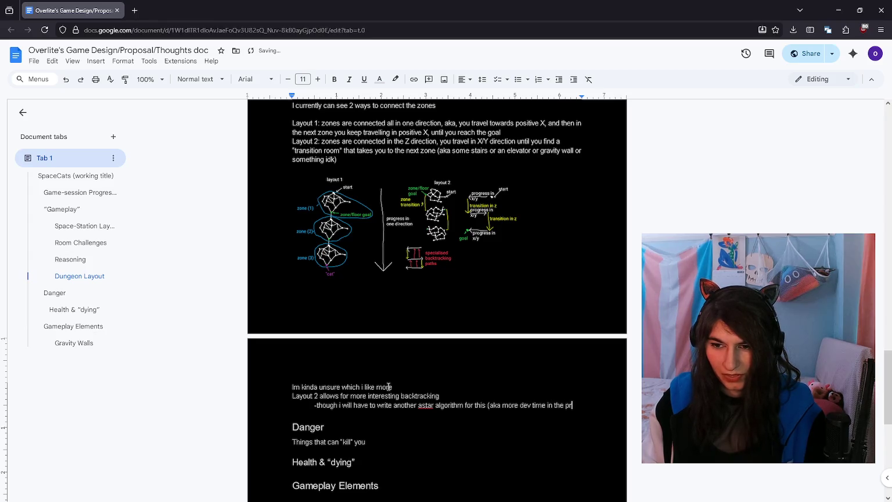
text(ocedural hole))
Step: Note Layout 1's easier indicators and begin an indented layout 2 indicators sub-point
key(Return)
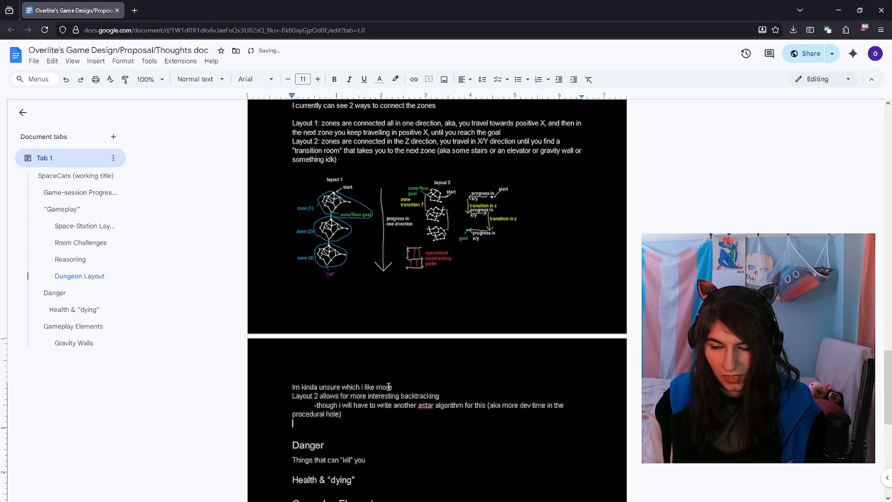
text(Layout 1 has an easier time with indicators (pointing to the cat will alwa)
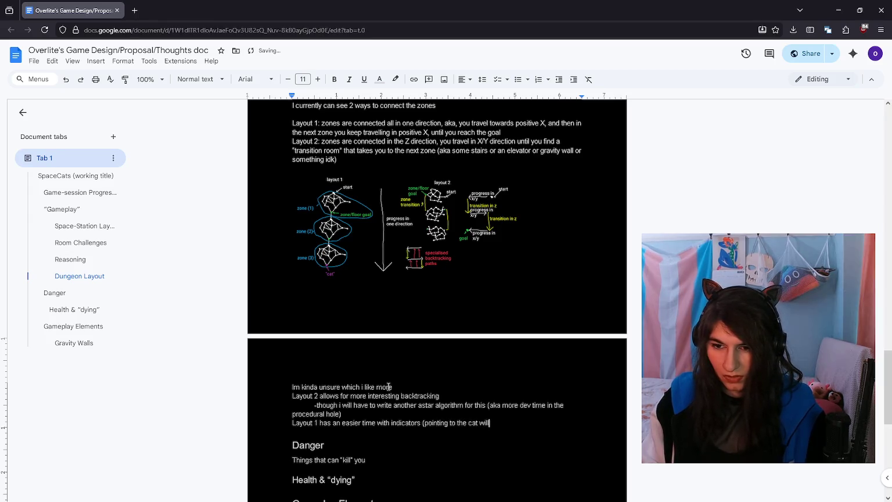
text(ys point in the )
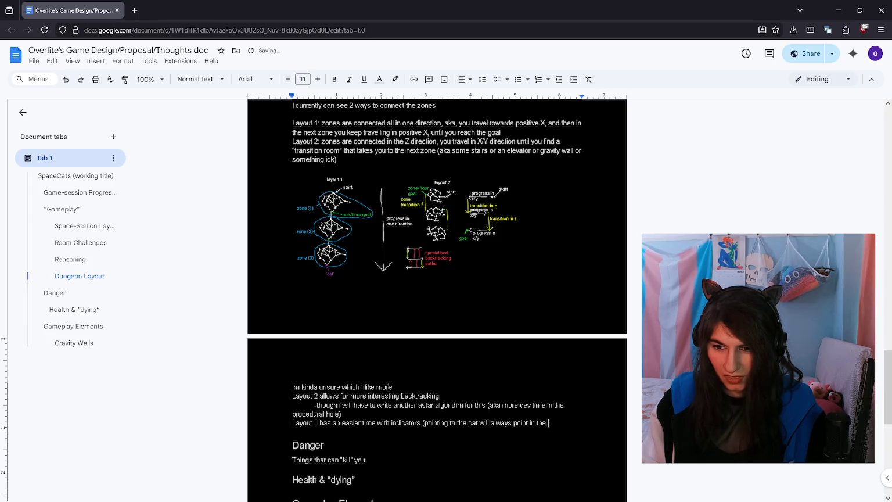
text(direction of progress)
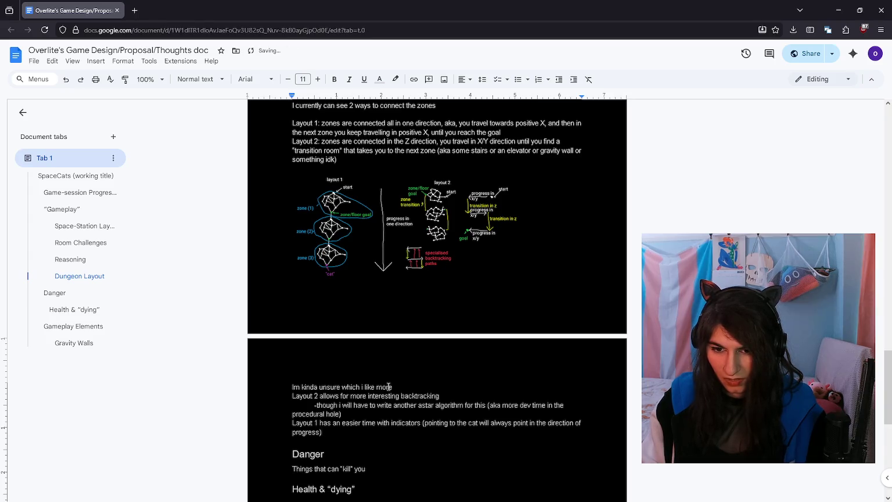
key(Return)
key(Tab)
text(-)
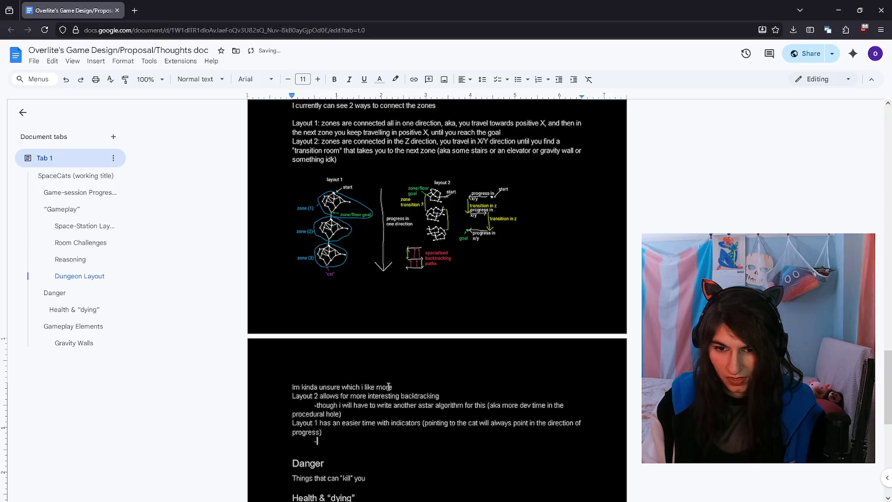
text(layout 2 ind)
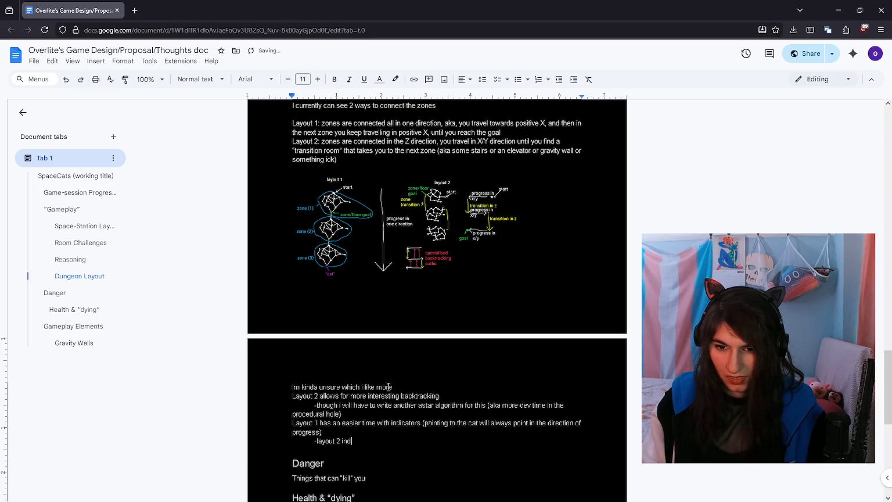
text(icators will have t)
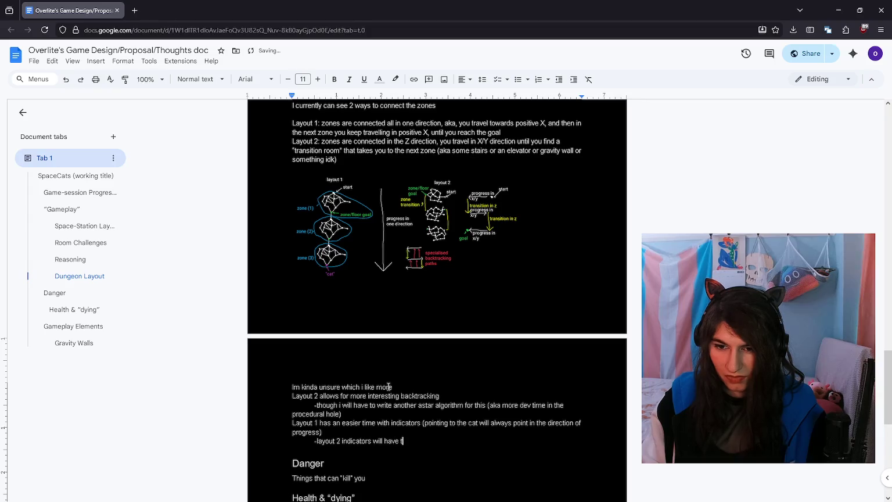
text(o point to the “zone end” point)
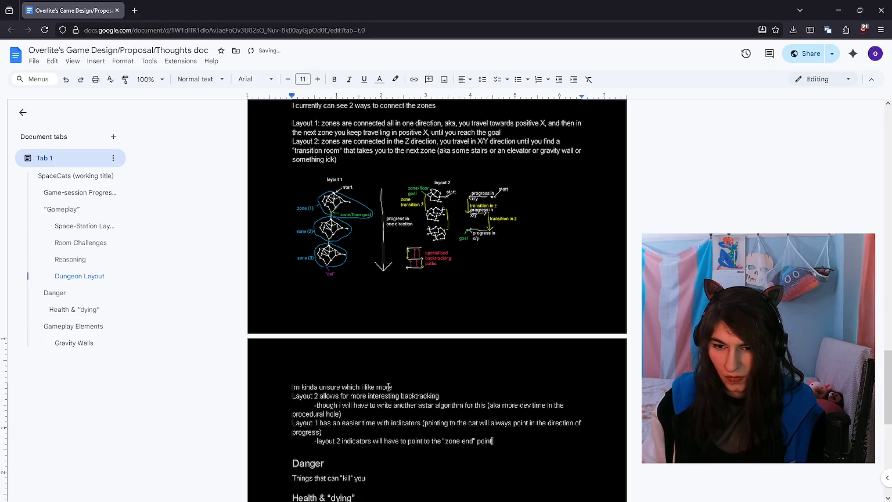
text(, which would)
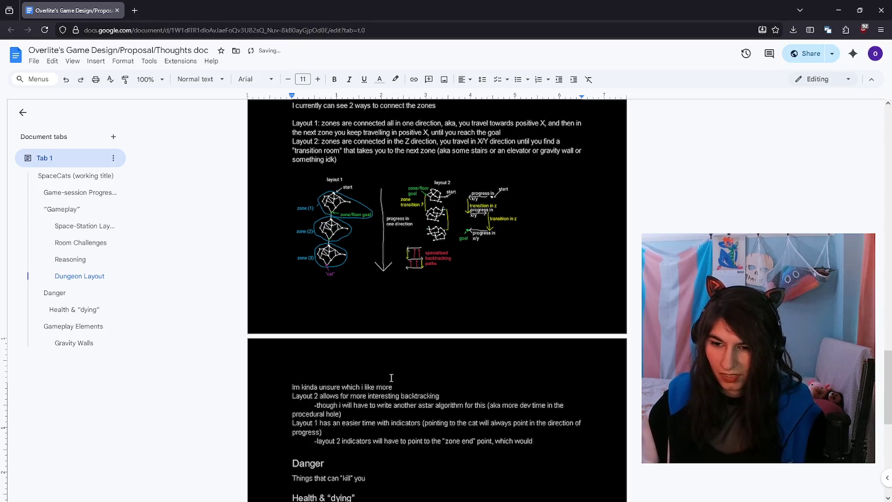
Step: Finish the layout 2 line: awkward with multiple zone-end locations
scroll(407, 372, down, 2)
text(be kind of)
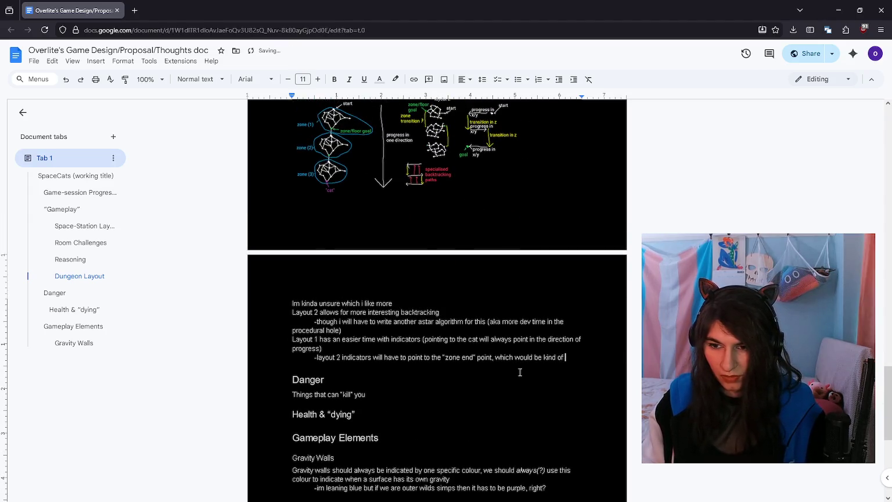
text( awkward if there are multiple zone-transition)
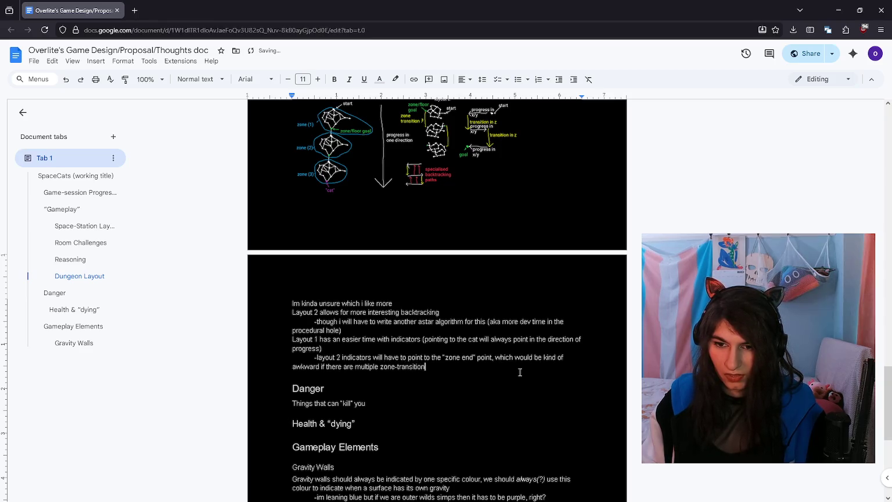
text(cations at)
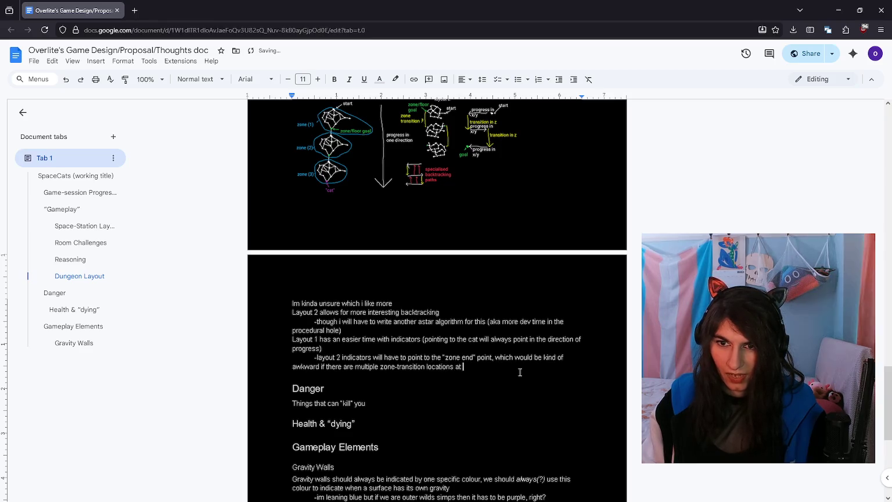
key(BackSpace)
text(dif)
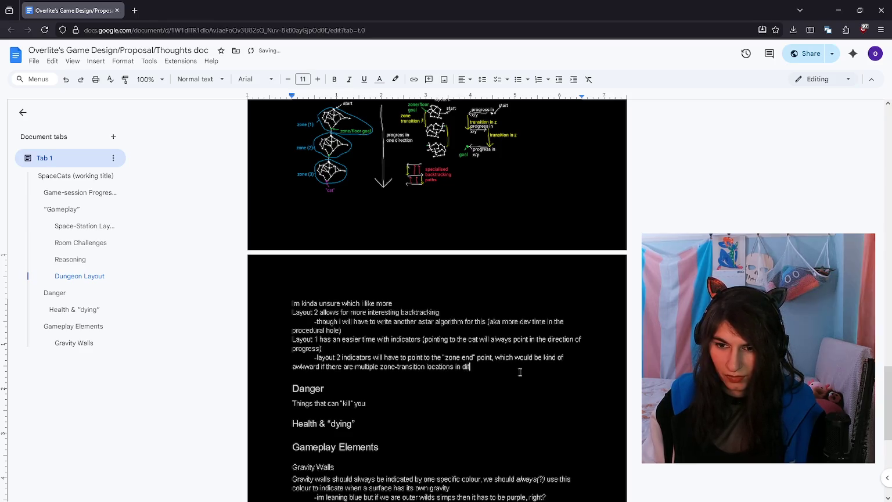
text( loca)
text(()
Step: Add sub-points on a 'the cat is higher/different floor' message and trying different indicators
key(Return)
key(Tab)
key(Tab)
text(-alternati)
text(vely for layout 2 the)
text(cator would )
text(y)
key(BackSpace)
key(BackSpace)
key(BackSpace)
text(just say ")
text(“the cat is o)
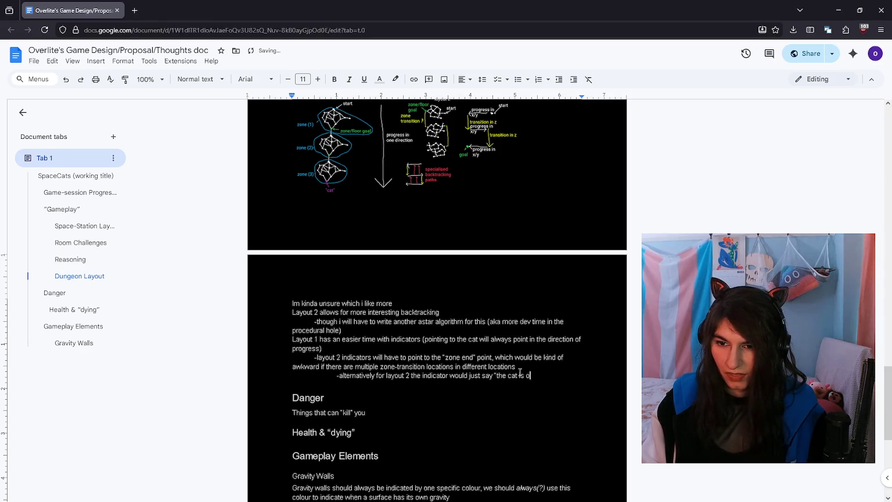
text(n a higher )
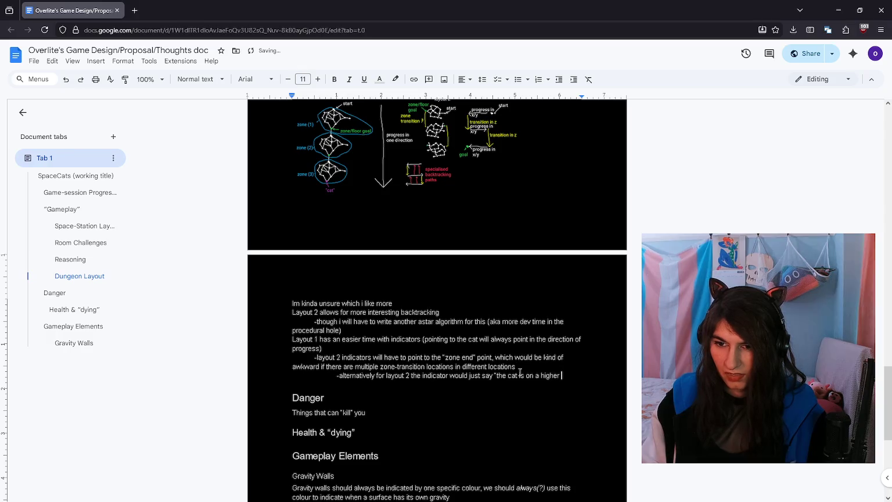
text(/diffe)
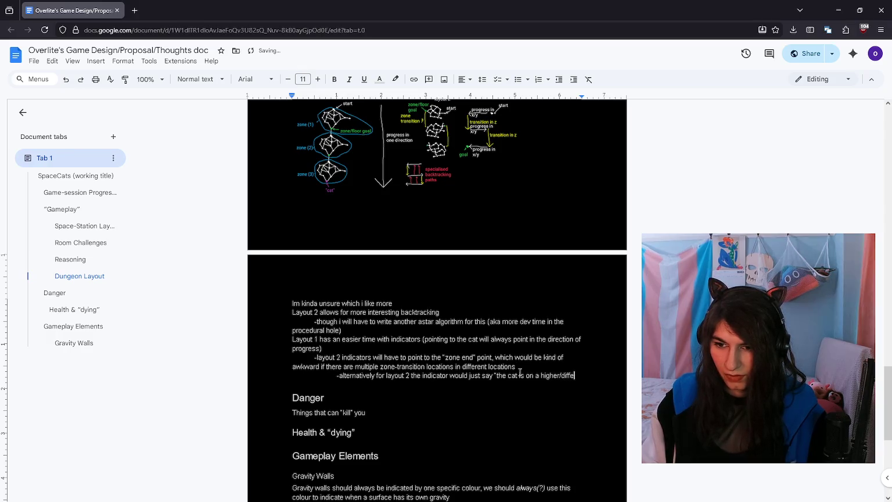
text(rent floor,)
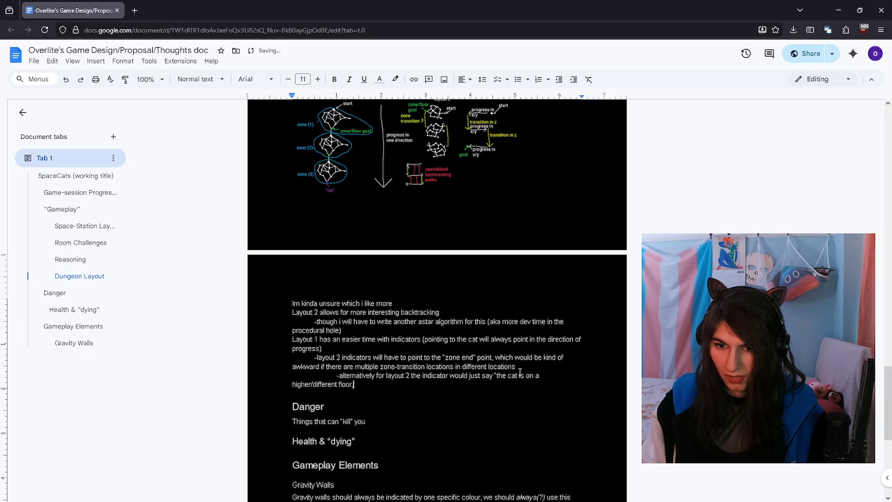
text( keep exploring)
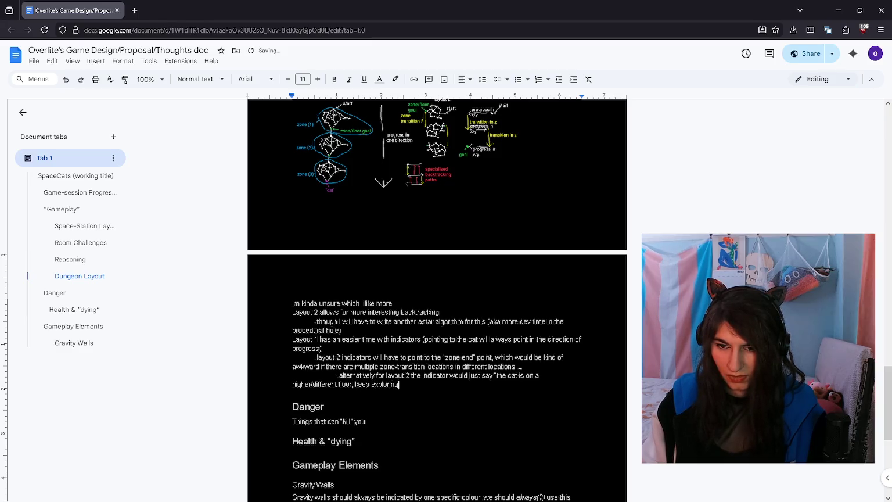
text(")
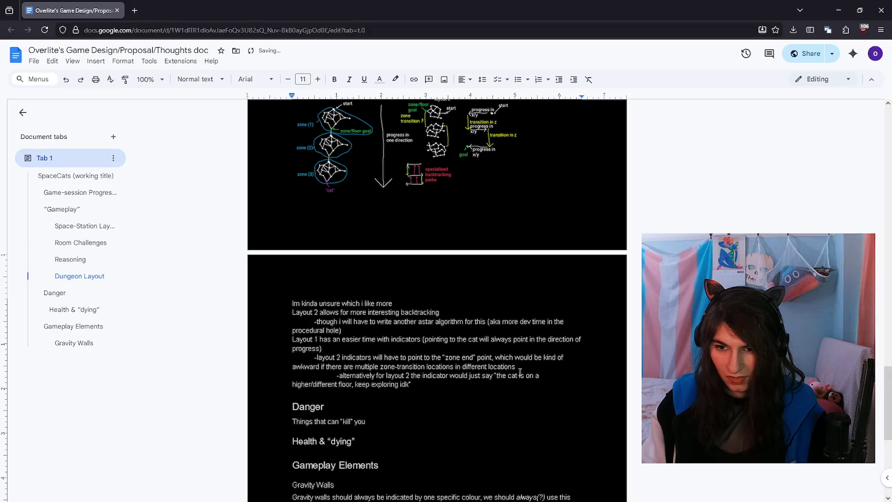
key(Return)
key(Tab)
key(Tab)
text(-indicator doesn't have to be what i pr)
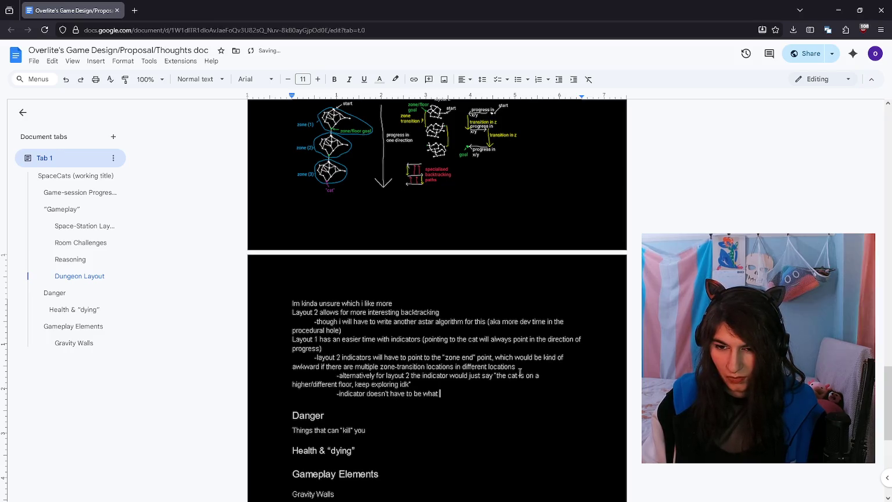
text(oposed here i guess we )
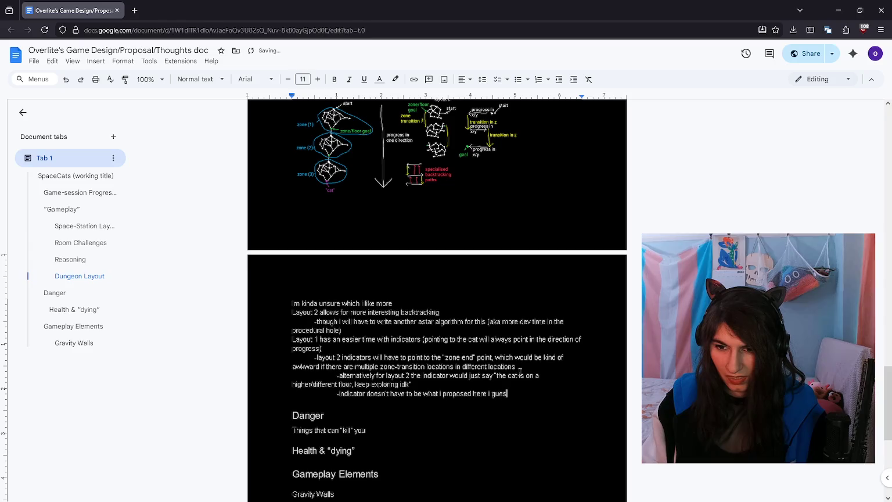
text(can try differen)
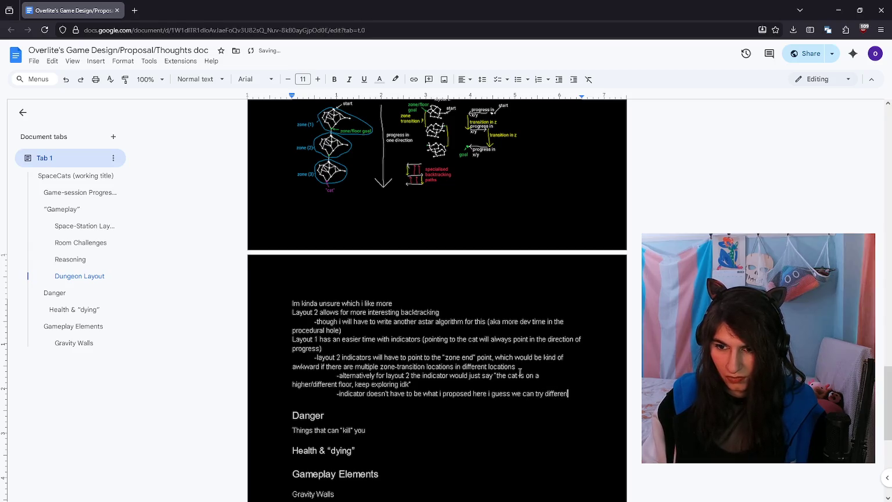
text(t things)
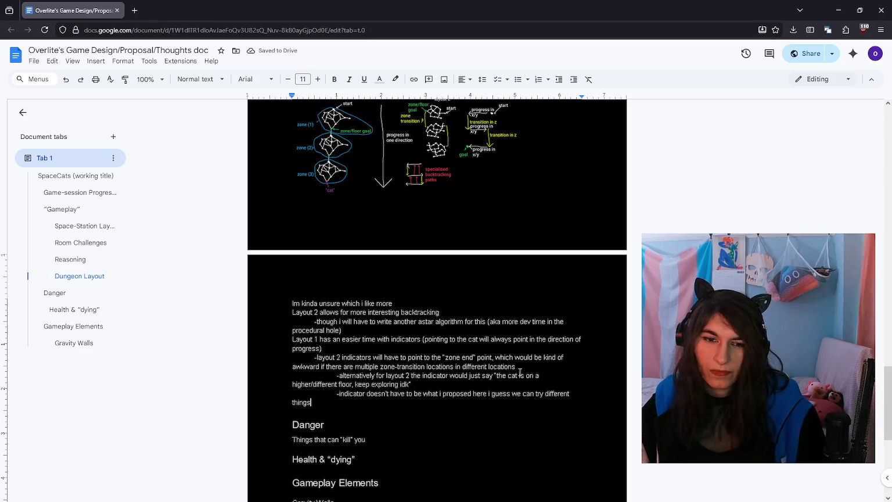
scroll(510, 363, down, 2)
scroll(503, 357, up, 4)
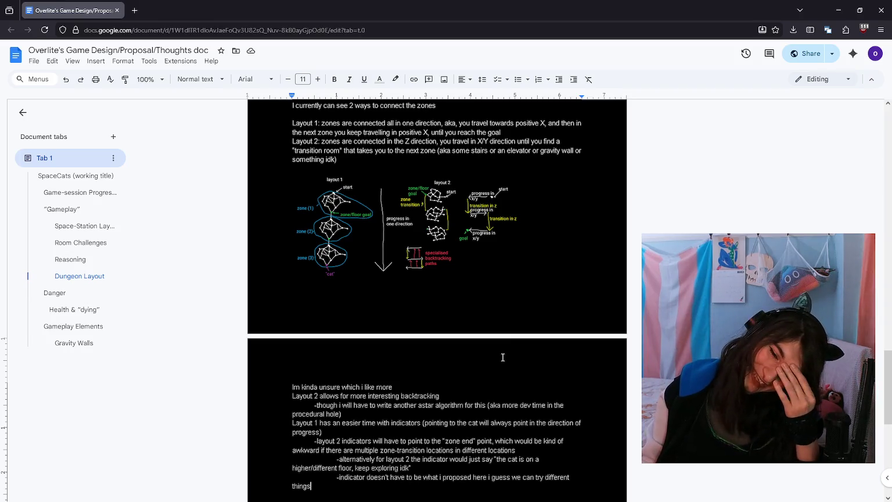
scroll(503, 358, down, 2)
click(502, 363)
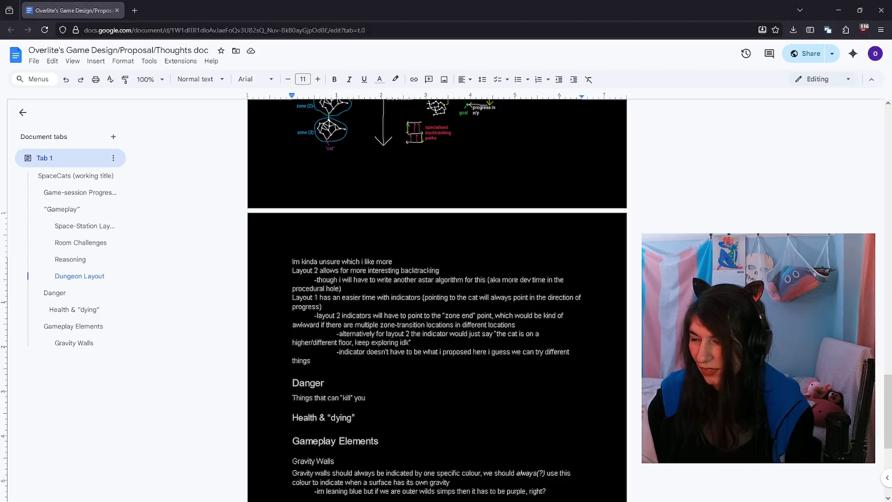
click(419, 373)
click(424, 371)
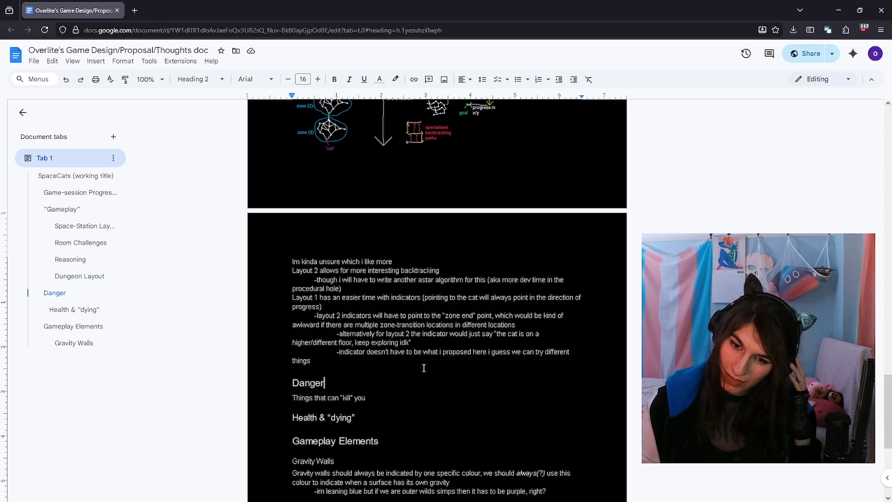
click(418, 360)
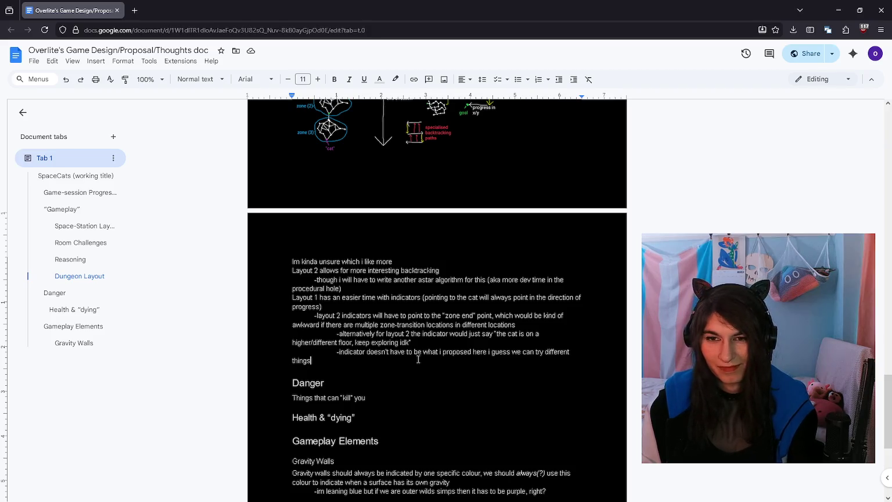
scroll(418, 360, up, 1)
scroll(453, 398, up, 1)
scroll(470, 418, up, 1)
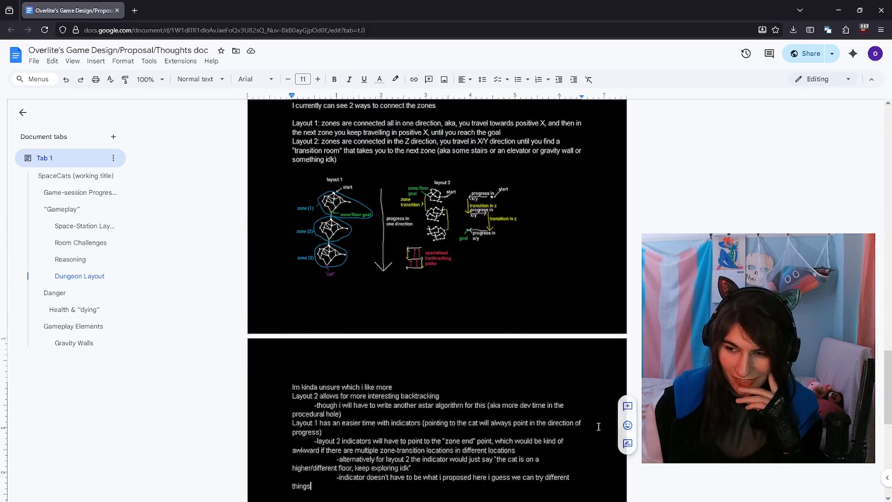
scroll(598, 407, up, 1)
scroll(598, 421, up, 1)
scroll(598, 426, up, 1)
scroll(597, 424, up, 1)
scroll(594, 418, up, 1)
scroll(570, 413, down, 1)
scroll(570, 413, down, 2)
scroll(569, 414, down, 1)
scroll(570, 413, down, 1)
scroll(570, 413, up, 1)
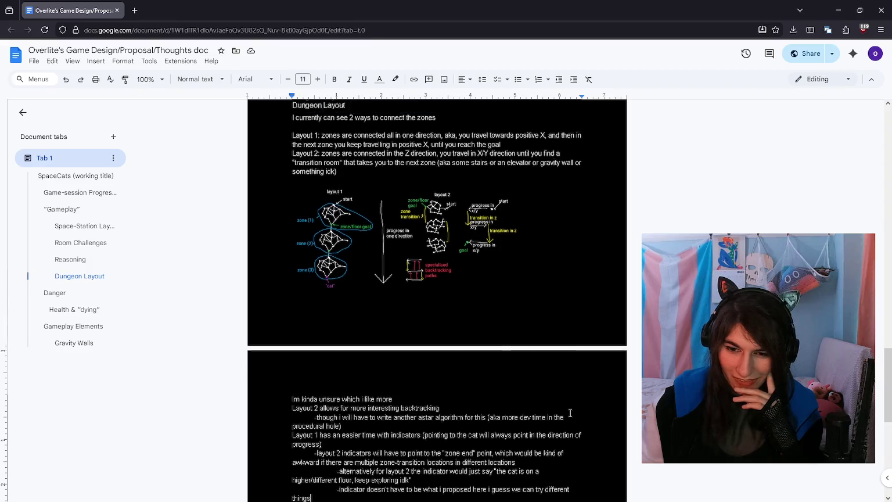
scroll(569, 413, down, 1)
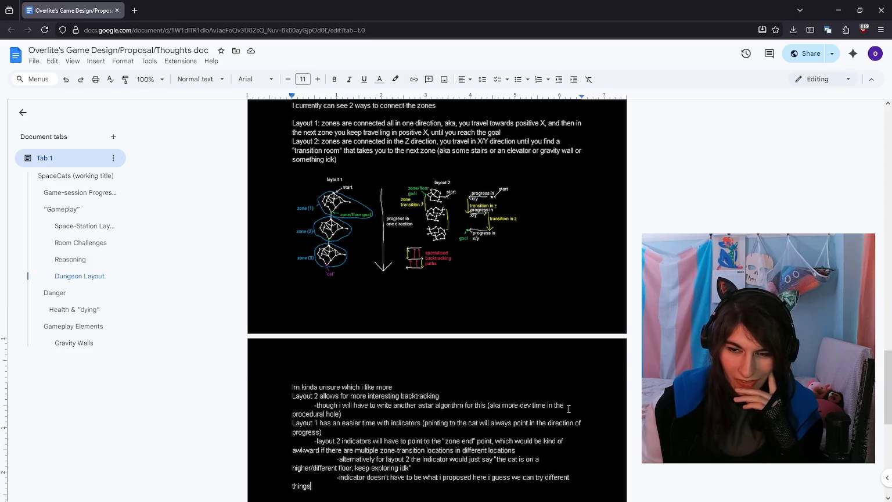
scroll(569, 409, down, 1)
scroll(568, 409, down, 1)
click(545, 425)
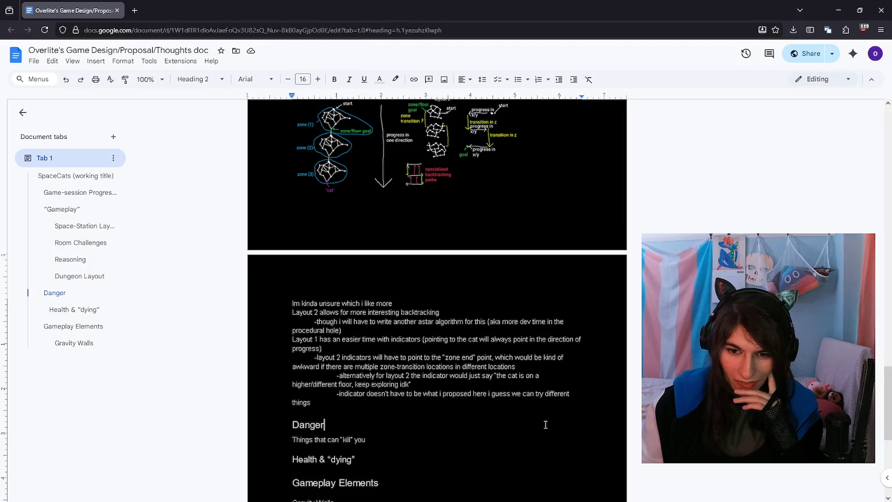
click(575, 402)
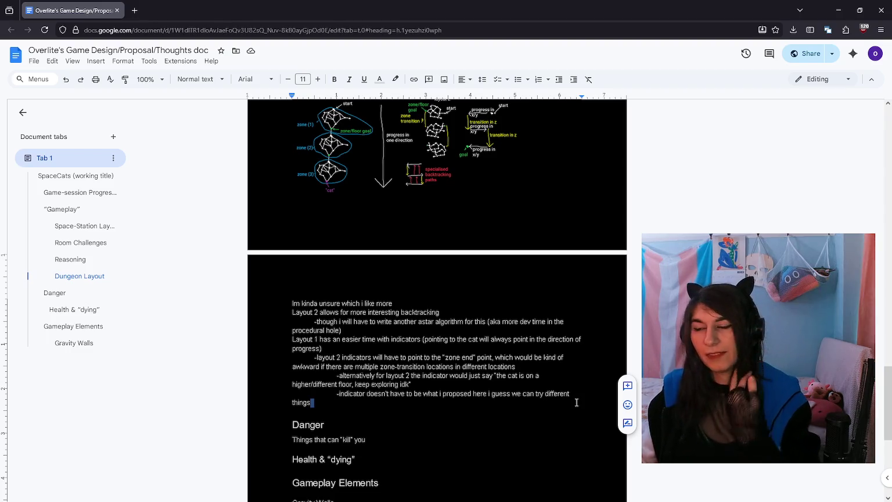
scroll(459, 354, down, 1)
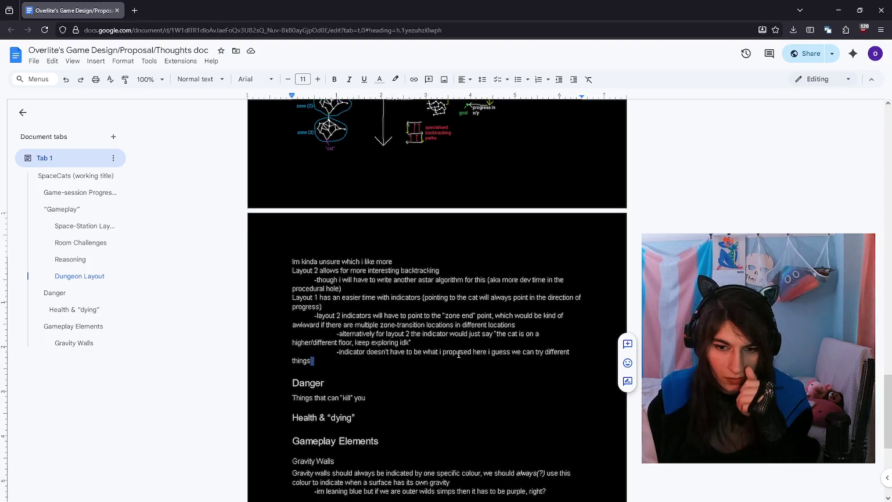
triple_click(430, 370)
click(418, 343)
scroll(418, 342, up, 4)
scroll(418, 342, up, 5)
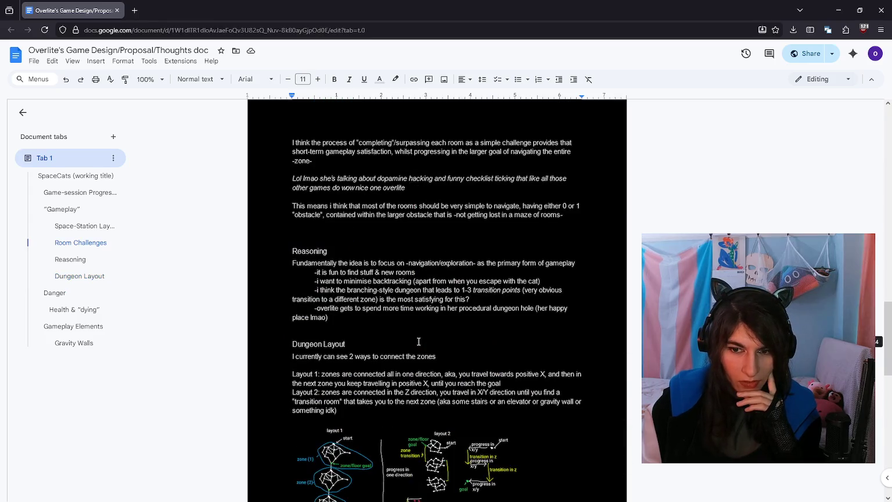
scroll(417, 341, down, 6)
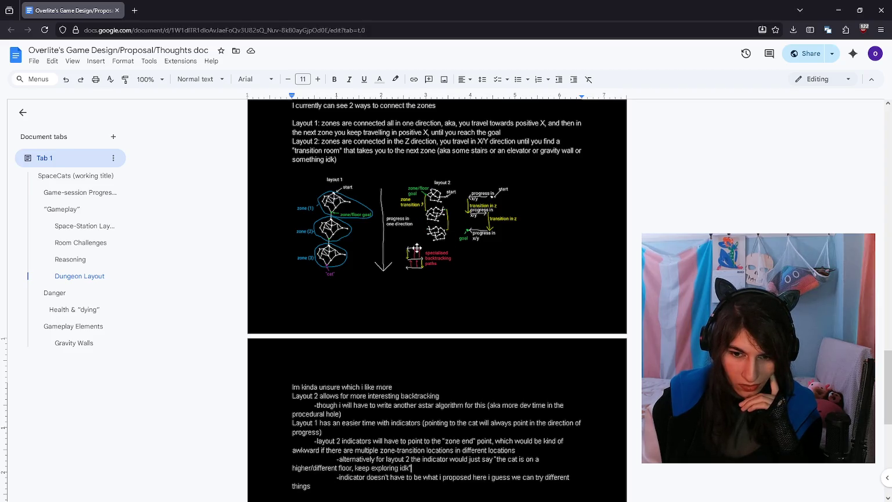
click(287, 486)
key(BackSpace)
Step: Bullet the layout 2 indicator notes, then undo an outdent of the last sub-bullet
key(Return)
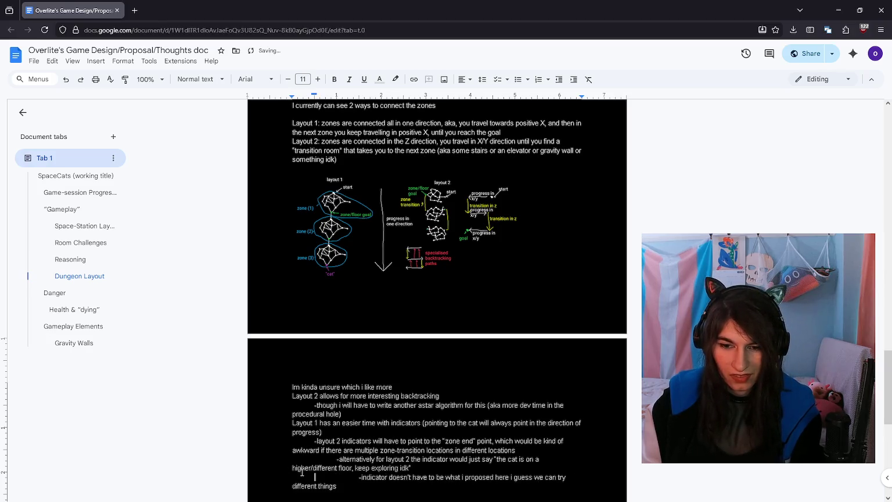
scroll(326, 441, down, 2)
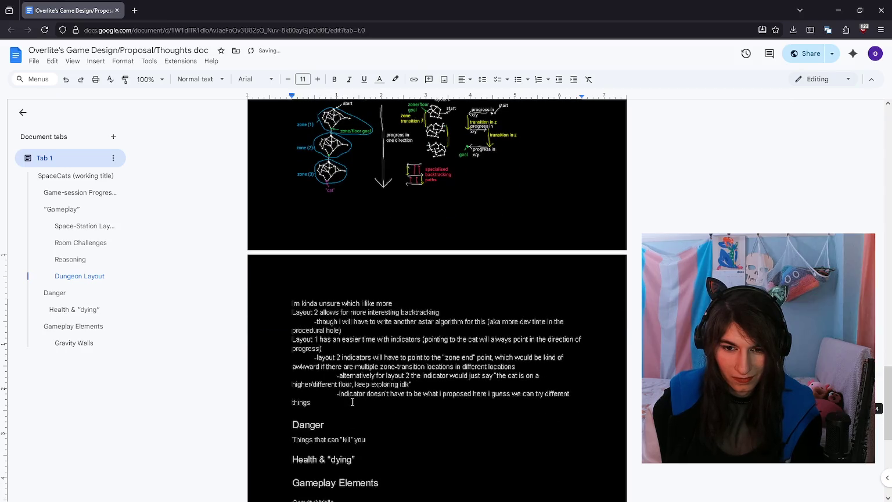
drag(315, 358, 393, 405)
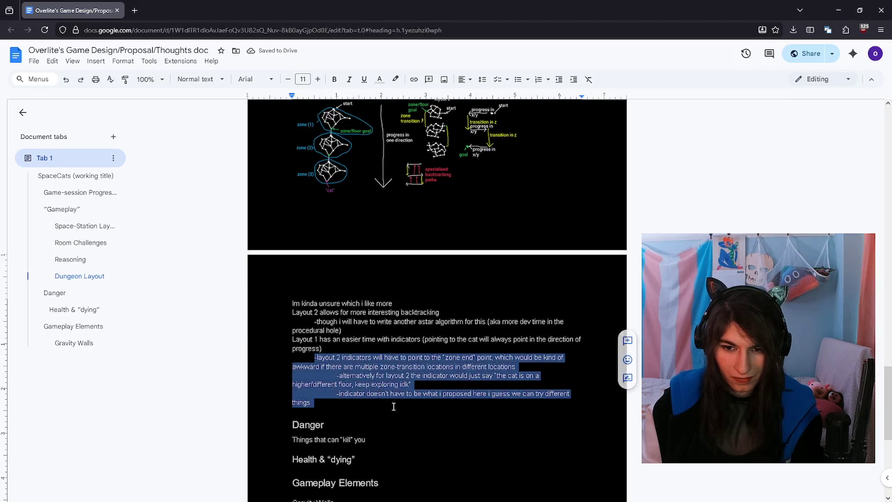
click(518, 79)
click(416, 402)
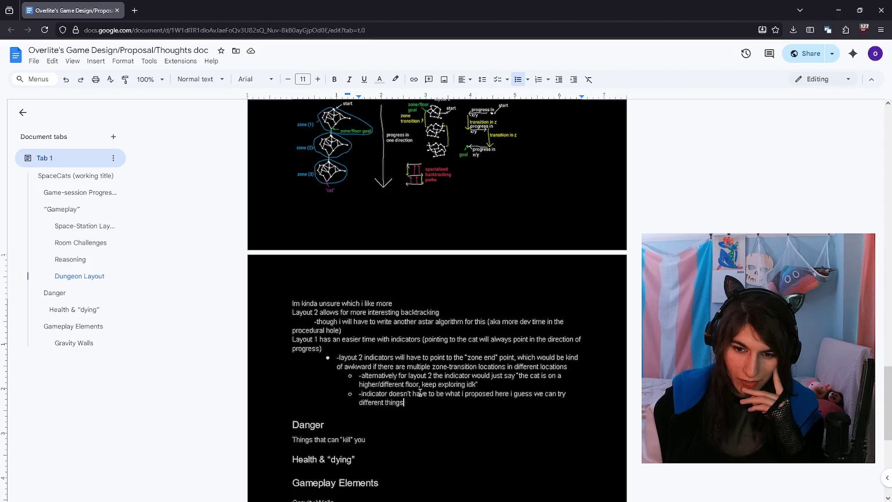
click(554, 83)
key(ctrl+z)
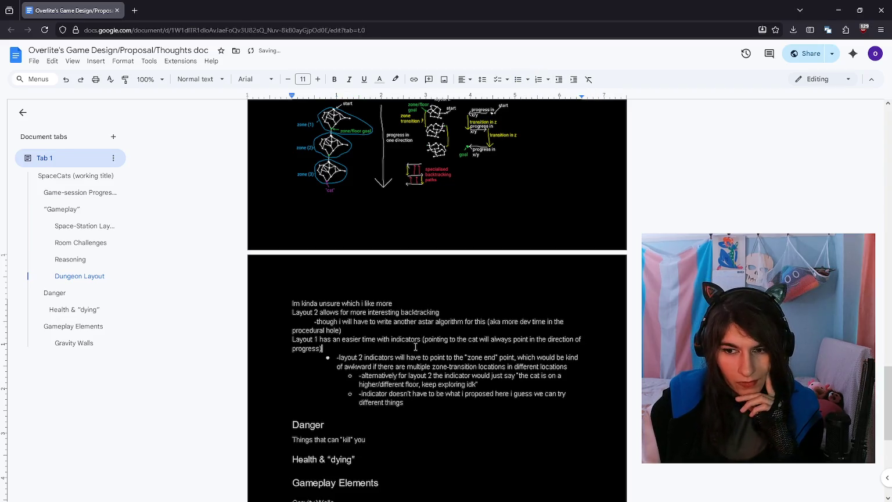
Step: Select the Reasoning section and cut it from its original position
drag(444, 419, 323, 304)
drag(406, 403, 342, 371)
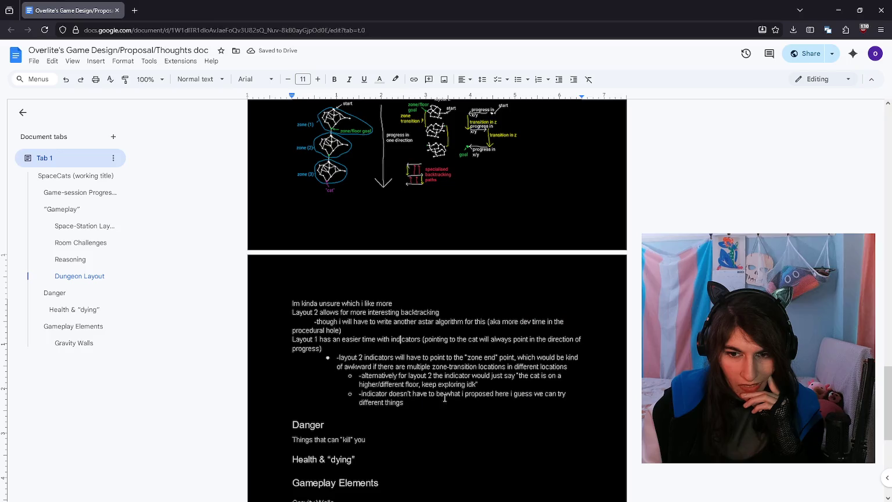
scroll(342, 372, up, 1)
scroll(342, 372, up, 1)
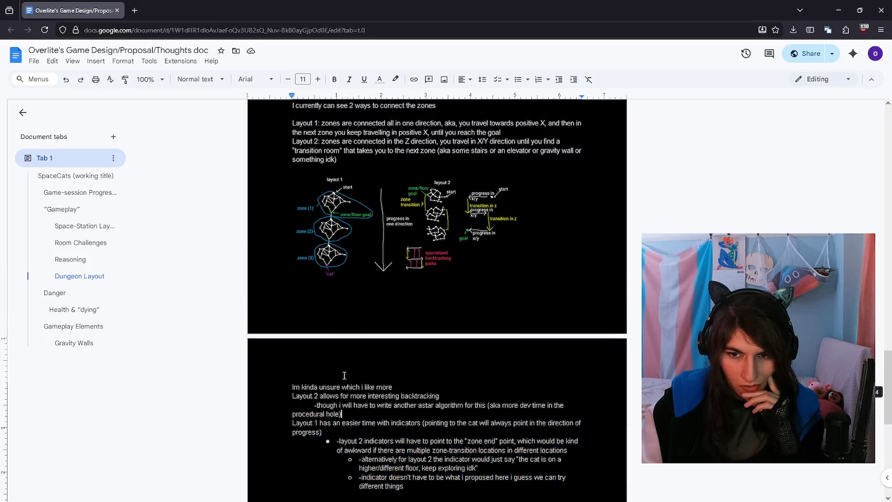
scroll(343, 375, up, 3)
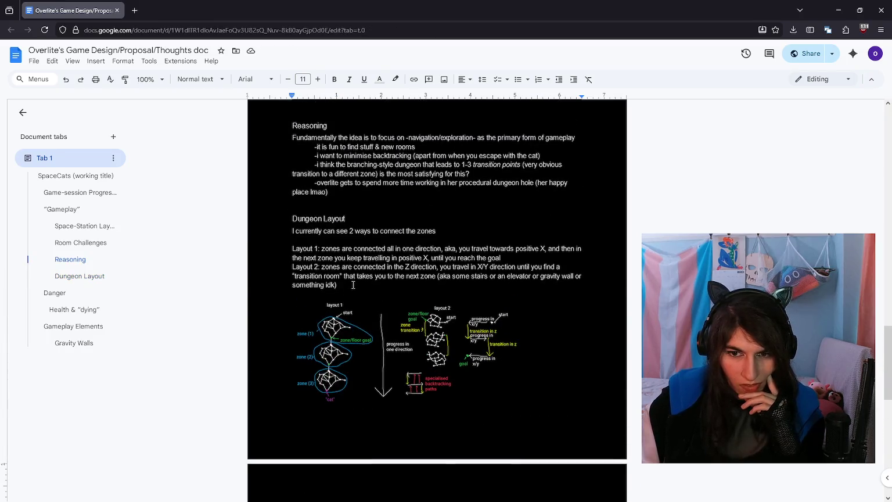
drag(353, 285, 292, 231)
scroll(367, 405, up, 3)
click(367, 405)
scroll(368, 405, up, 2)
scroll(367, 405, up, 2)
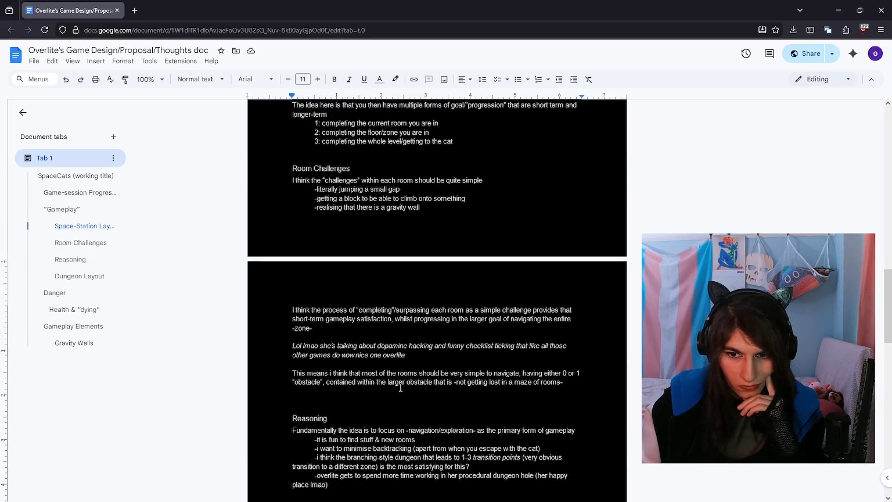
drag(291, 168, 574, 367)
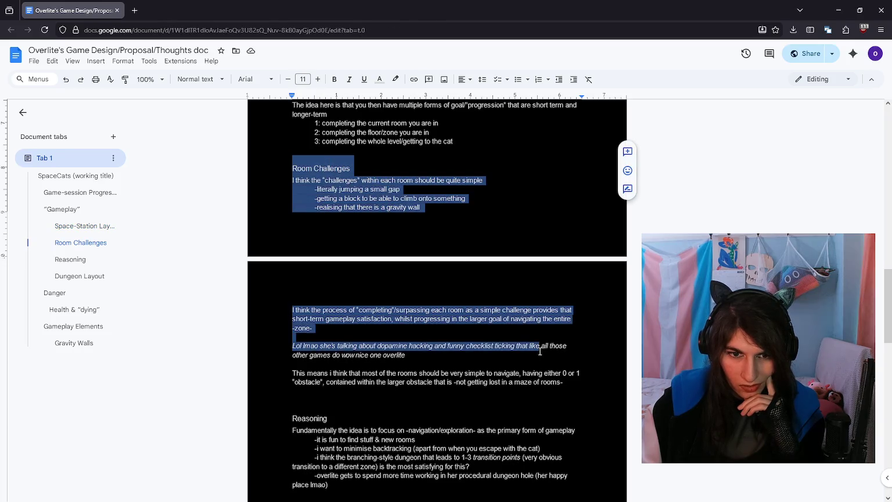
click(574, 370)
scroll(574, 370, down, 3)
drag(328, 359, 270, 289)
key(ctrl+x)
Step: Paste the Reasoning section on a new line just above the Danger heading
scroll(269, 290, down, 4)
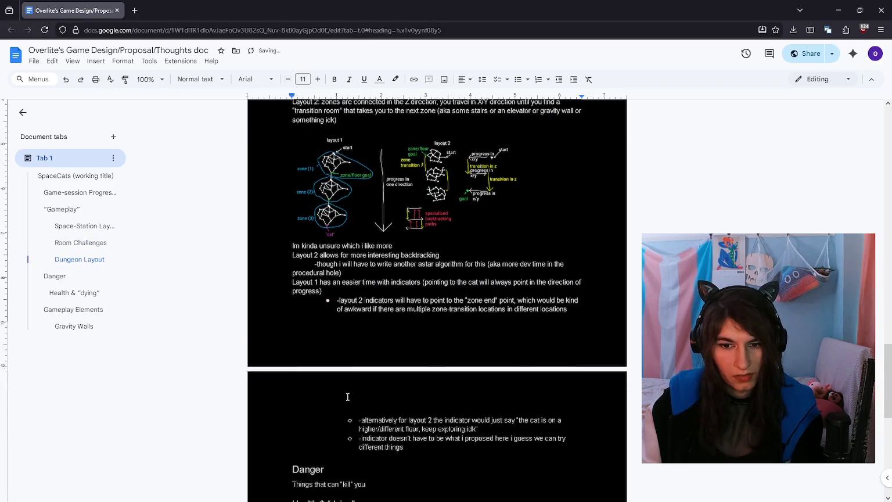
scroll(464, 345, down, 3)
click(464, 344)
key(Home)
key(Return)
key(Up)
key(ctrl+v)
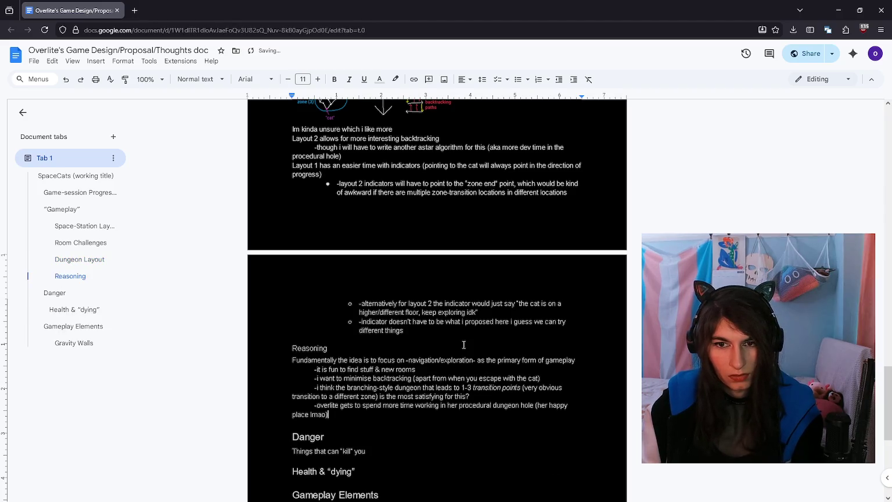
Step: Make the Dungeon Layout heading bold
scroll(464, 344, up, 4)
scroll(463, 344, up, 4)
drag(369, 313, 280, 309)
scroll(331, 405, down, 5)
key(ctrl+b)
drag(370, 390, 279, 378)
scroll(318, 364, up, 1)
scroll(319, 364, up, 3)
scroll(316, 320, up, 4)
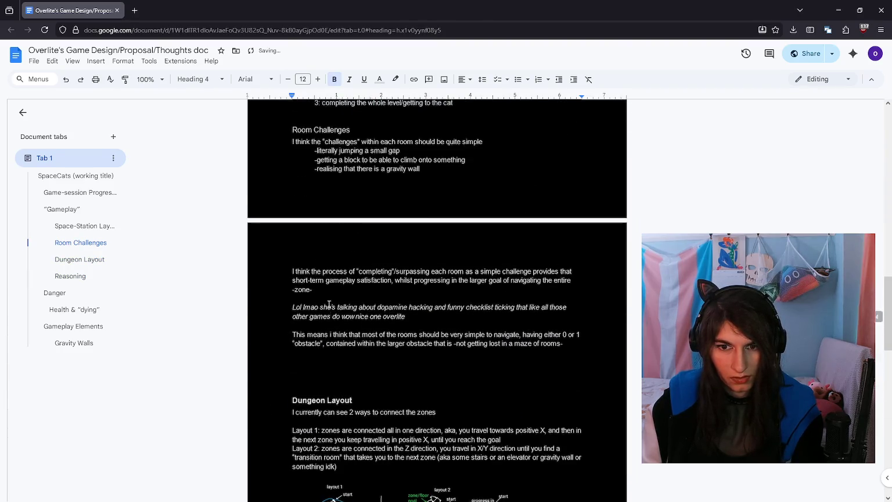
Step: Bold the Room Challenges heading and add '-not falling in the space-lava' below the gravity wall item
scroll(317, 320, up, 3)
drag(361, 293, 279, 293)
click(379, 297)
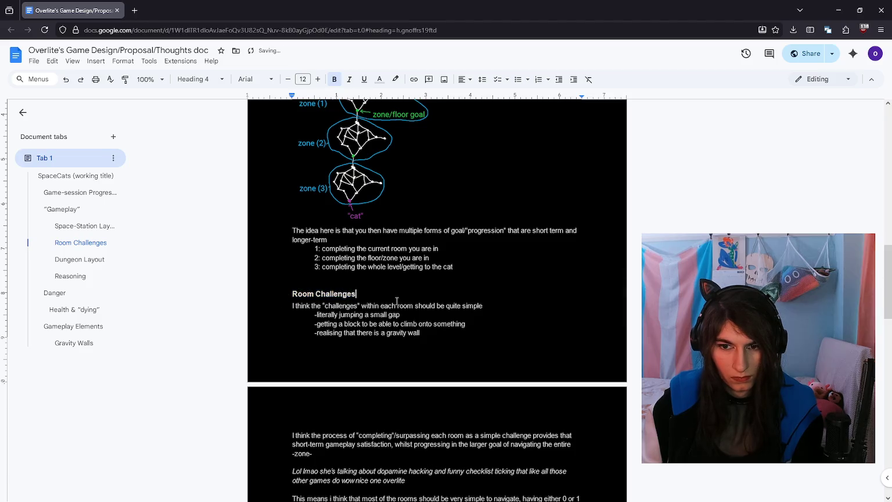
click(429, 332)
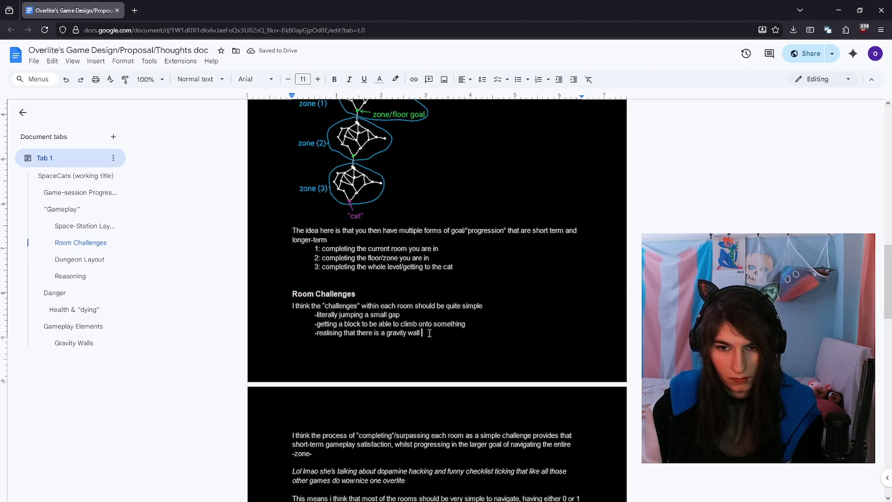
scroll(429, 333, down, 1)
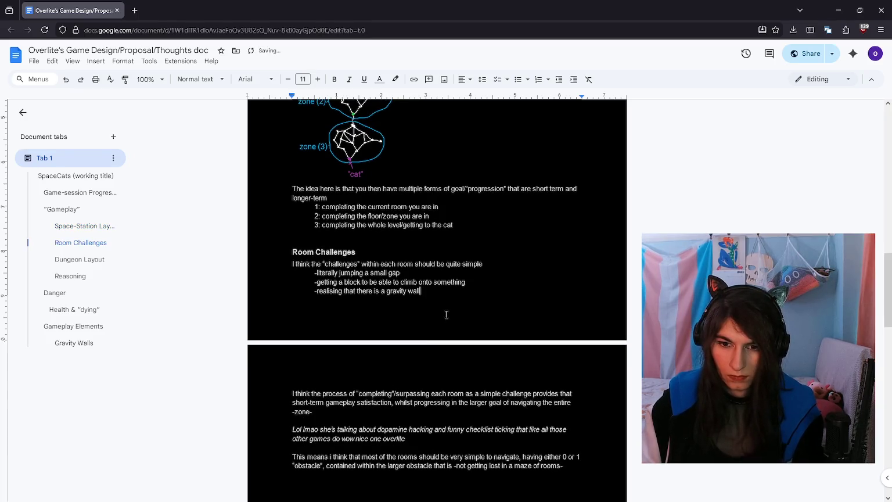
scroll(447, 314, up, 5)
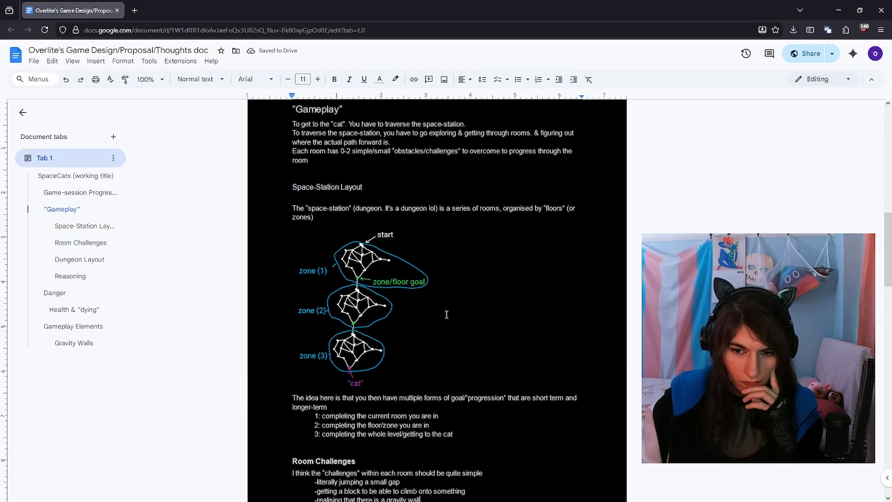
scroll(447, 315, down, 5)
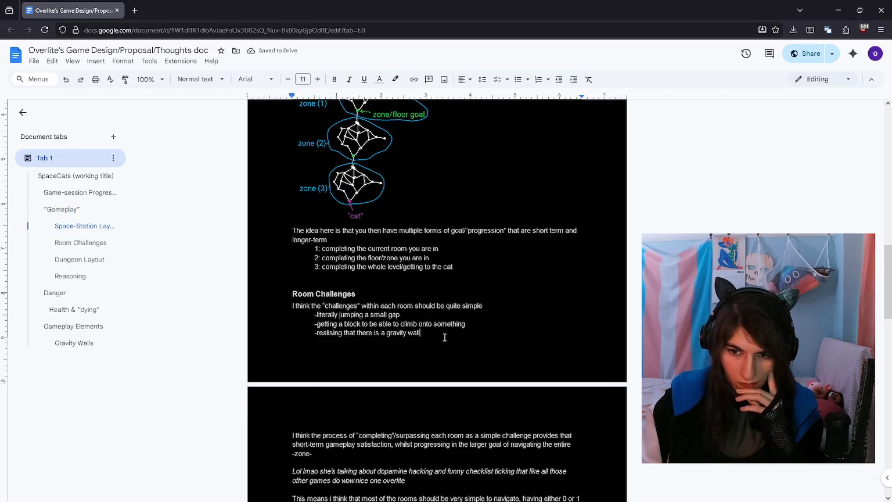
key(Return)
text(-not falling in the space-lava)
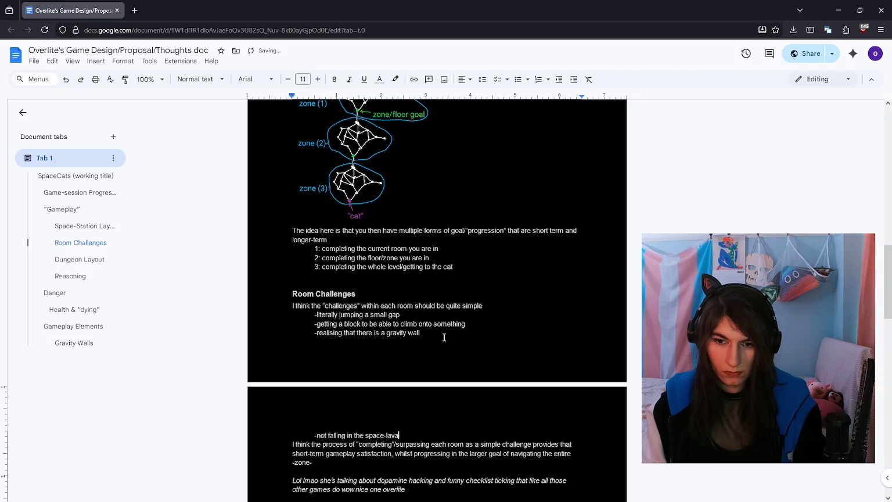
Step: Shrink the zone diagram by dragging its corner handle inward so the list fits
scroll(444, 337, up, 2)
click(406, 285)
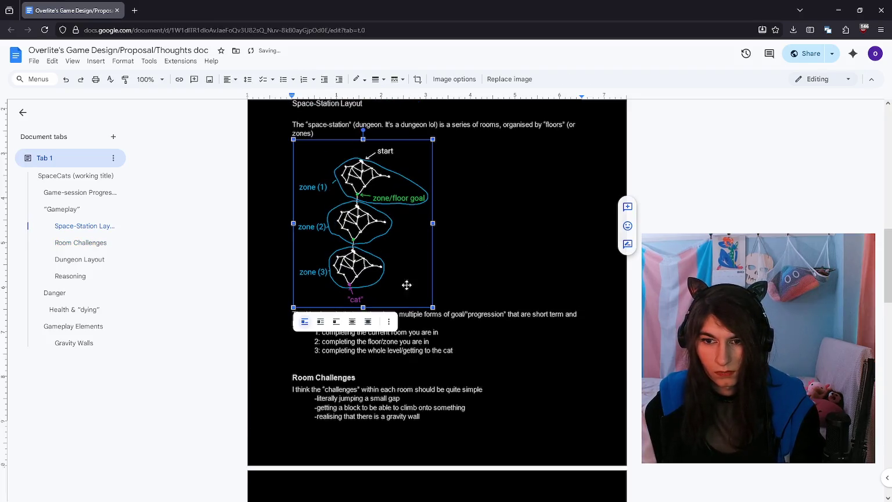
drag(432, 307, 422, 295)
click(427, 313)
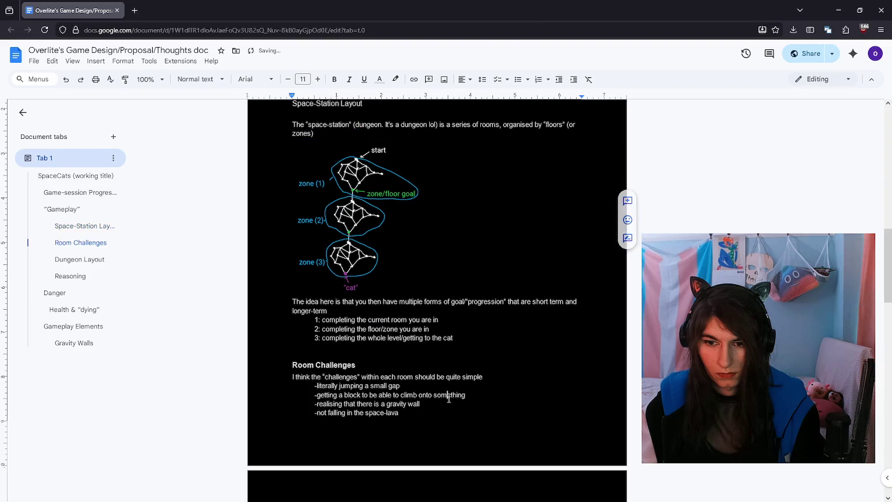
scroll(490, 307, up, 3)
click(440, 240)
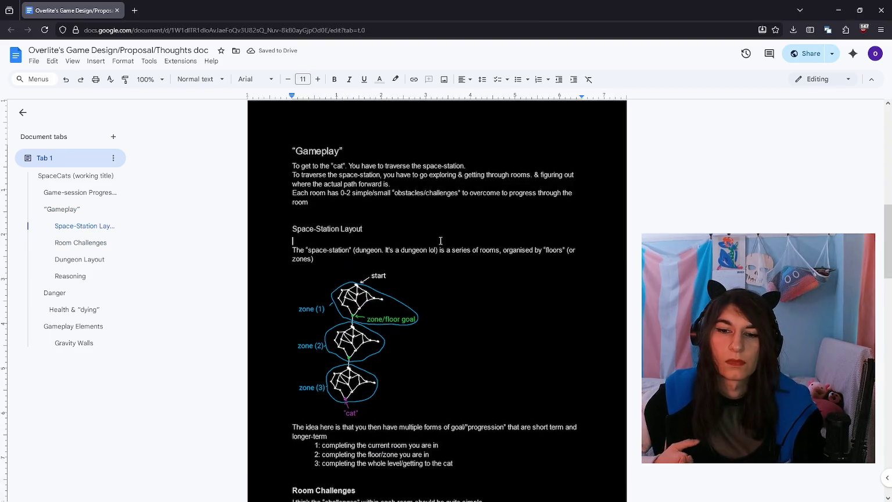
scroll(440, 240, up, 5)
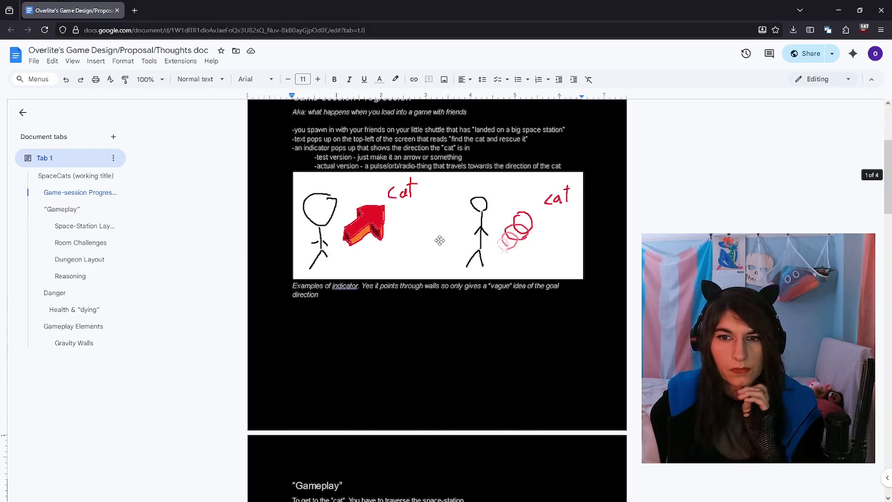
scroll(454, 254, up, 4)
click(454, 254)
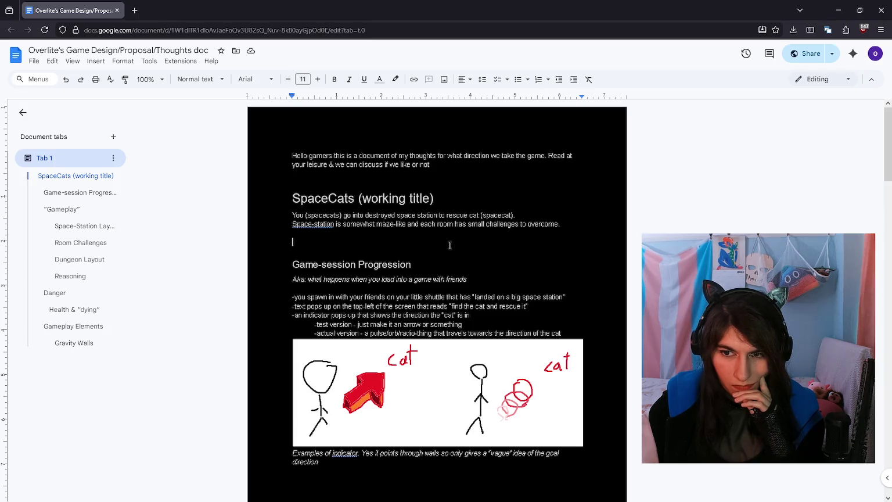
Step: Remove the blank line above Game-session Progression and the page break before Gameplay
scroll(449, 245, down, 3)
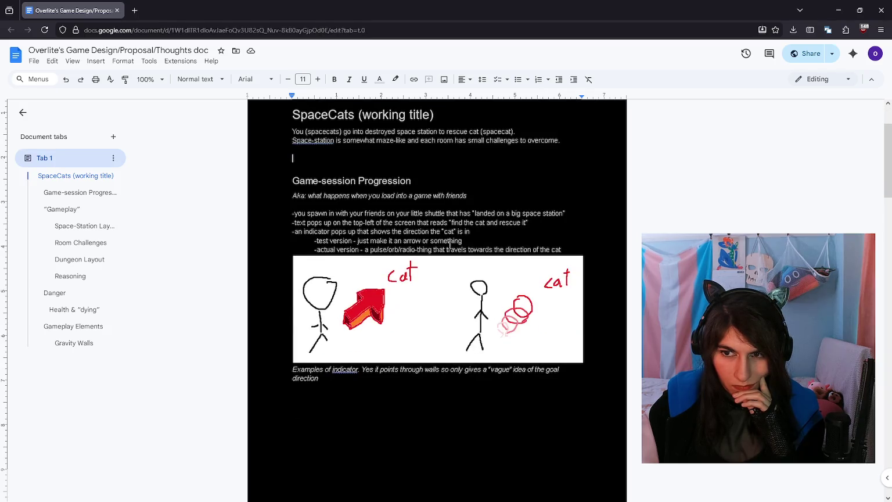
scroll(450, 245, down, 3)
scroll(449, 245, down, 9)
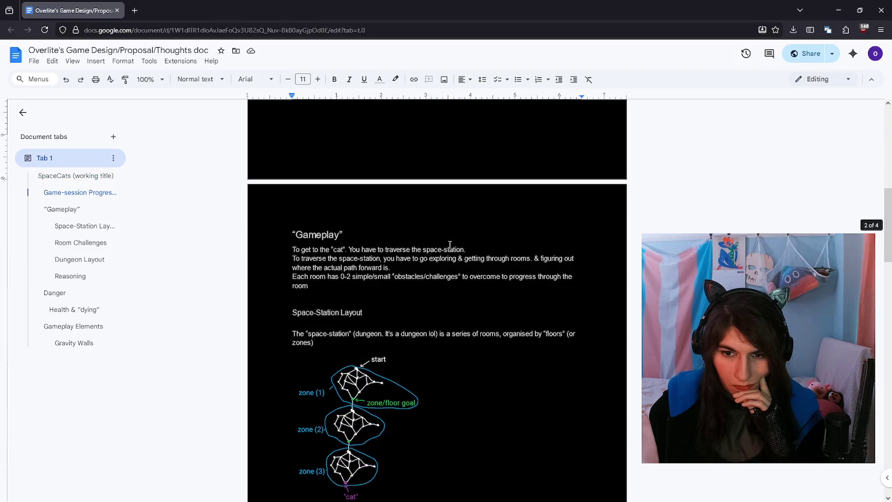
scroll(449, 245, up, 4)
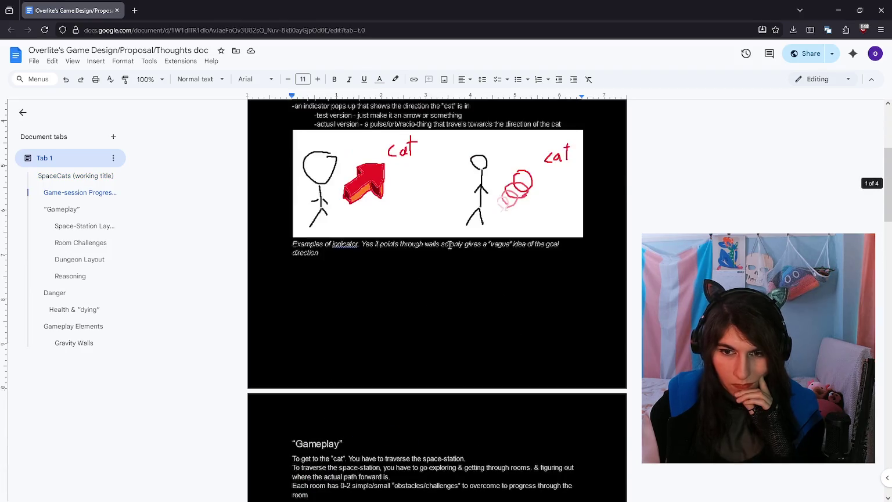
scroll(449, 245, up, 2)
scroll(450, 245, up, 1)
scroll(449, 246, up, 1)
key(Up)
key(Delete)
key(Up)
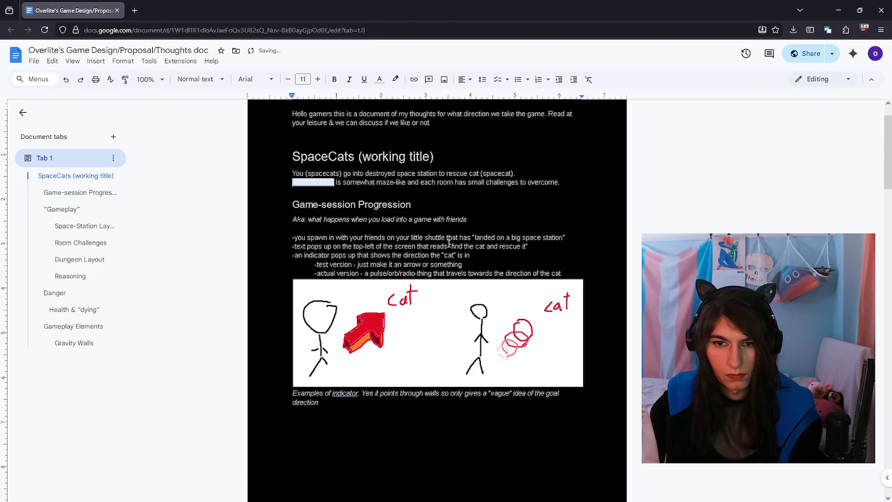
key(alt+Return)
key(BackSpace)
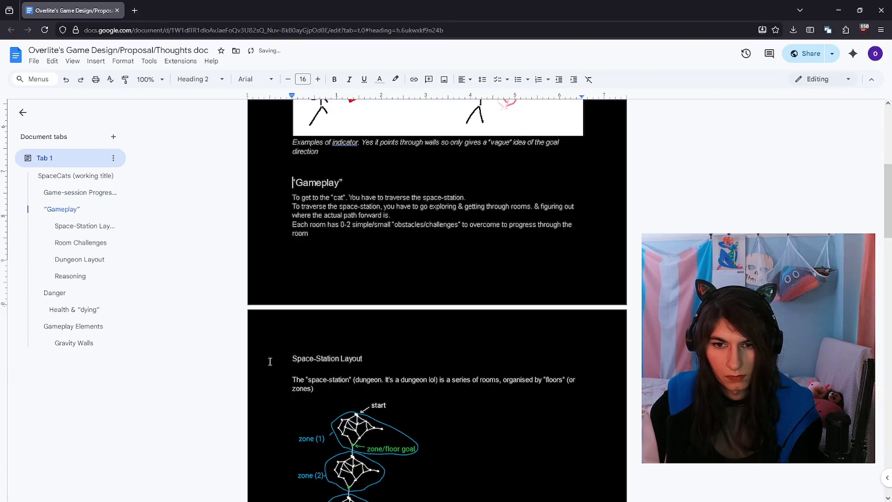
Step: Bold the Space-Station Layout heading and select the Gameplay heading
drag(293, 359, 396, 358)
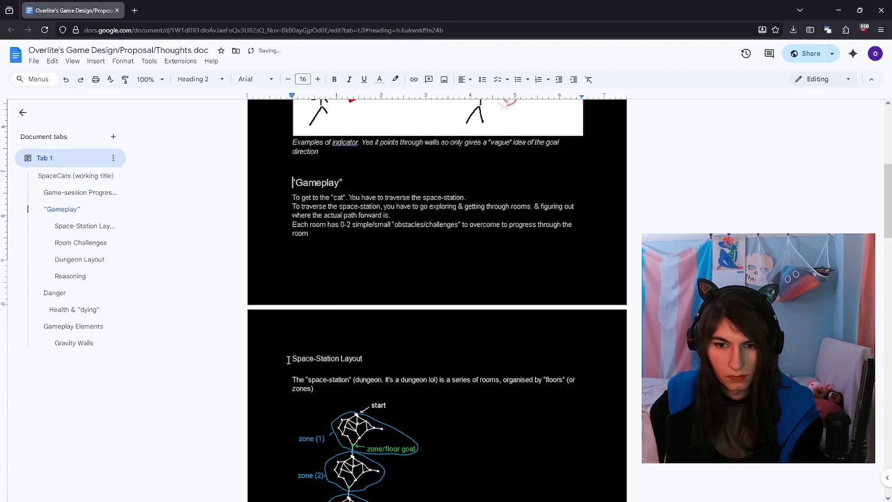
key(ctrl+b)
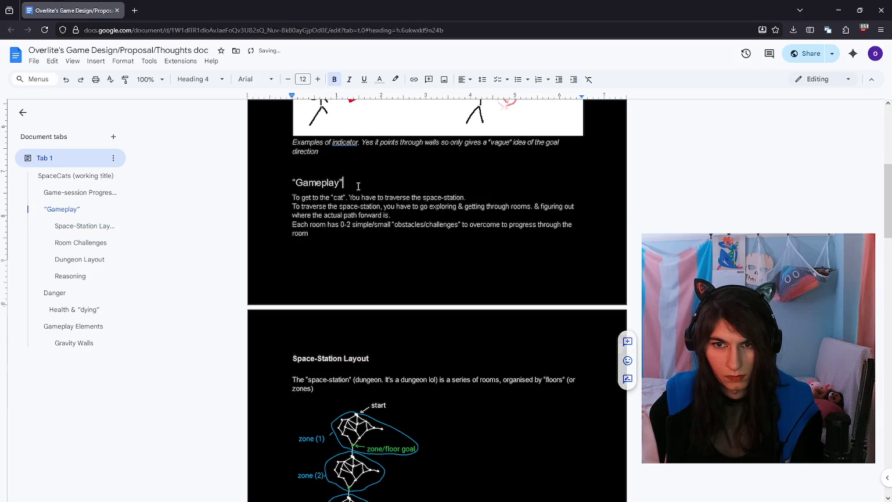
drag(350, 182, 269, 182)
scroll(373, 183, up, 3)
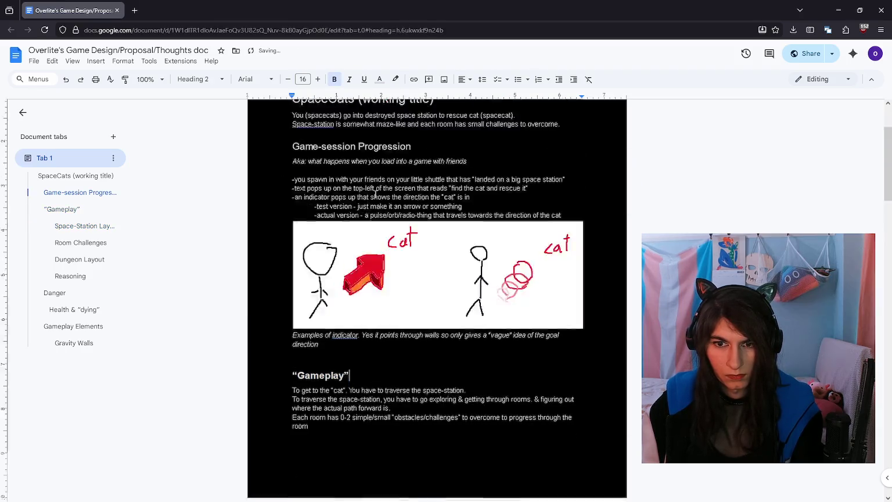
scroll(374, 193, up, 2)
Step: Bold the SpaceCats title and the Game-session Progression heading
triple_click(469, 196)
key(ctrl+b)
click(410, 246)
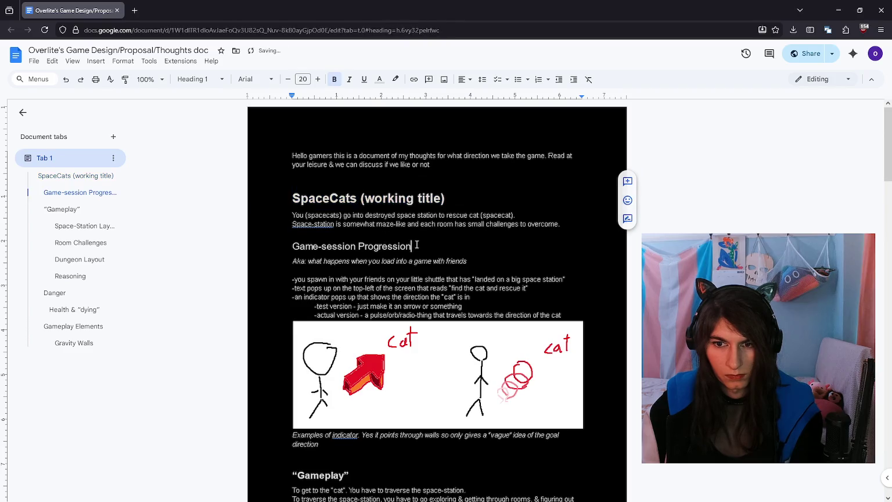
drag(410, 246, 266, 244)
key(ctrl+b)
click(463, 254)
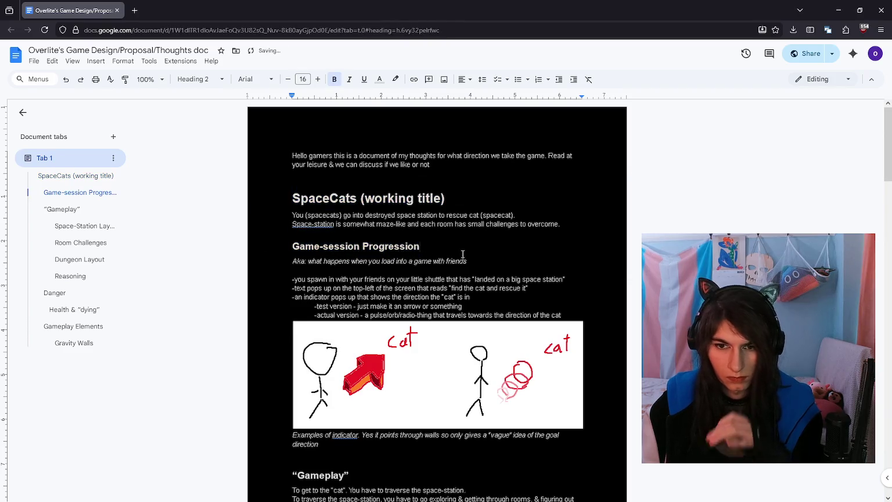
scroll(463, 253, down, 2)
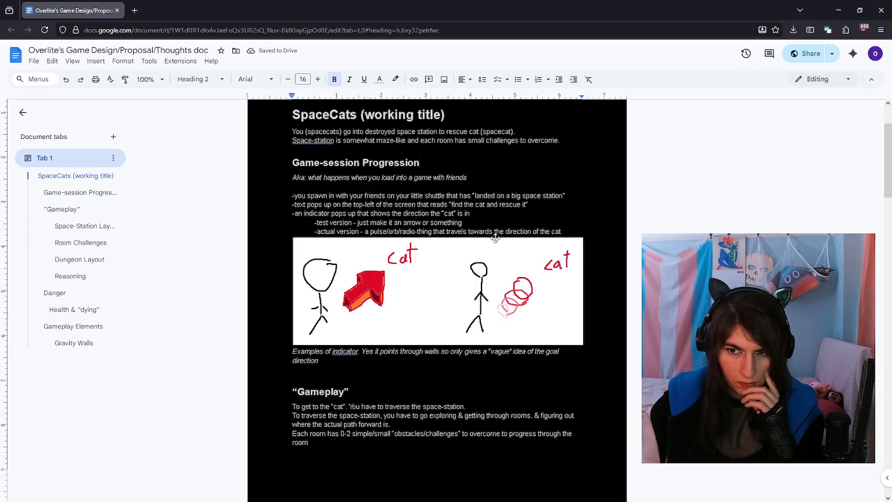
scroll(467, 319, down, 1)
click(327, 320)
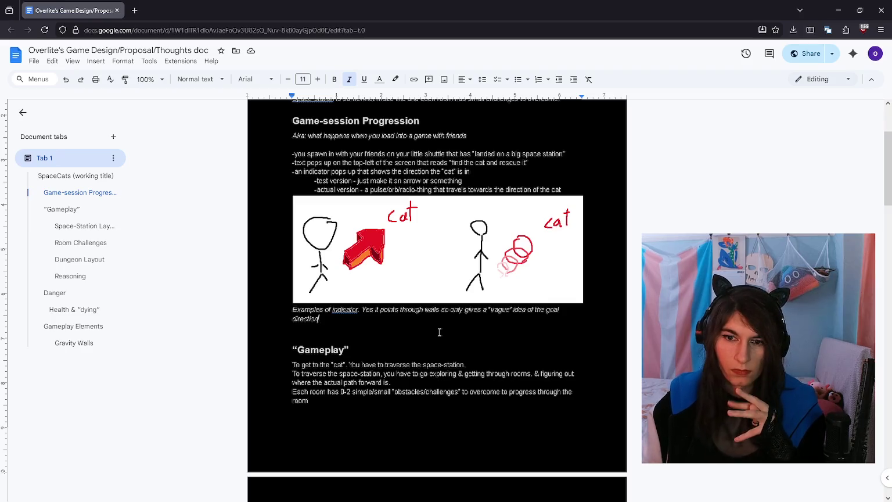
Step: Below the indicator caption, add a non-italic note about exploring rooms with small obstacles
key(Return)
key(ctrl+i)
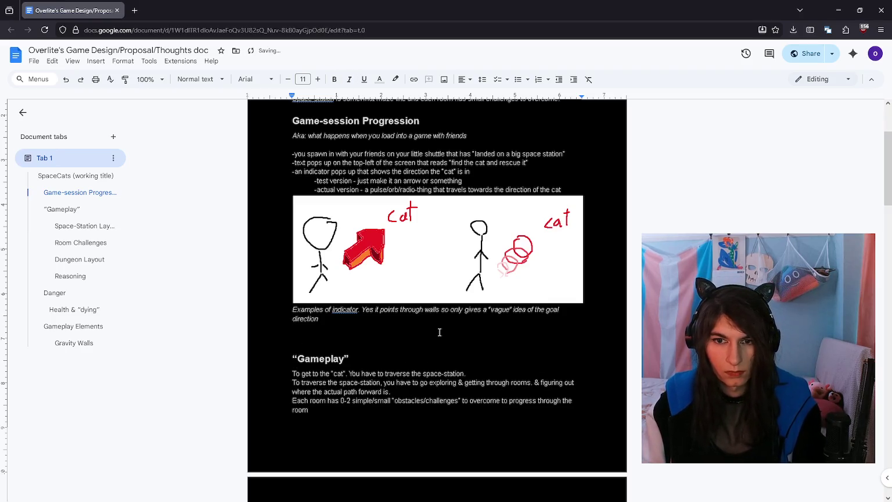
key(Return)
text(-you star)
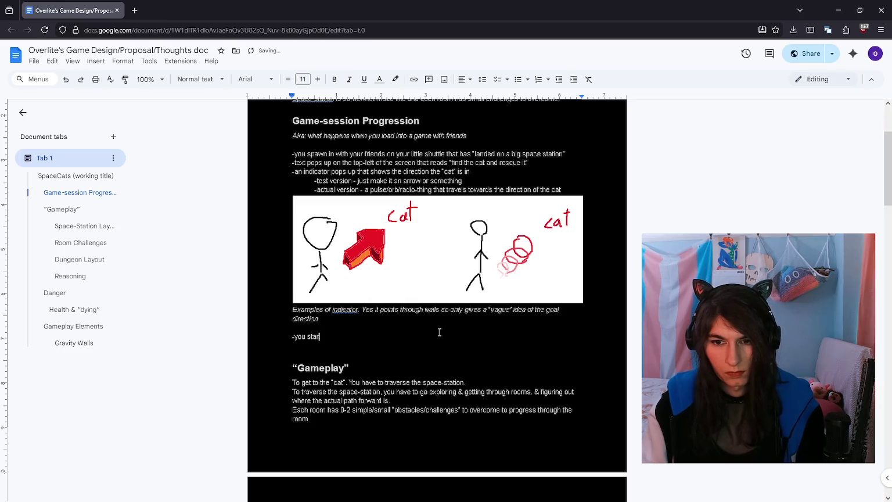
text(t walking)
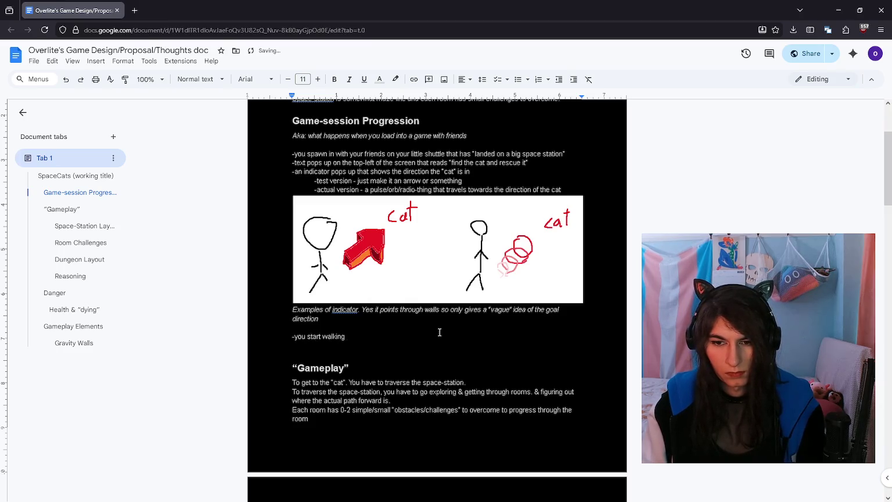
key(BackSpace)
key(BackSpace)
key(BackSpace)
key(BackSpace)
key(BackSpace)
key(BackSpace)
key(BackSpace)
text(exploring rooms,)
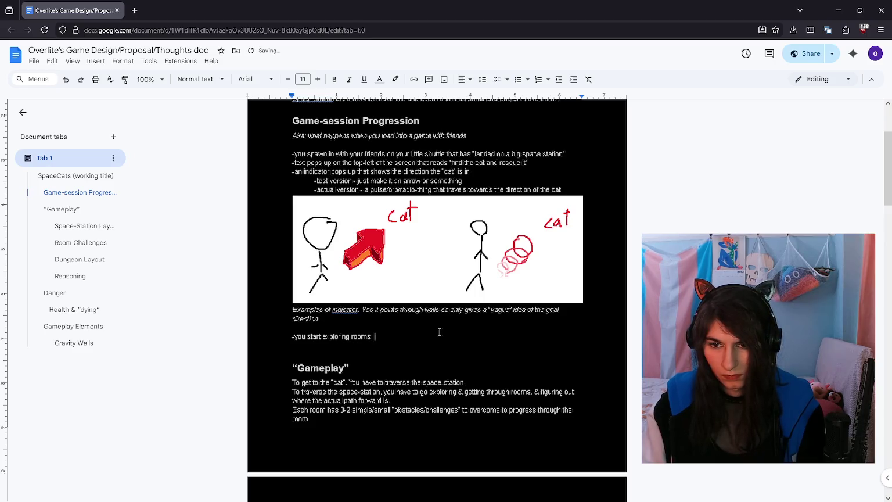
text( the rooms have littl)
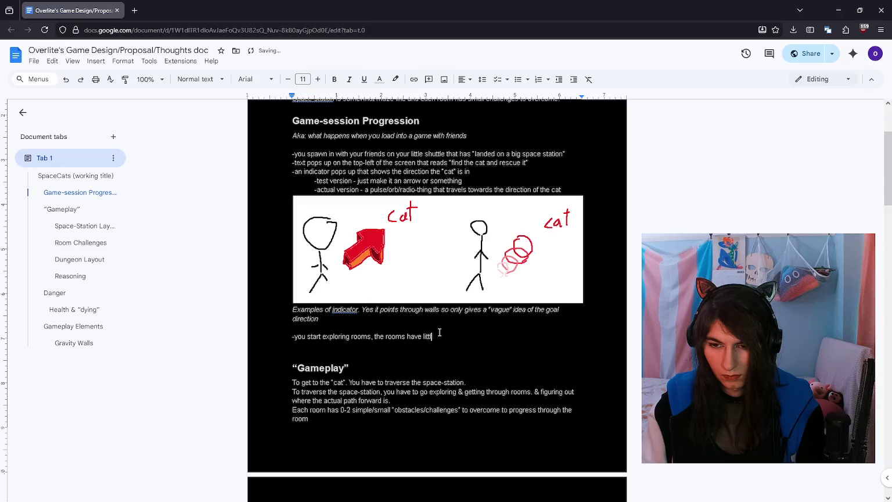
key(BackSpace)
key(BackSpace)
key(BackSpace)
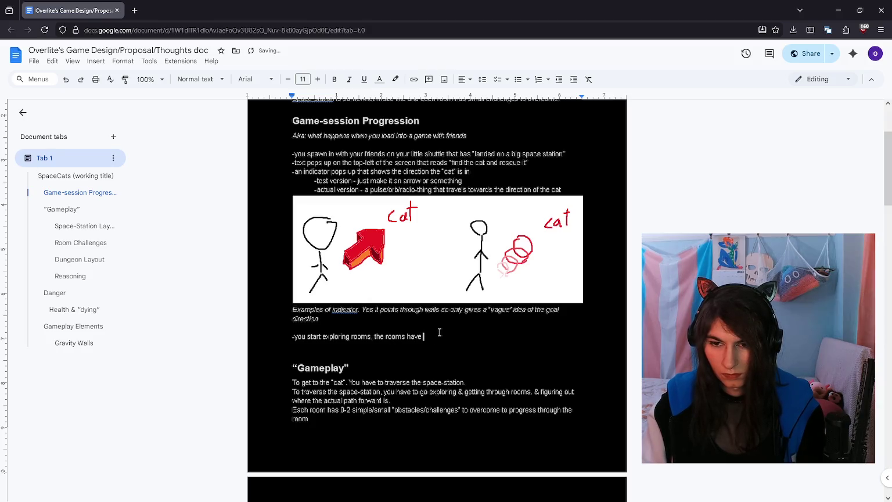
text(challenges)
key(ctrl+BackSpace)
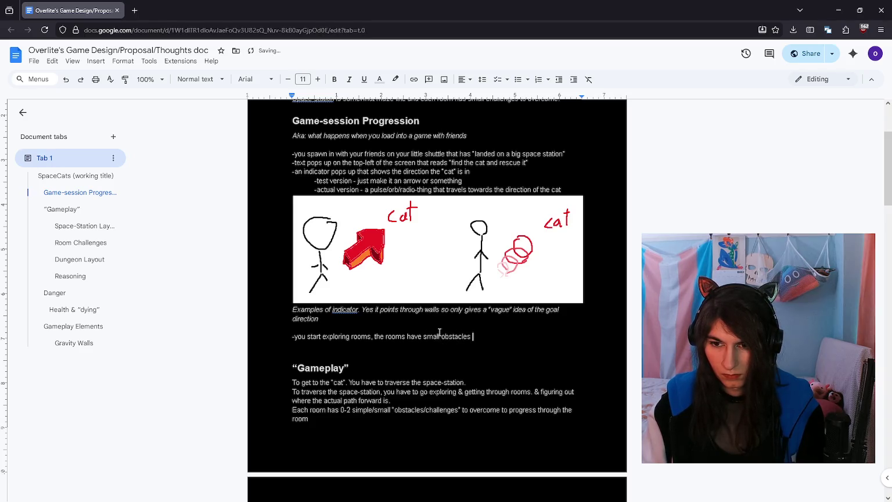
text(you have to figure out to get past)
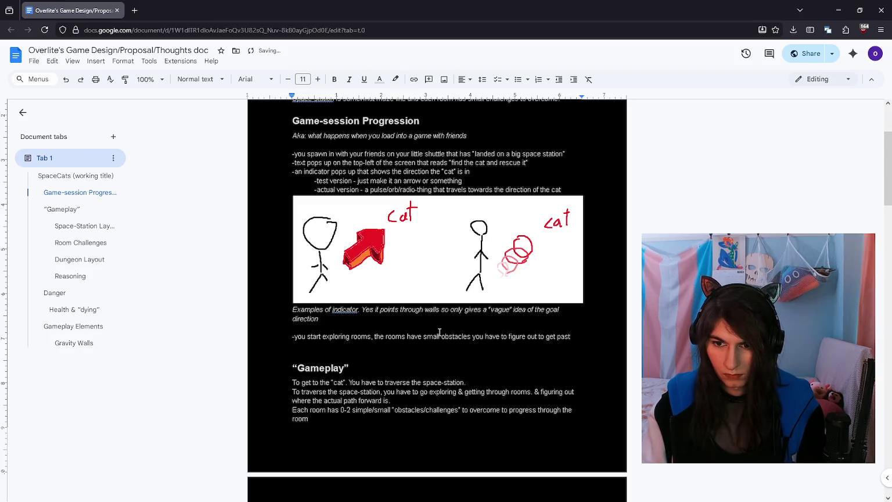
Step: Add a second note about finding the way through the connected rooms
key(Return)
text(-you reali)
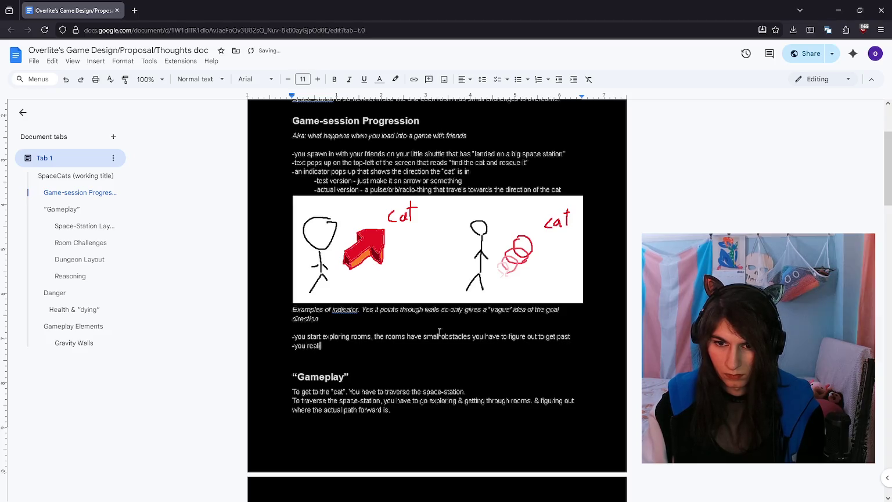
text(se that a lot of the roo)
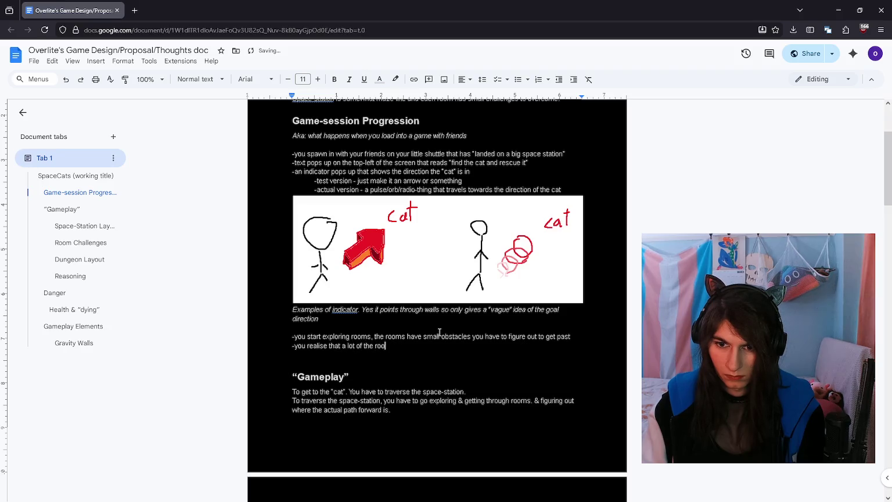
text(ms are connected)
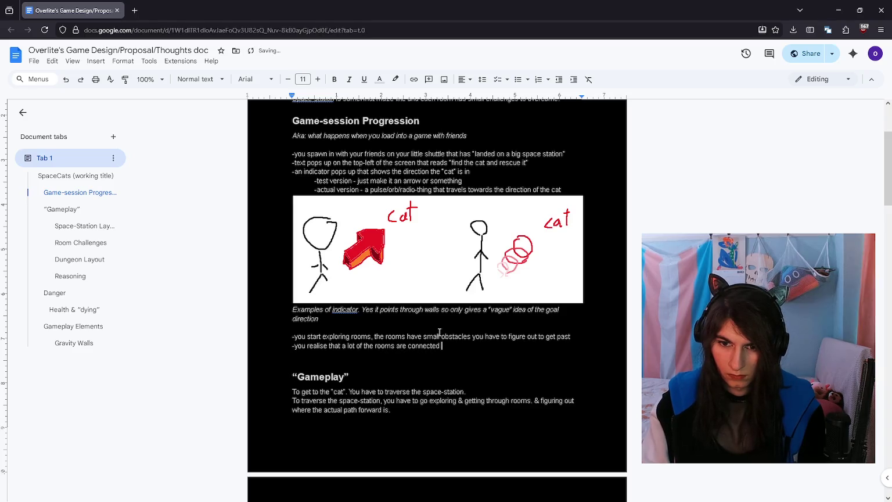
text(& you spend)
key(ctrl+BackSpace)
key(ctrl+BackSpace)
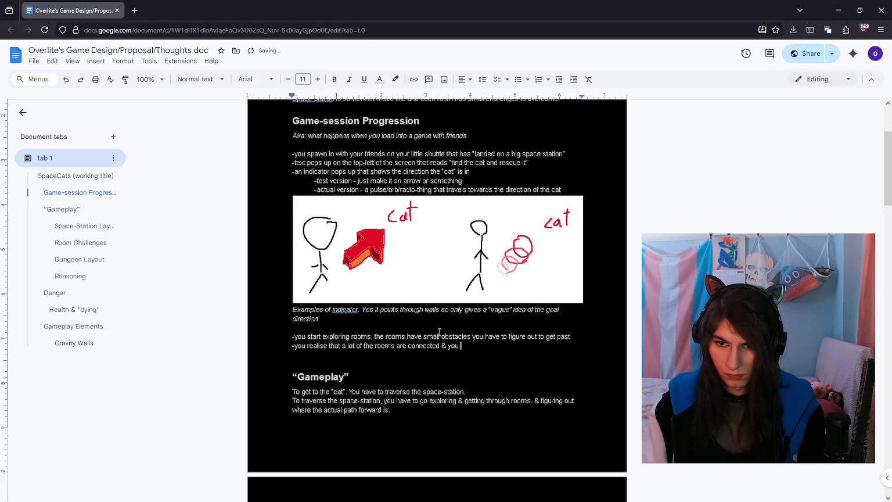
text(figure)
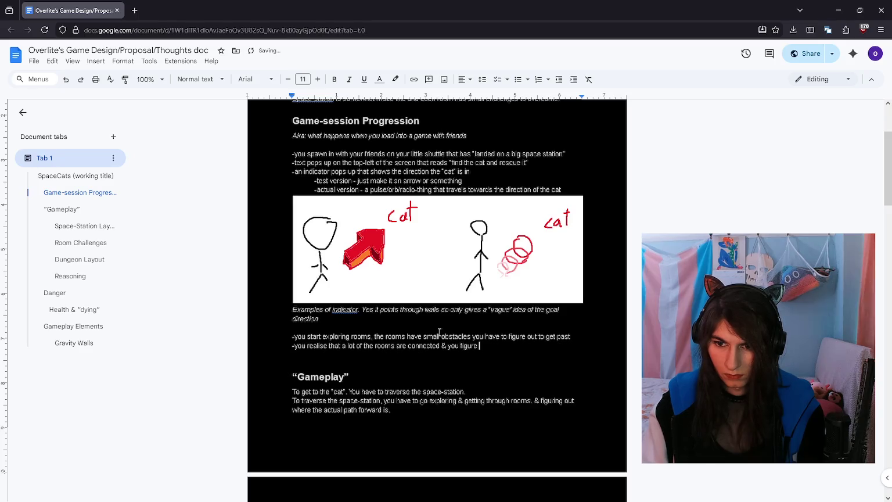
text(t a pat)
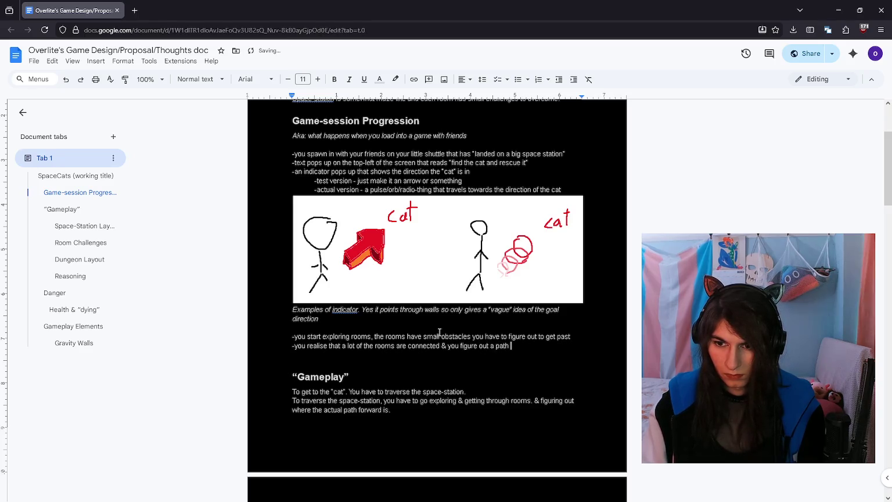
text(hich way)
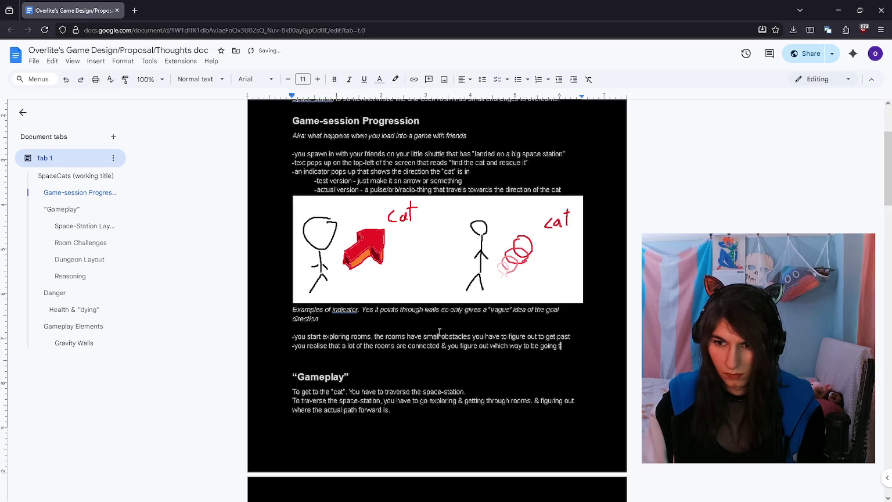
text( the rooms to get to where you want to go)
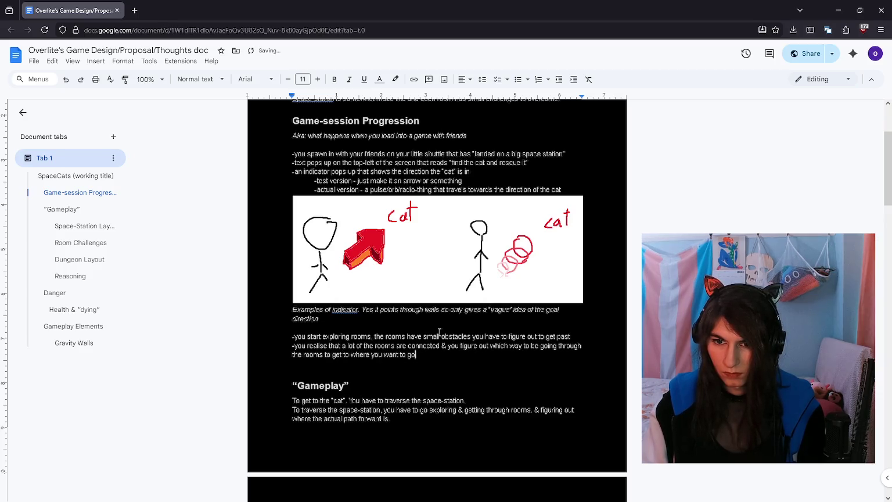
scroll(440, 332, down, 5)
Step: Adjust the blank-line spacing before the Dungeon Layout heading
scroll(447, 325, down, 3)
click(469, 293)
scroll(474, 324, down, 2)
scroll(474, 325, up, 3)
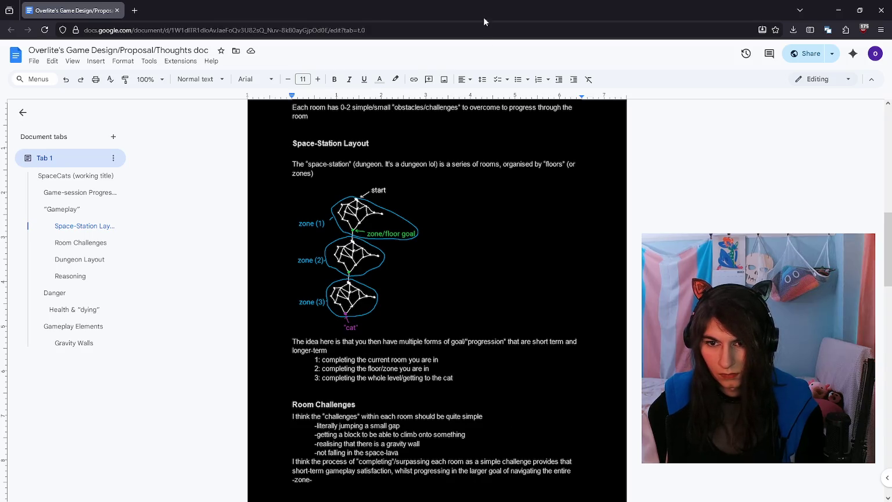
scroll(459, 376, down, 3)
scroll(466, 338, down, 2)
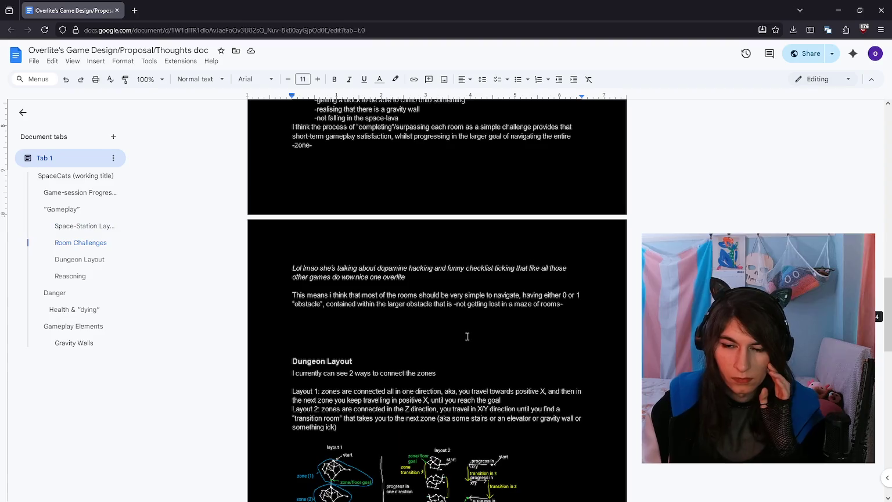
scroll(461, 314, down, 3)
scroll(461, 310, down, 2)
scroll(442, 261, up, 4)
click(429, 243)
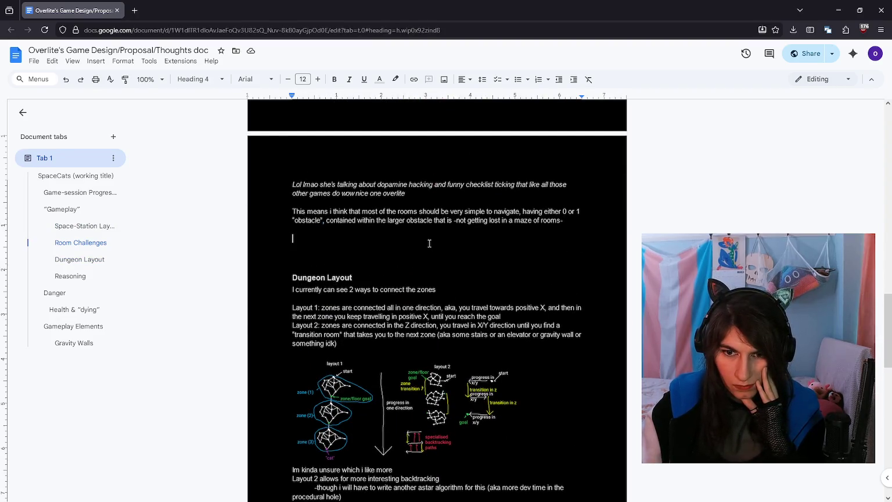
key(Return)
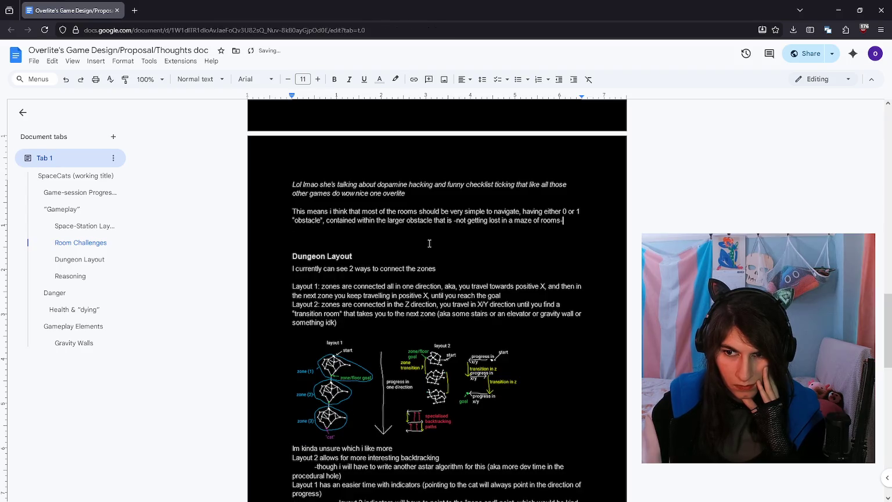
Step: Add an empty line below the Gravity Walls notes and switch to Paint
scroll(429, 243, down, 4)
scroll(429, 243, down, 2)
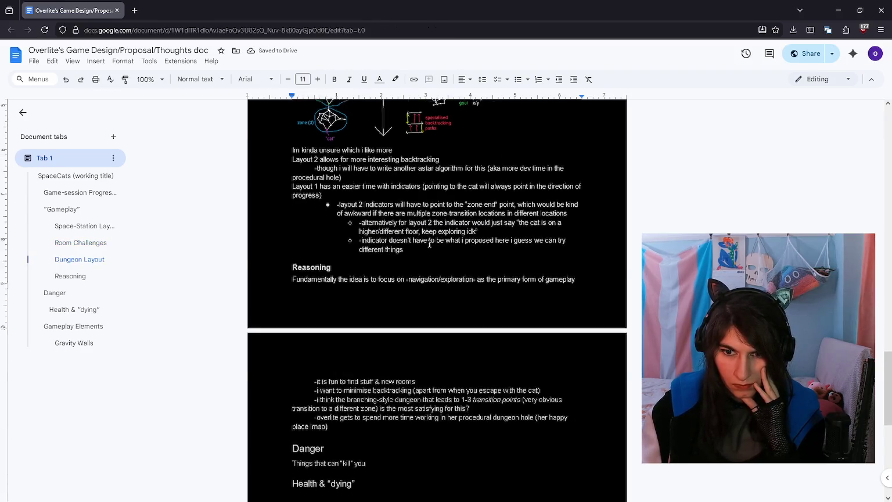
scroll(429, 243, down, 3)
click(421, 249)
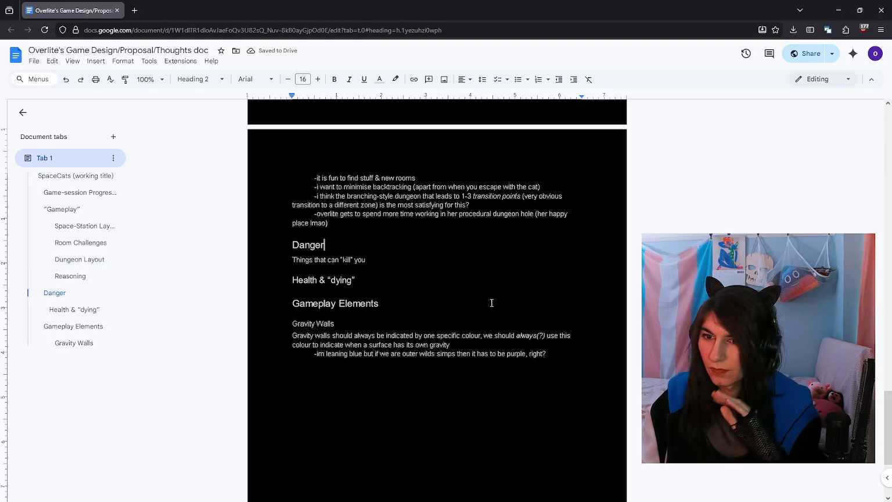
scroll(523, 317, down, 1)
click(558, 323)
key(Return)
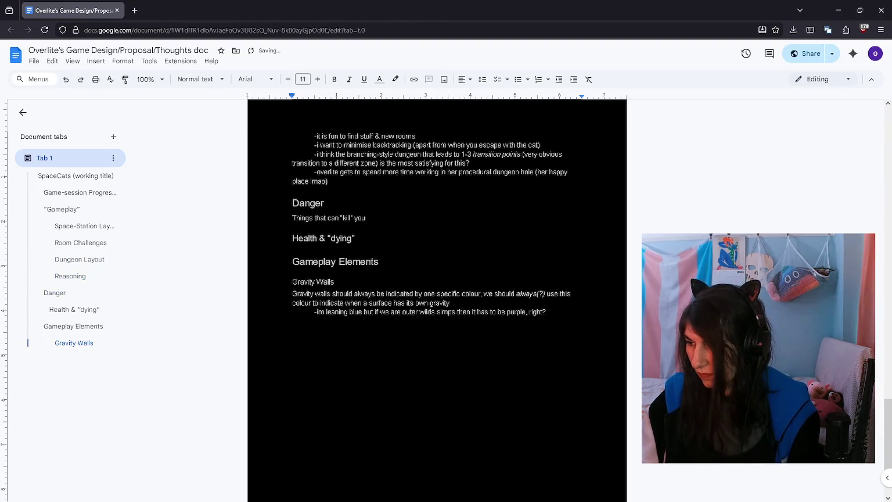
key(alt+Tab)
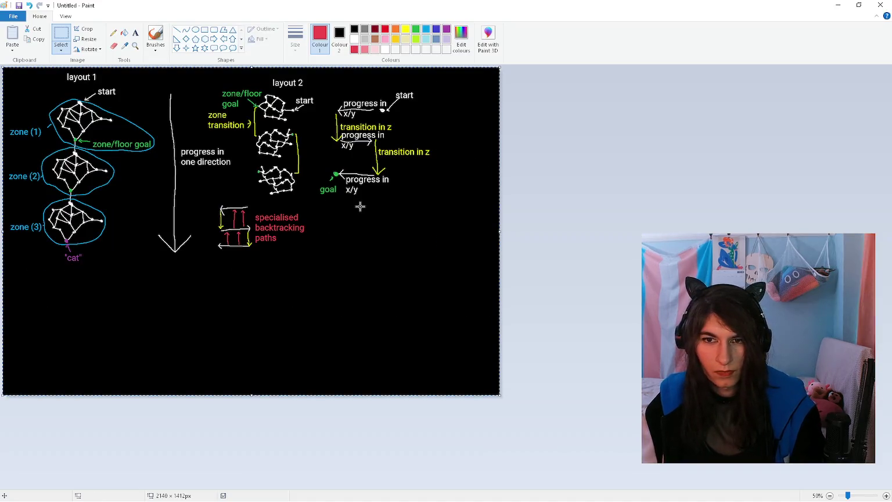
Step: Delete the old layout diagrams and start a white brush room outline, undoing the rough attempt
key(Delete)
click(354, 39)
click(155, 36)
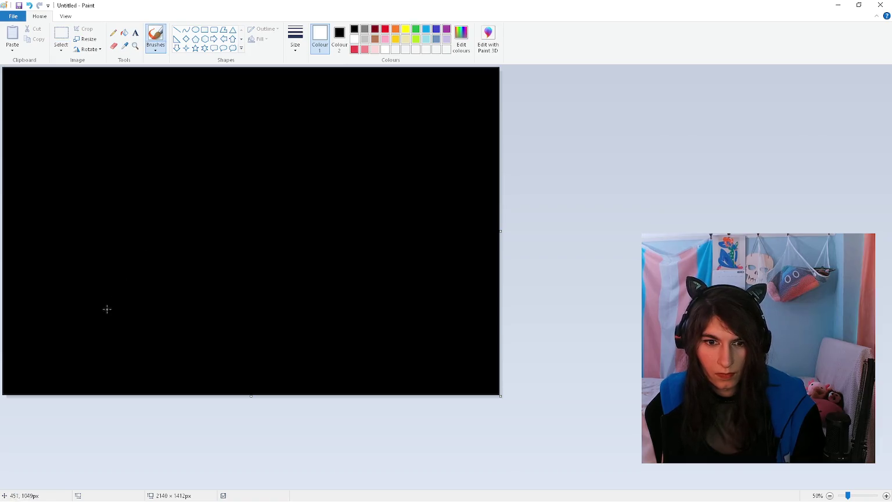
mouse_move(105, 309)
mouse_down()
mouse_move(363, 326)
mouse_move(351, 170)
mouse_up()
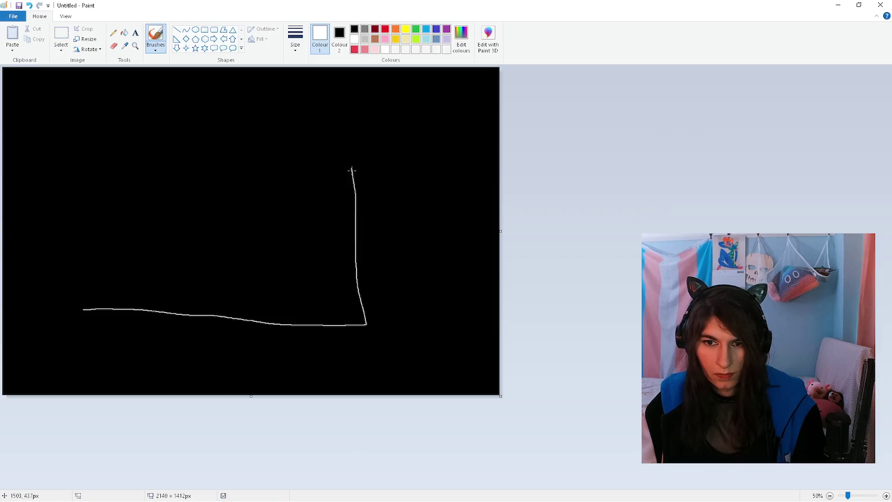
mouse_move(354, 124)
mouse_down()
mouse_move(106, 111)
mouse_move(87, 294)
mouse_up()
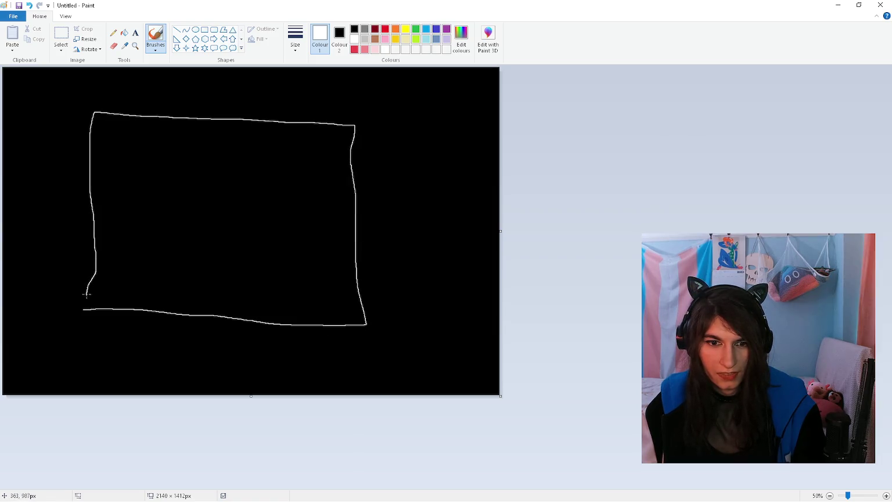
key(ctrl+z)
Step: Draw the room walls with small platforms in the four corners
mouse_move(58, 321)
mouse_down()
mouse_move(47, 123)
mouse_move(239, 134)
mouse_move(422, 128)
mouse_move(421, 305)
mouse_move(62, 327)
mouse_up()
drag(83, 279, 94, 326)
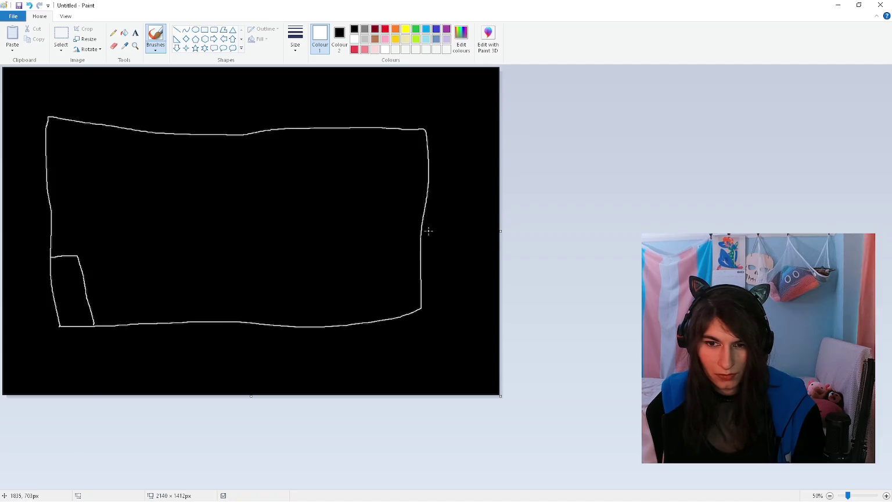
mouse_move(380, 256)
mouse_down()
mouse_move(399, 261)
mouse_move(407, 314)
mouse_up()
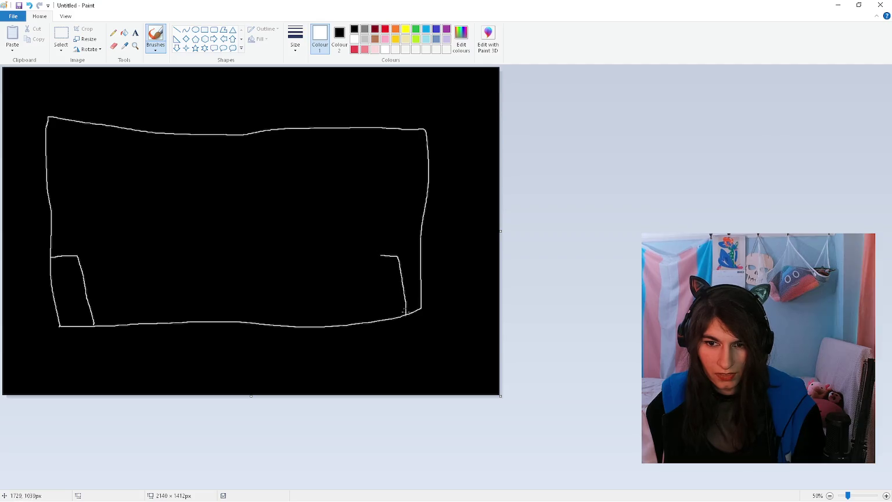
drag(377, 255, 381, 318)
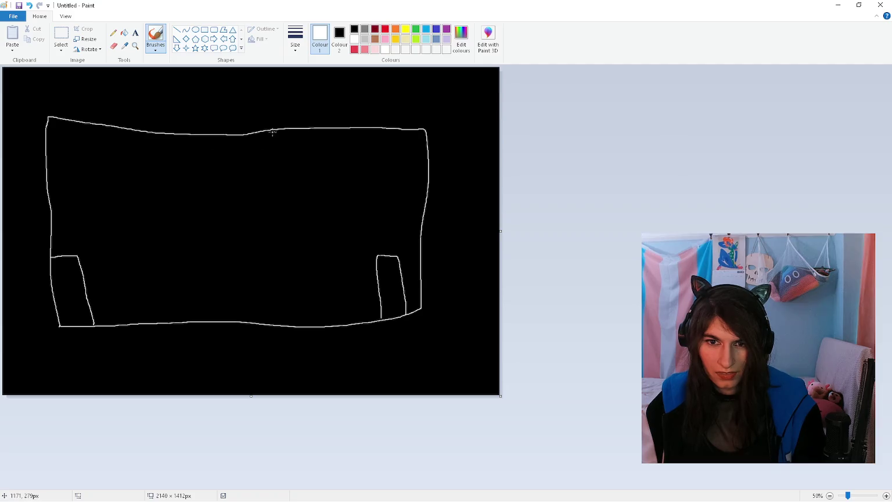
drag(317, 176, 312, 130)
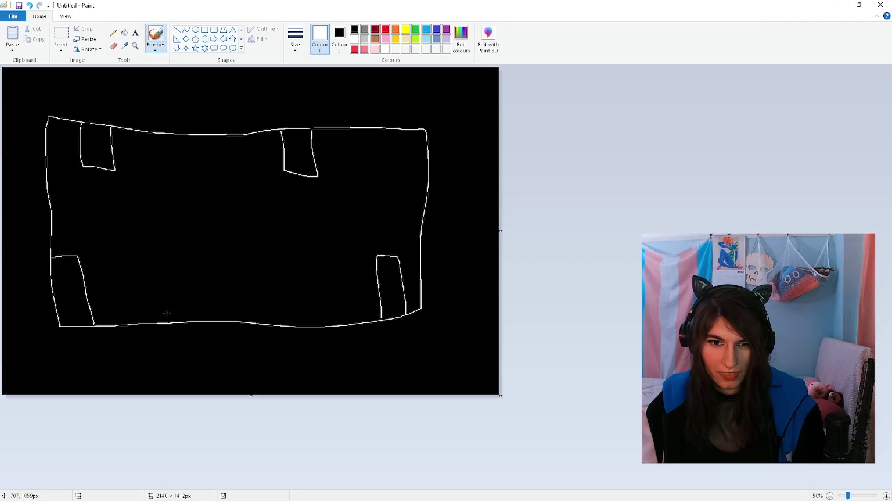
mouse_move(161, 308)
mouse_down()
mouse_move(168, 318)
mouse_move(163, 288)
mouse_up()
scroll(163, 288, up, 1)
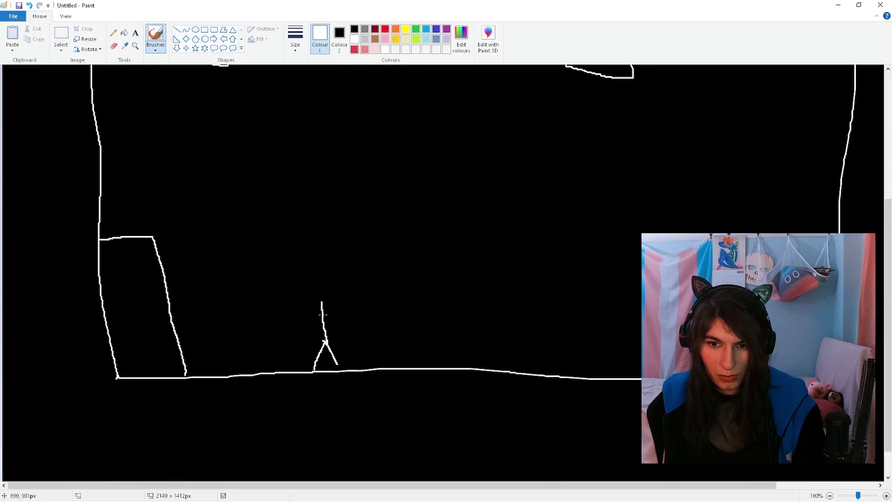
Step: Draw the stick figure on the floor and the upside-down figure hanging from the ceiling
mouse_move(322, 302)
mouse_down()
mouse_move(302, 285)
mouse_move(322, 301)
mouse_up()
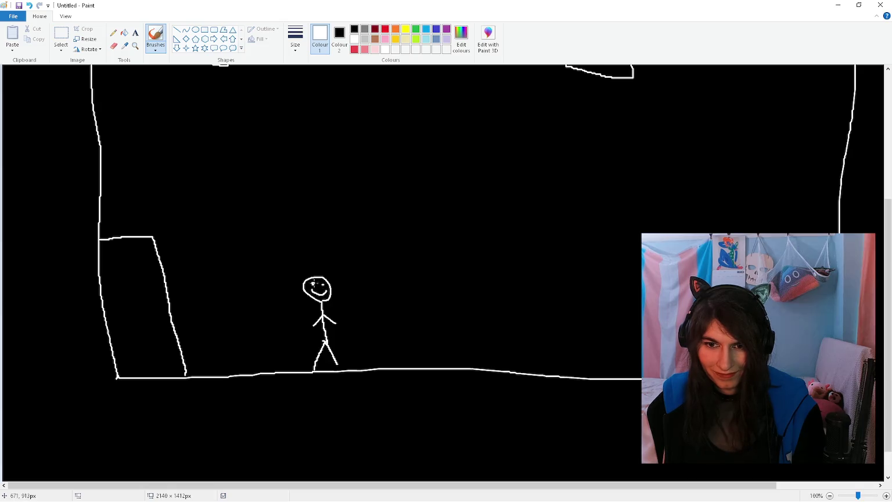
scroll(325, 273, up, 3)
drag(425, 100, 442, 169)
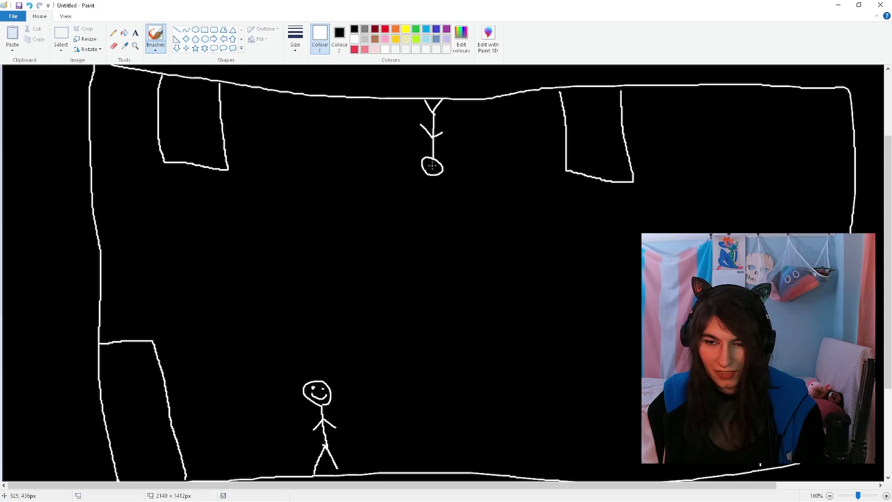
ctrl+scroll(433, 209, up, 3)
mouse_move(259, 484)
mouse_down()
mouse_move(486, 485)
mouse_move(503, 434)
mouse_up()
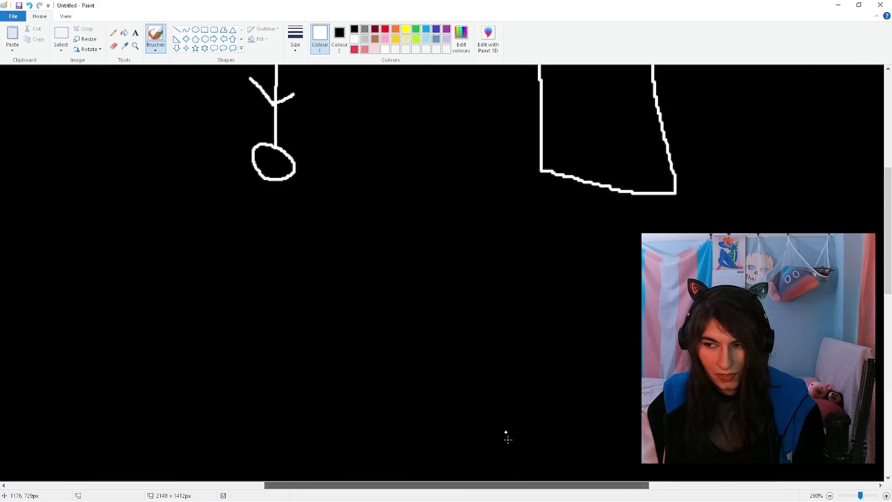
Step: Add a smiling face to the upside-down figure's head
ctrl+scroll(476, 365, up, 1)
scroll(431, 296, up, 3)
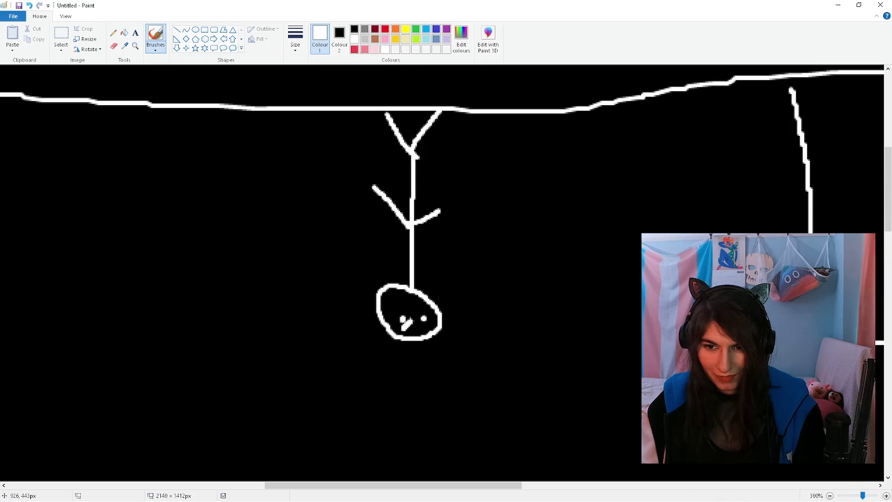
mouse_move(396, 314)
mouse_down()
mouse_move(402, 299)
mouse_move(425, 311)
mouse_up()
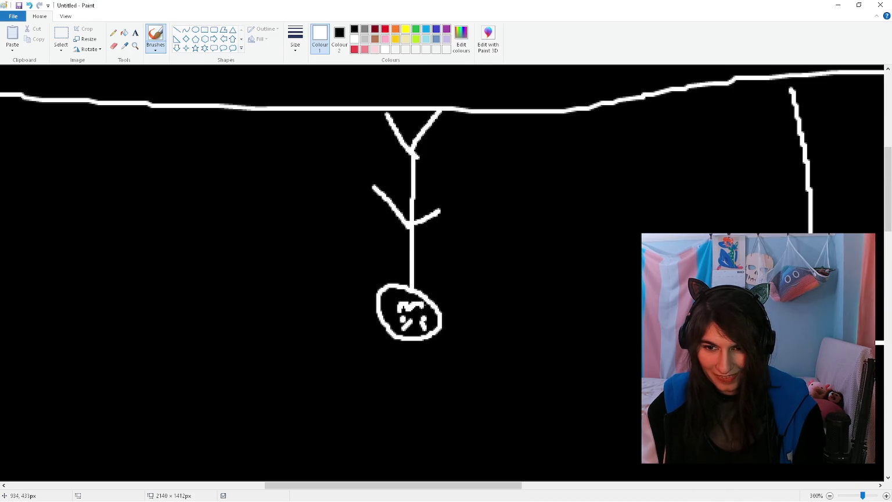
ctrl+scroll(394, 323, down, 2)
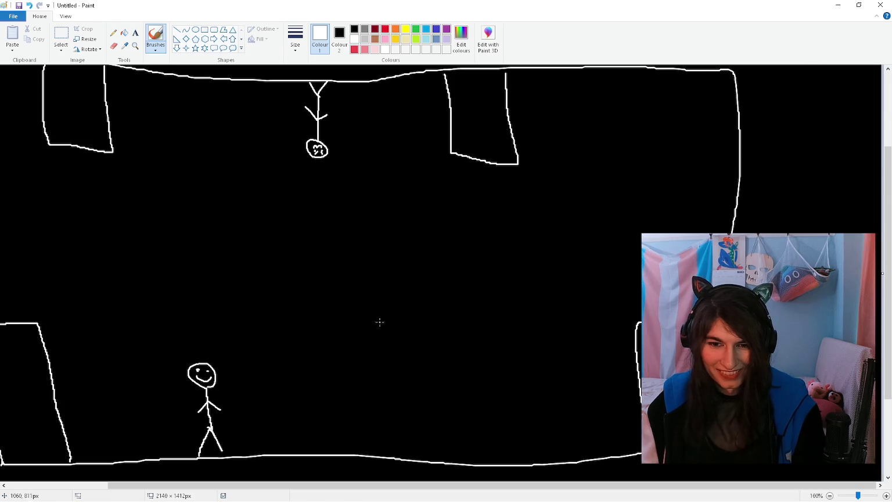
drag(404, 485, 298, 485)
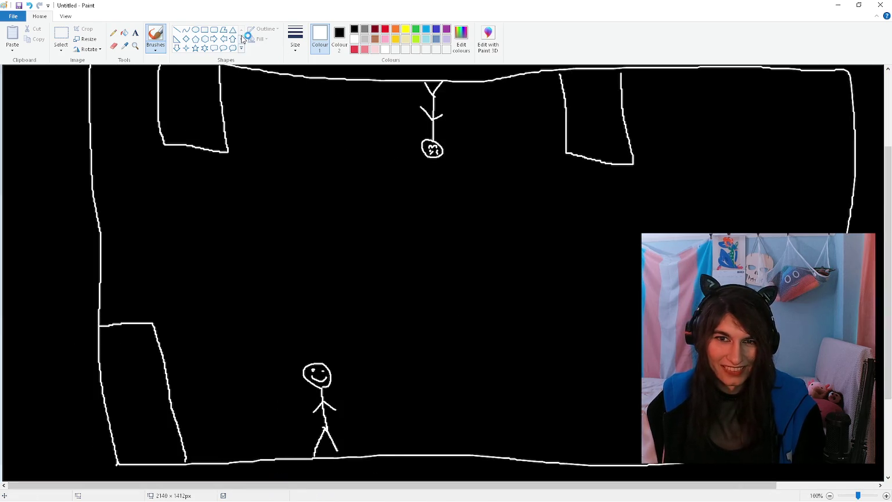
click(135, 33)
Step: Label the floor figure 'player 1 - having a nice time exploring' on one line
click(341, 342)
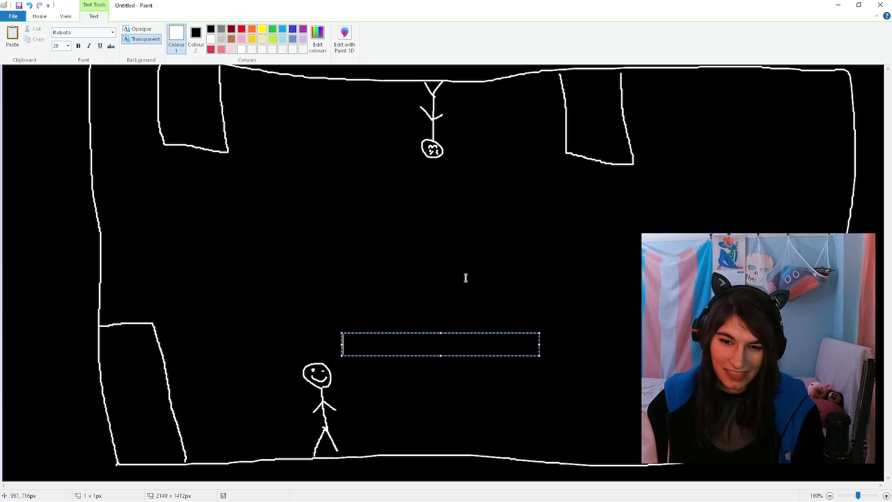
drag(429, 333, 309, 332)
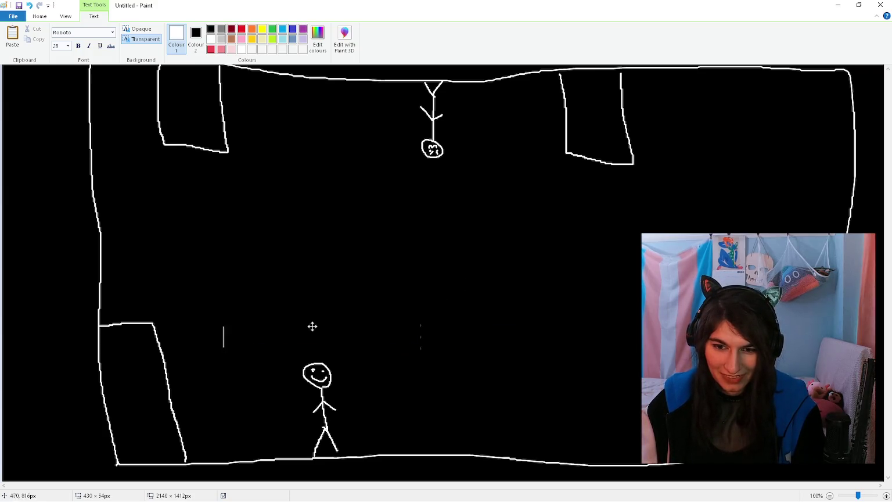
text(player 1 =)
key(BackSpace)
text(- having a )
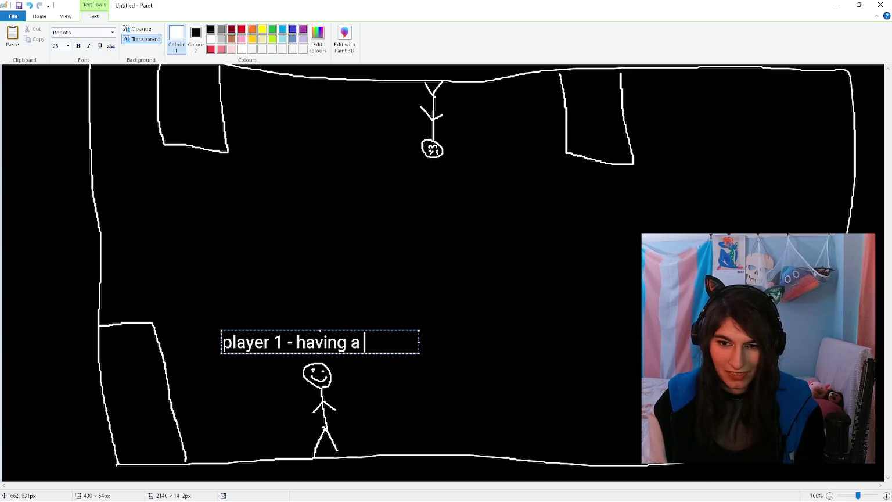
text(nice time exploring)
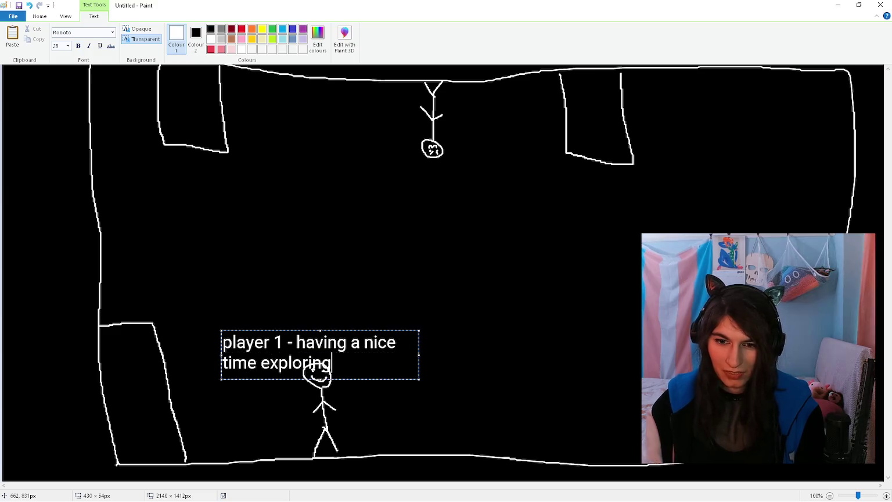
drag(418, 355, 538, 355)
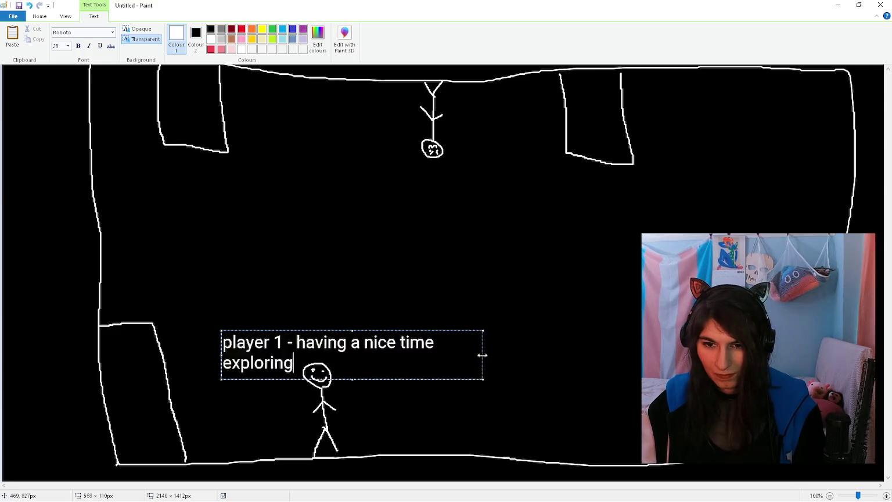
click(436, 281)
Step: Add a two-line label by the ceiling figure: player 2, further ahead on a different path
click(344, 178)
text(player 2 -)
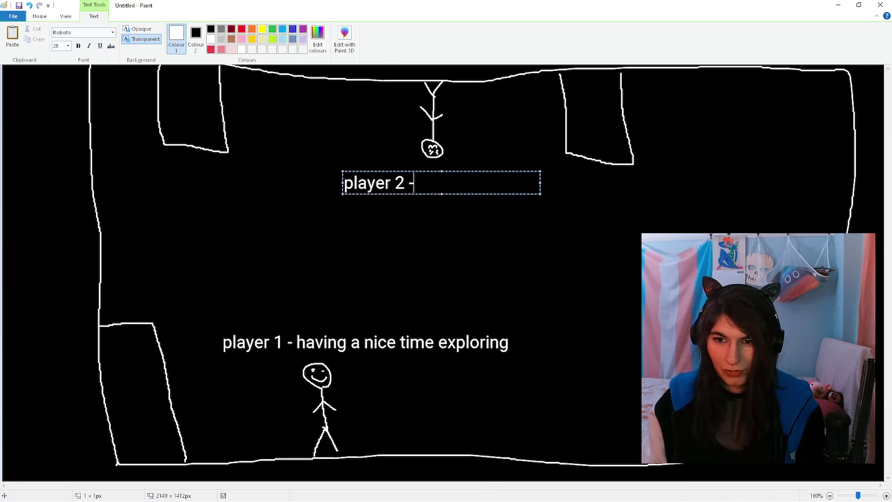
text( further ahead/)
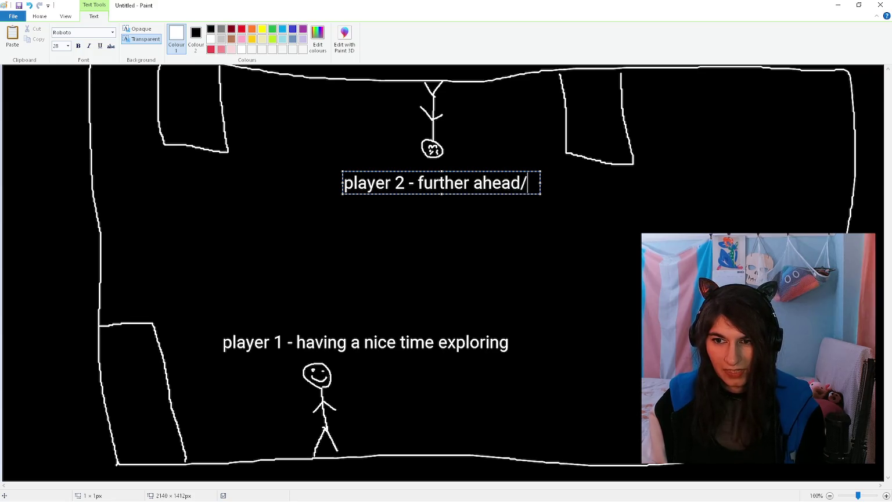
text(took a different path and is on the ceilin)
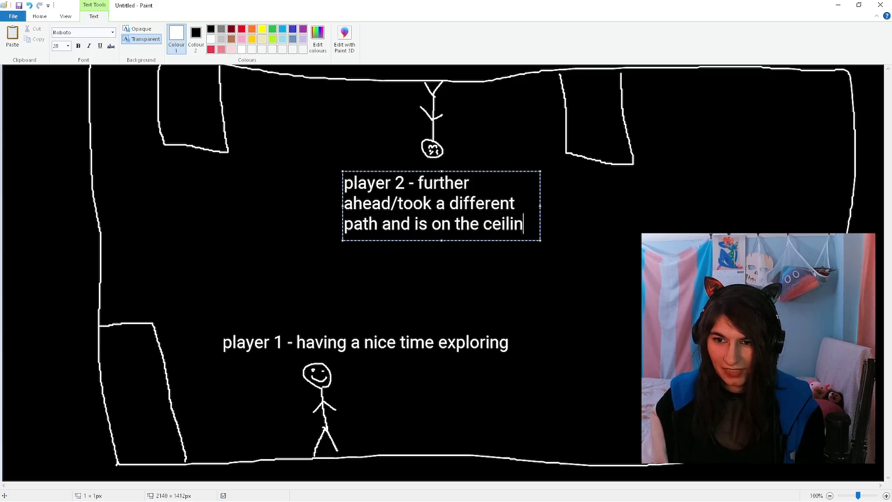
text(g now, I guess)
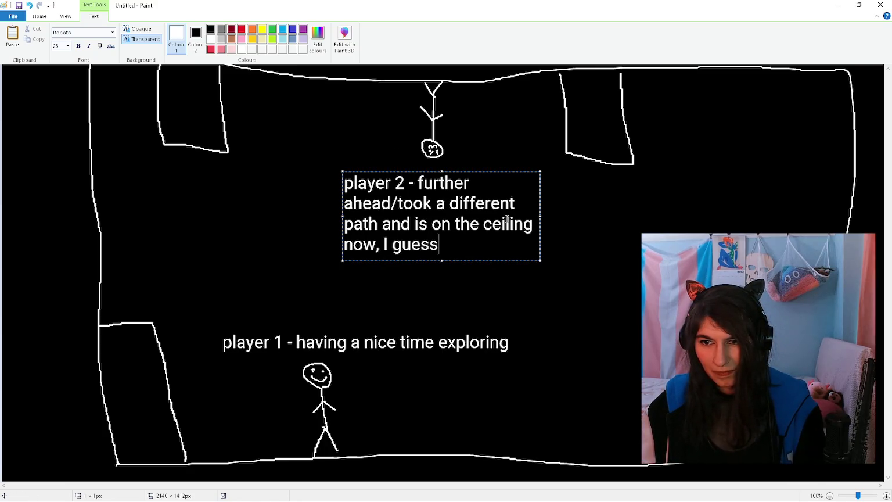
drag(540, 216, 649, 216)
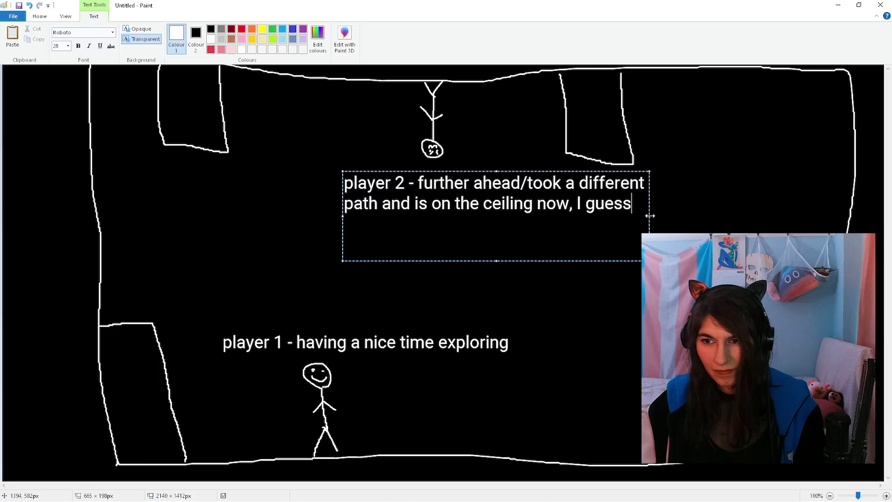
drag(398, 171, 354, 169)
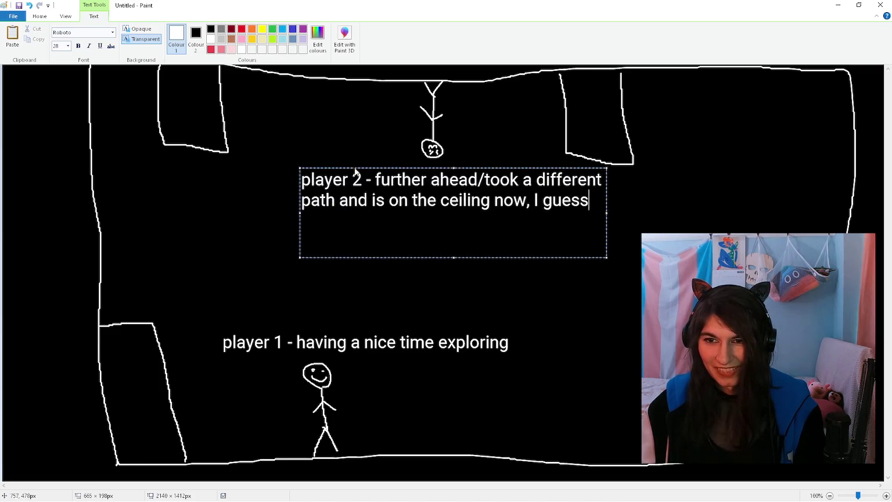
click(297, 149)
Step: Select the room drawing in Paint, then return to the design document
scroll(264, 171, down, 1)
click(61, 38)
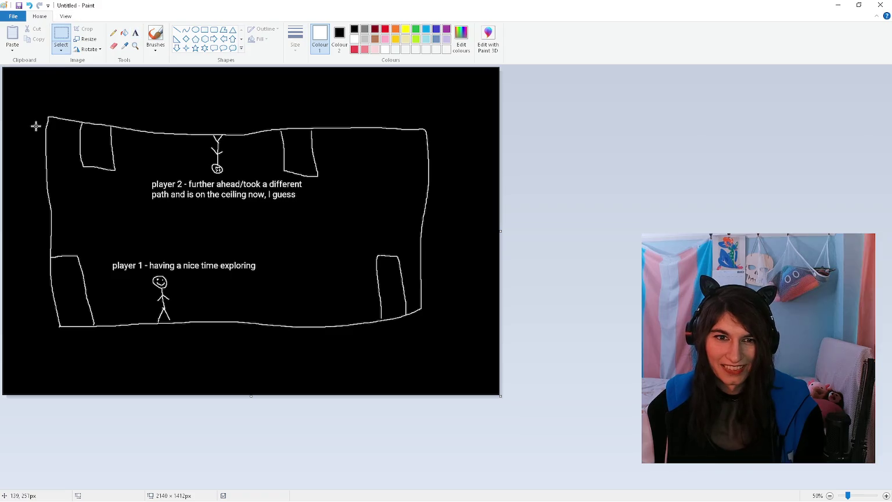
mouse_move(30, 106)
mouse_down()
mouse_move(399, 347)
mouse_move(440, 335)
mouse_up()
click(454, 283)
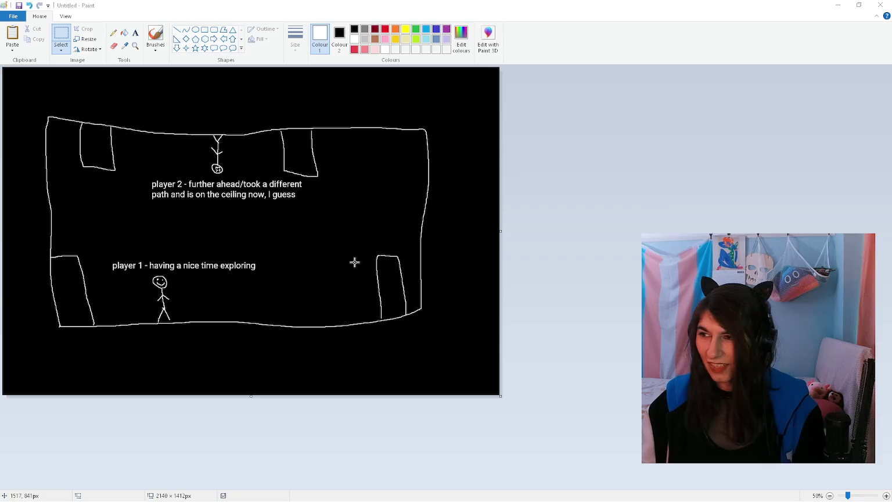
key(alt+Tab)
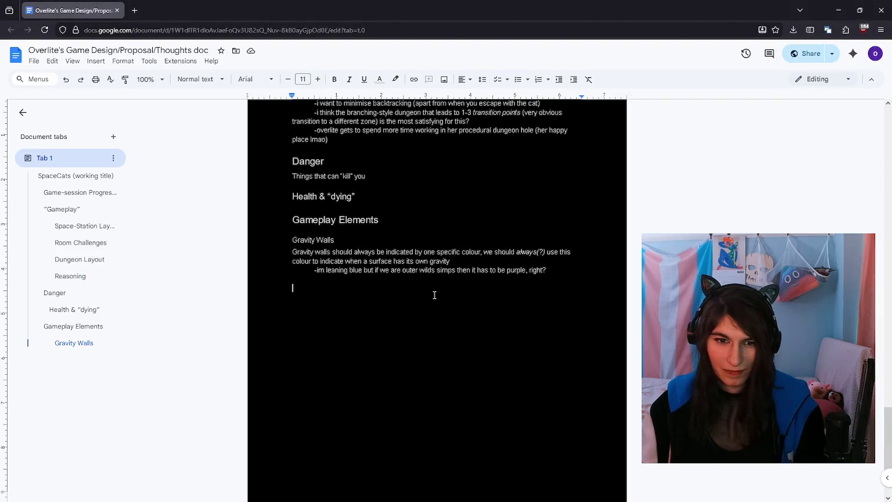
Step: Add a 'Pipe Dream' line above Gravity Shennanigans in general
text(Gravity Shennanigans in general)
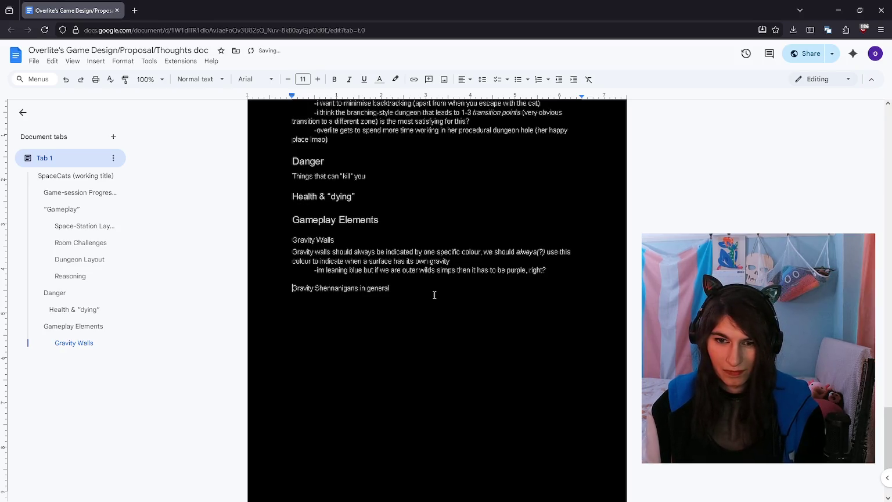
key(Return)
key(Up)
text(Pipe)
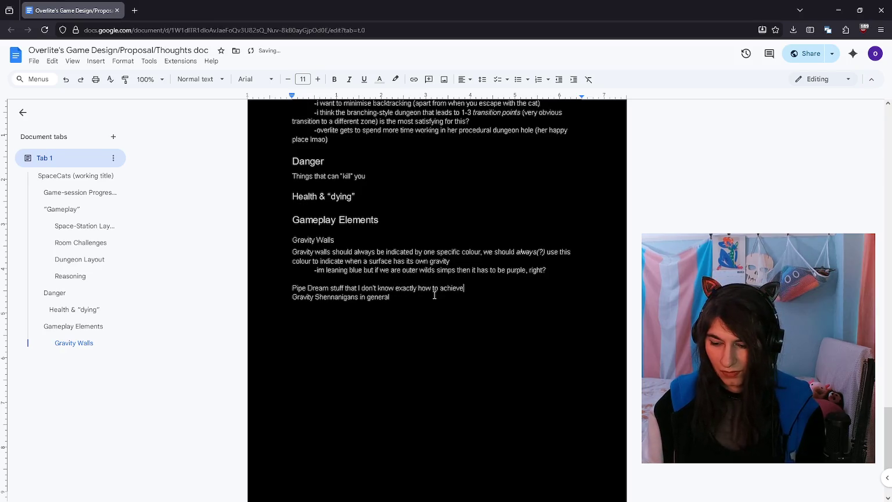
key(shift+Home)
click(195, 79)
mouse_move(211, 270)
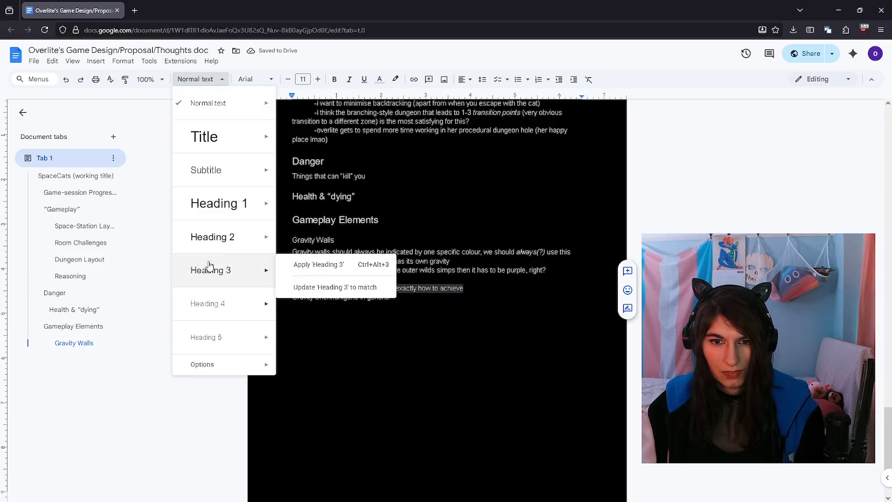
click(221, 267)
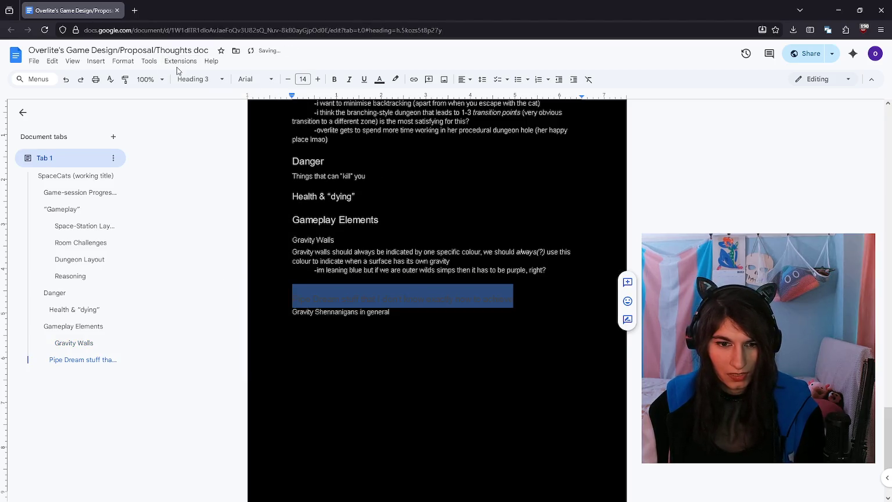
Step: Make Pipe Dream a Heading 2, and Gravity Walls and Gravity Shennanigans Heading 3
click(296, 203)
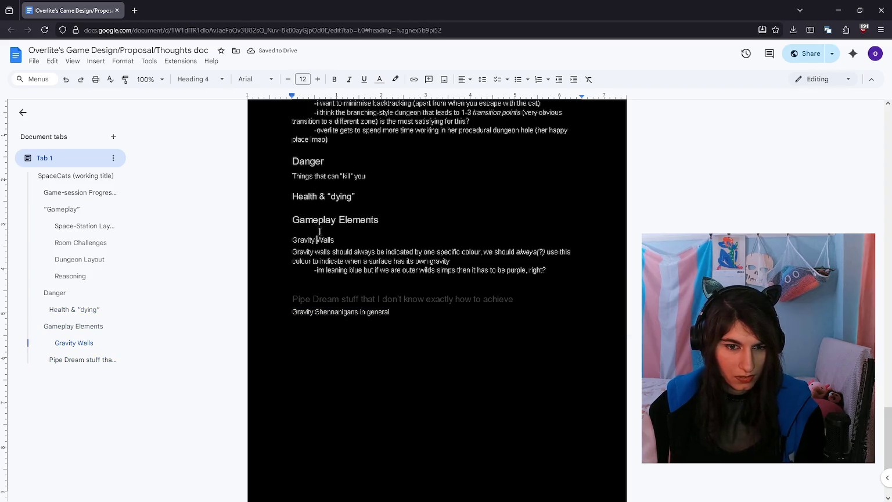
click(200, 79)
click(221, 267)
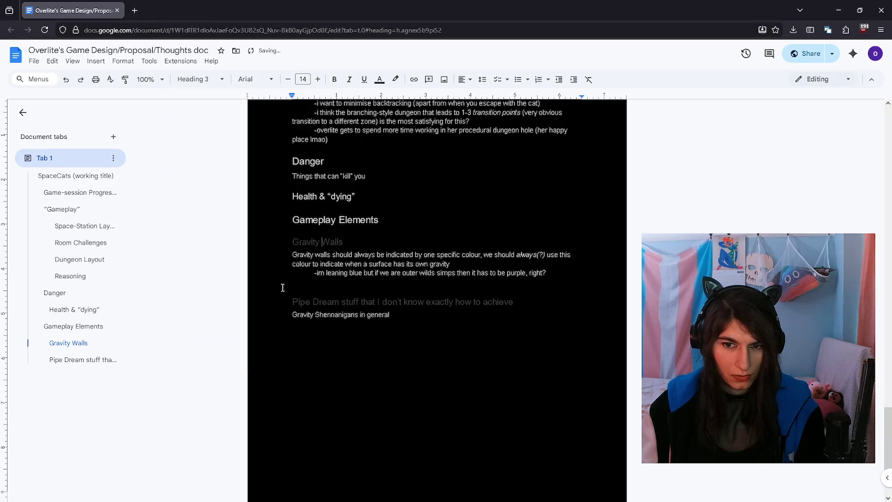
click(200, 79)
click(204, 237)
click(327, 319)
click(200, 79)
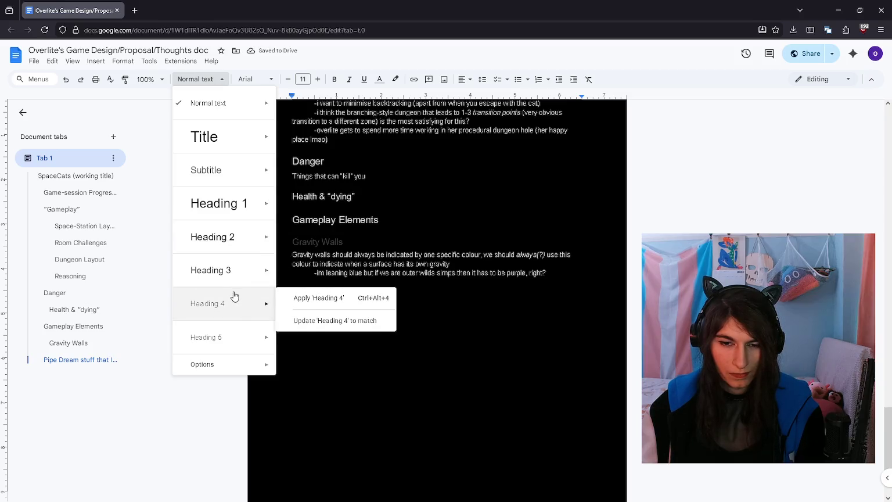
click(215, 271)
key(Down)
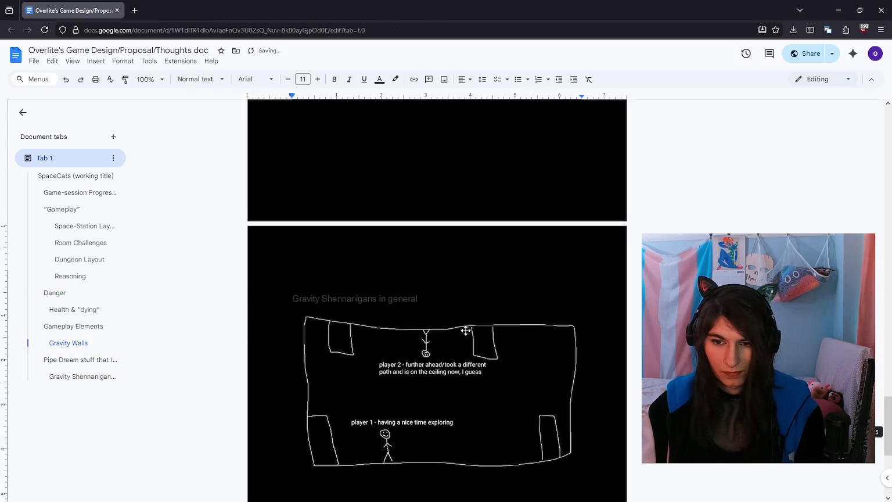
Step: Shrink the pasted diagram and make all document text a light colour
click(465, 330)
drag(583, 473, 471, 409)
key(ctrl+a)
click(379, 79)
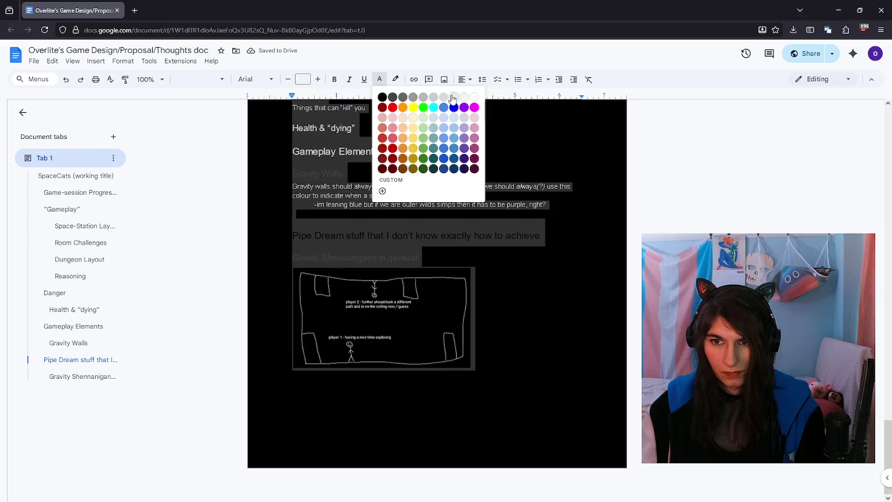
click(453, 99)
Step: Add a 'walls' line and an empty line between the gravity heading and diagram
click(445, 257)
key(Return)
text(walls)
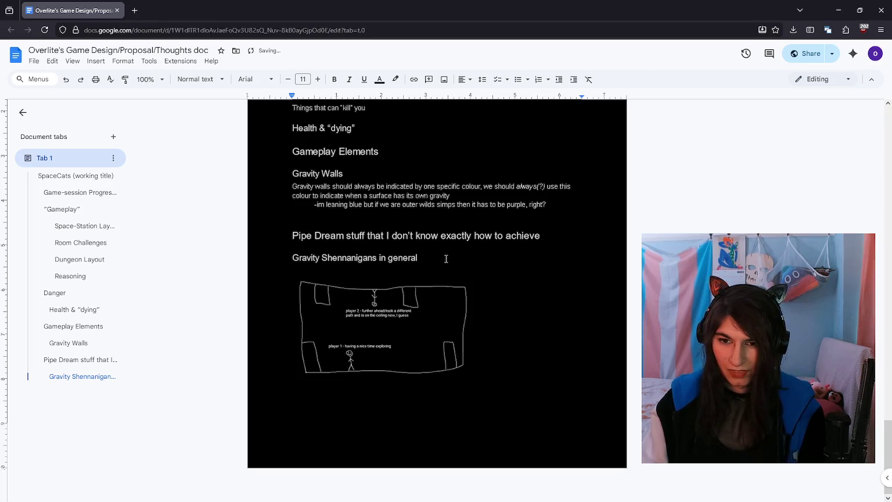
key(Return)
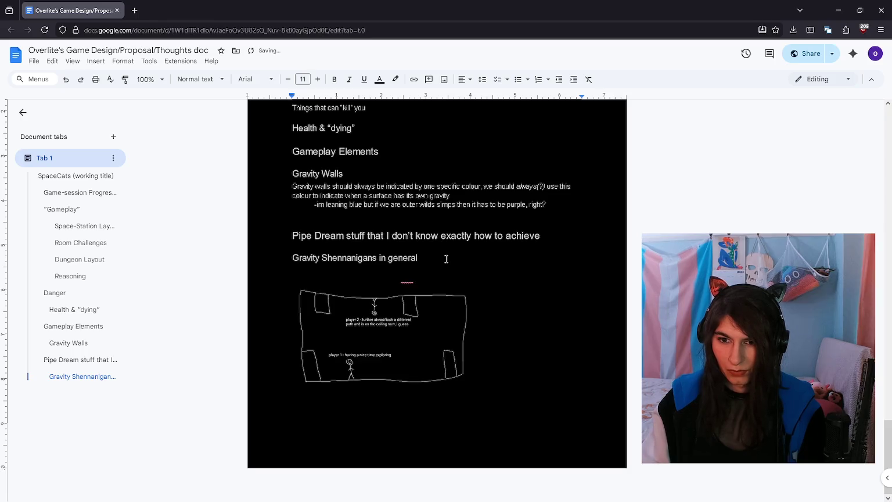
Step: Turn all document text light grey and correct 'onin' to 'in'
key(ctrl+a)
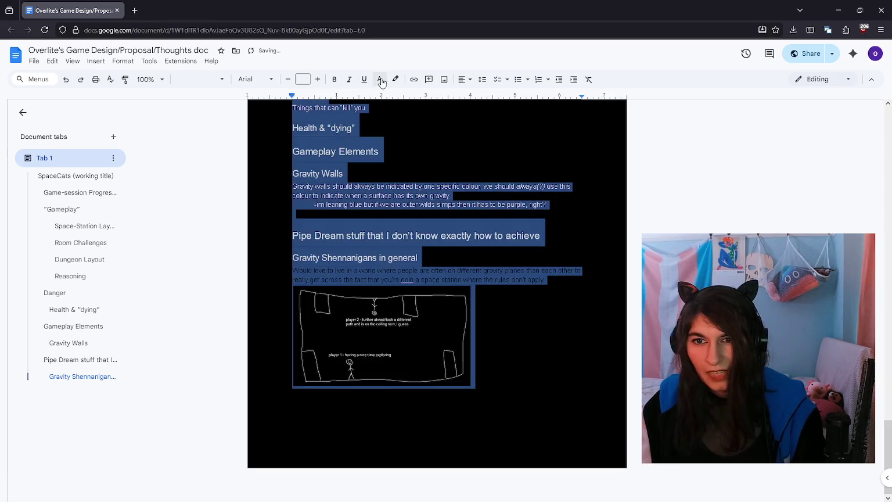
click(380, 79)
click(453, 96)
click(380, 79)
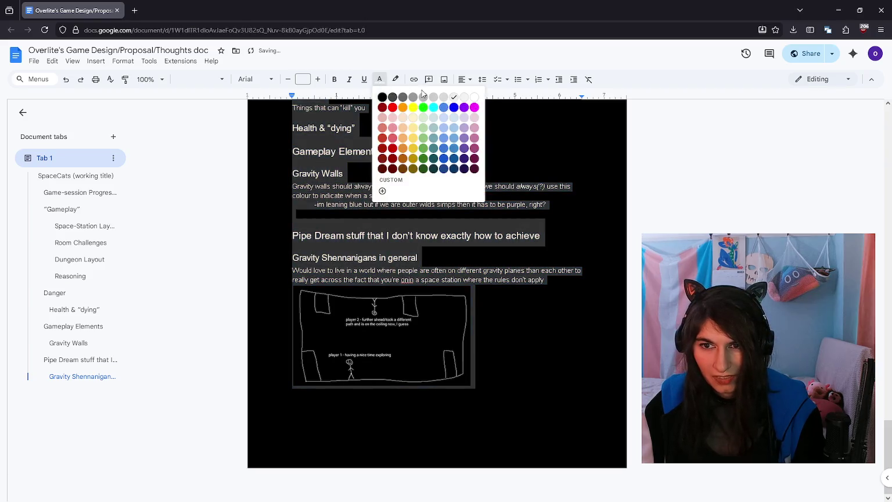
click(407, 280)
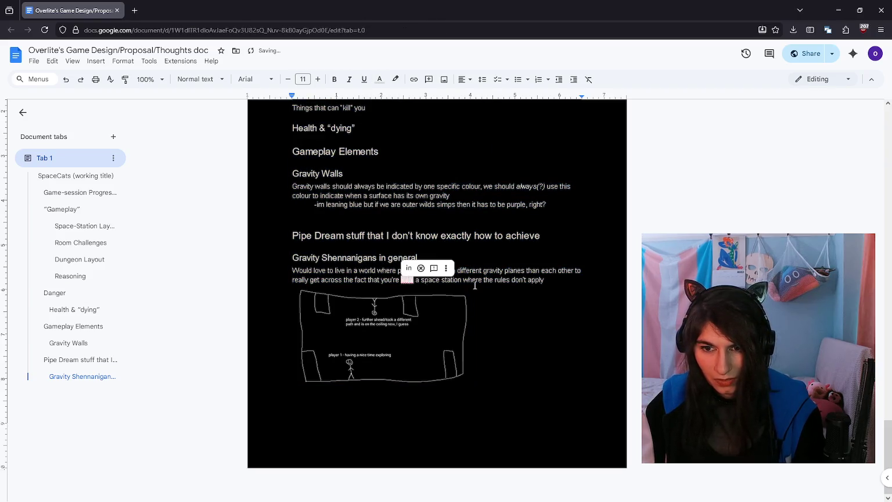
key(BackSpace)
key(BackSpace)
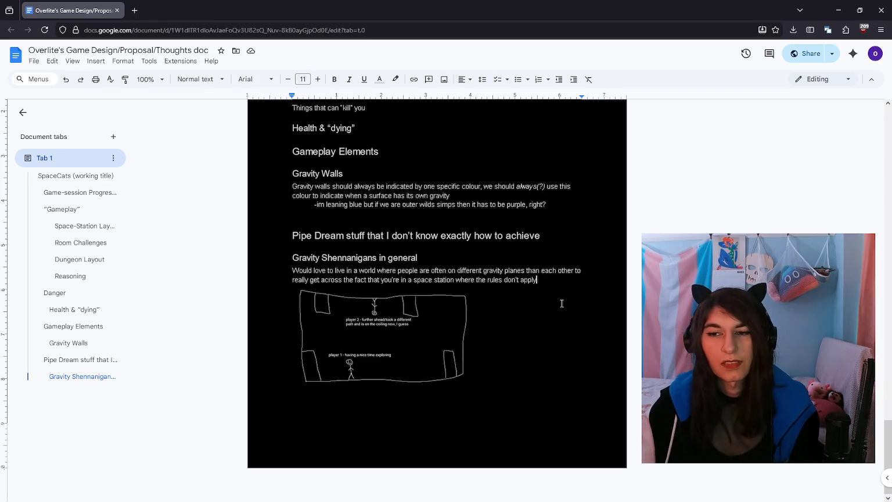
Step: Bold the 'Pipe Dream' and 'Gravity Shennanigans in general' headings
click(542, 282)
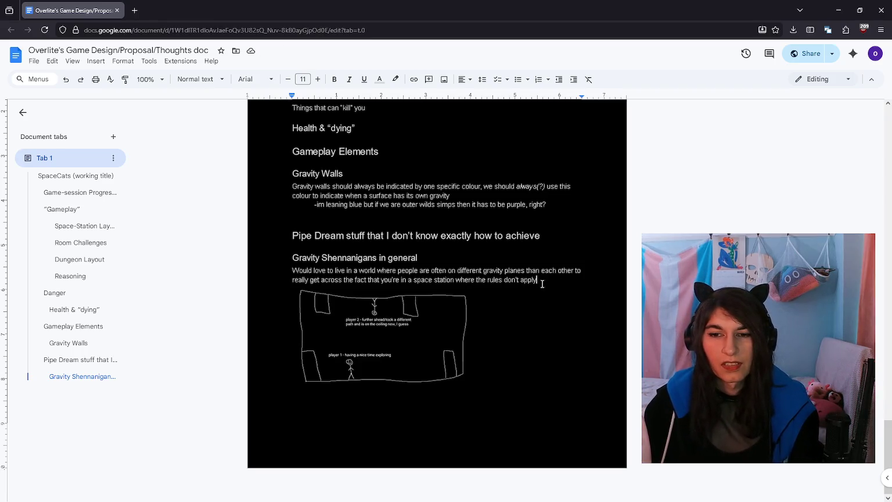
key(ctrl+a)
click(405, 257)
double_click(429, 235)
drag(542, 235, 263, 234)
key(ctrl+b)
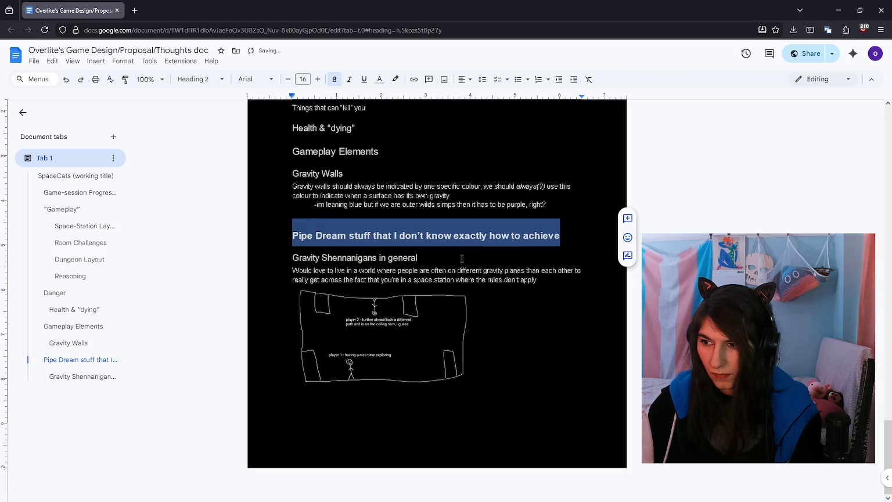
click(462, 259)
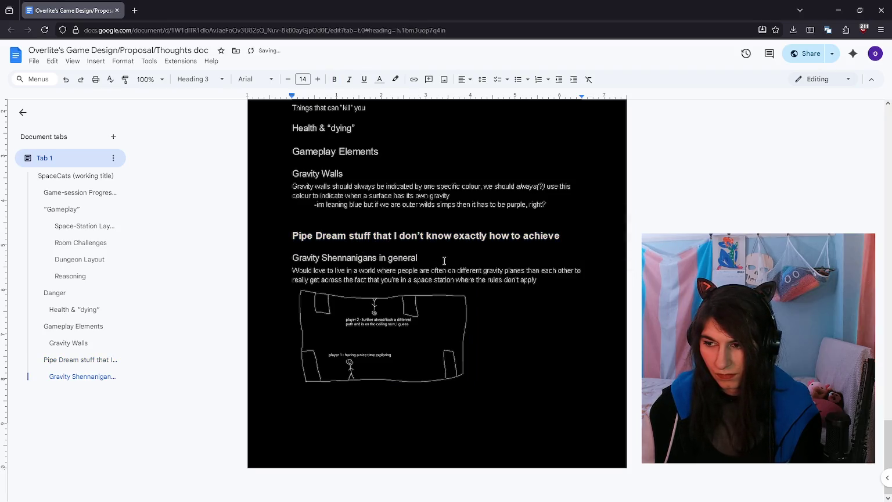
drag(431, 258, 265, 252)
key(ctrl+b)
click(392, 257)
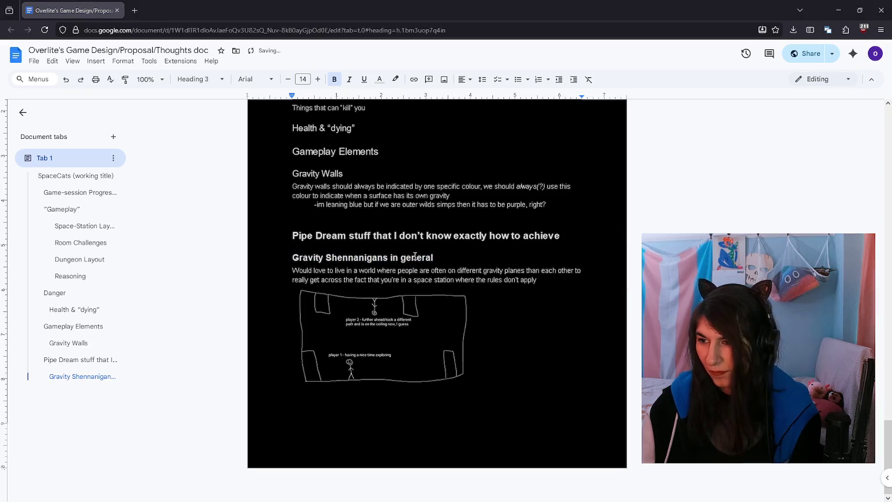
key(alt+Tab)
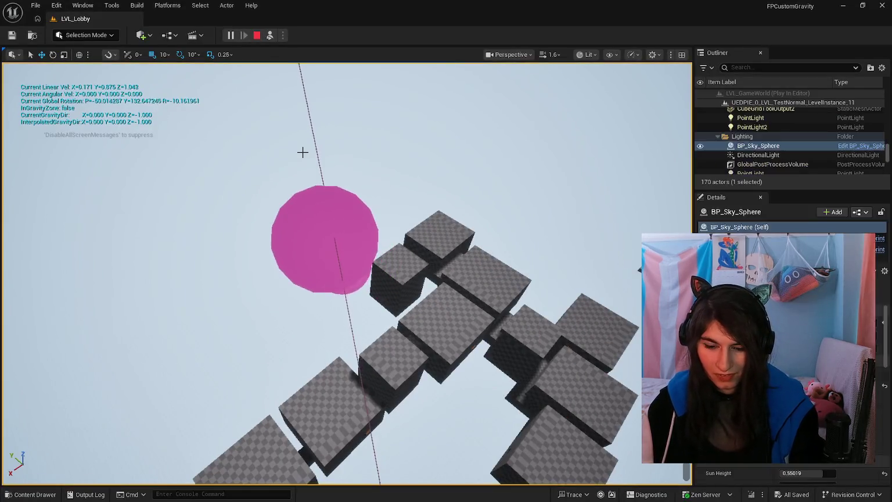
Step: Playtest the gravity level as the player in Unreal, then stop and return to the doc
key(F8)
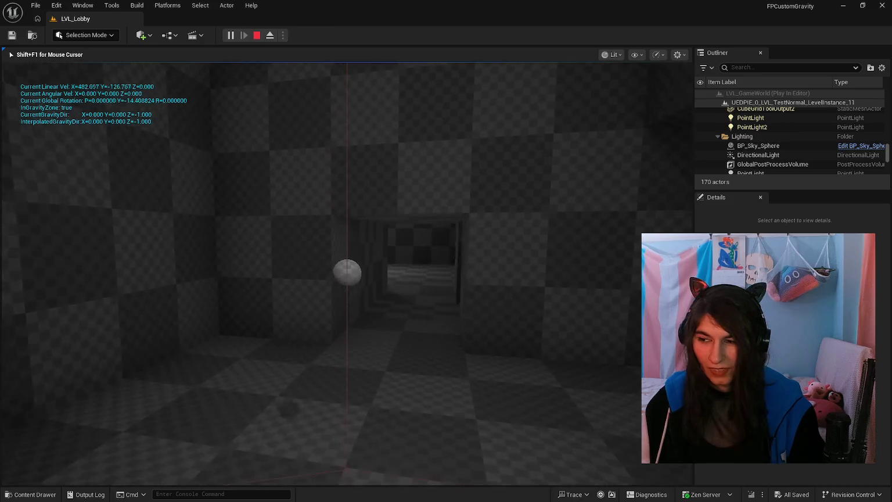
key(Escape)
key(alt+Tab)
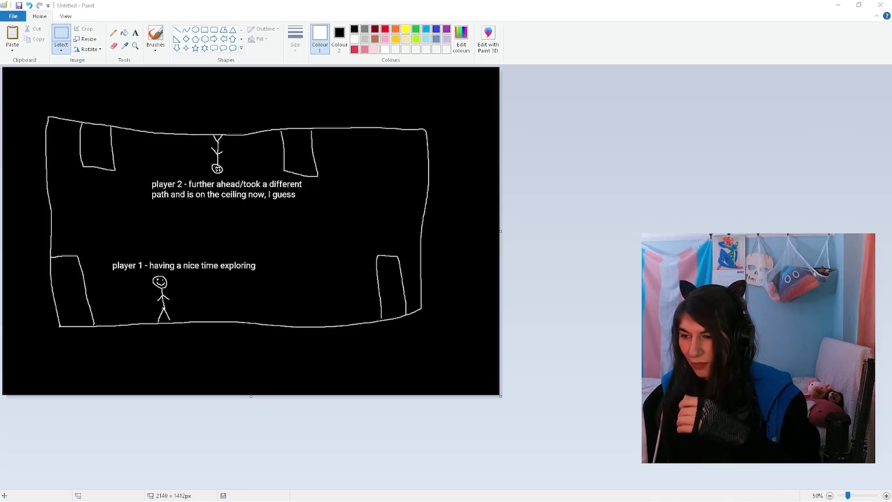
key(alt+Tab)
click(532, 205)
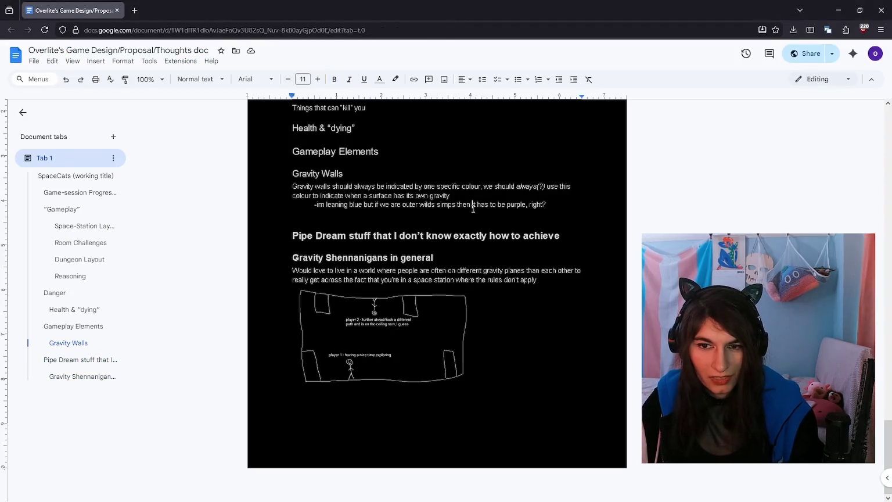
Step: Start an 'I think the' note under Health & “dying” and keep all text light-coloured
scroll(532, 205, up, 2)
click(380, 213)
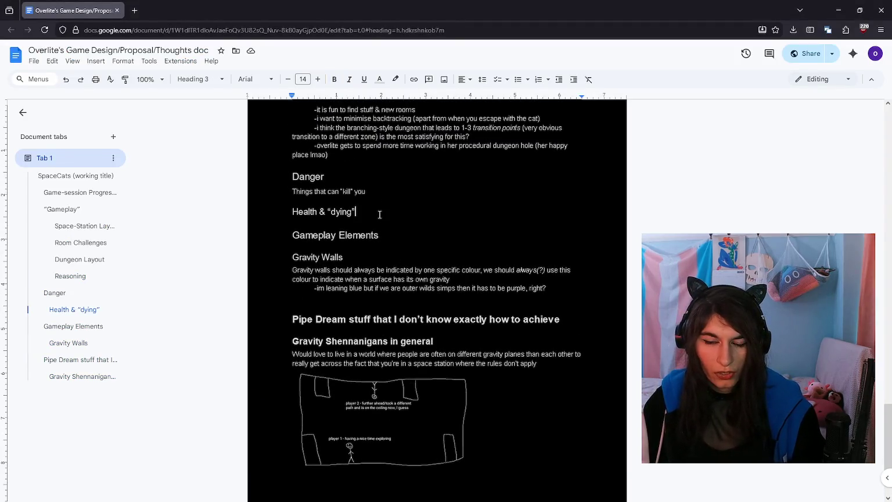
key(Return)
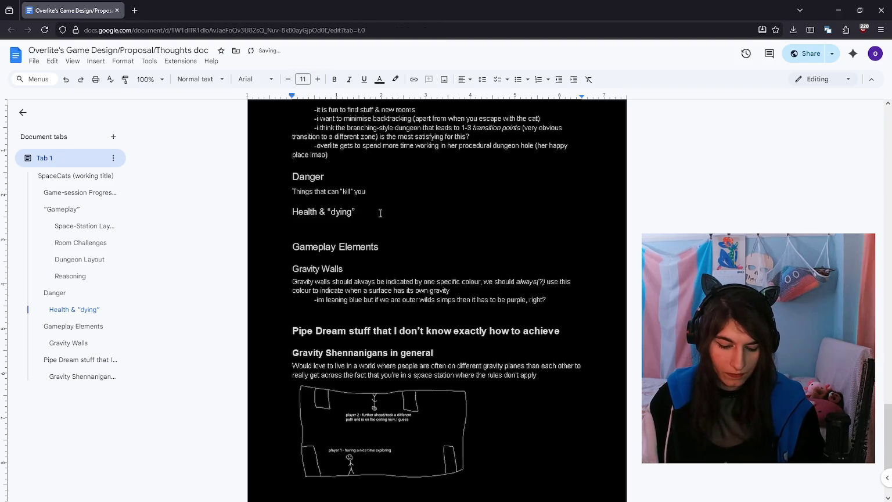
text(I think the)
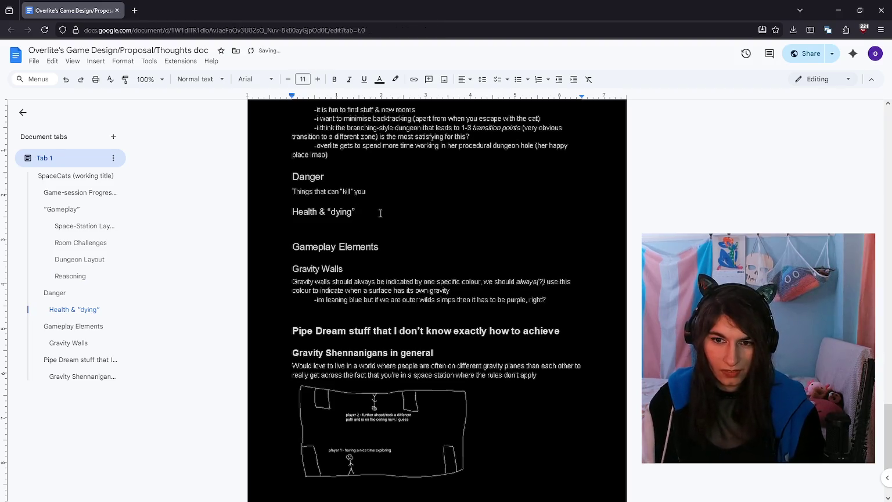
key(ctrl+a)
click(379, 79)
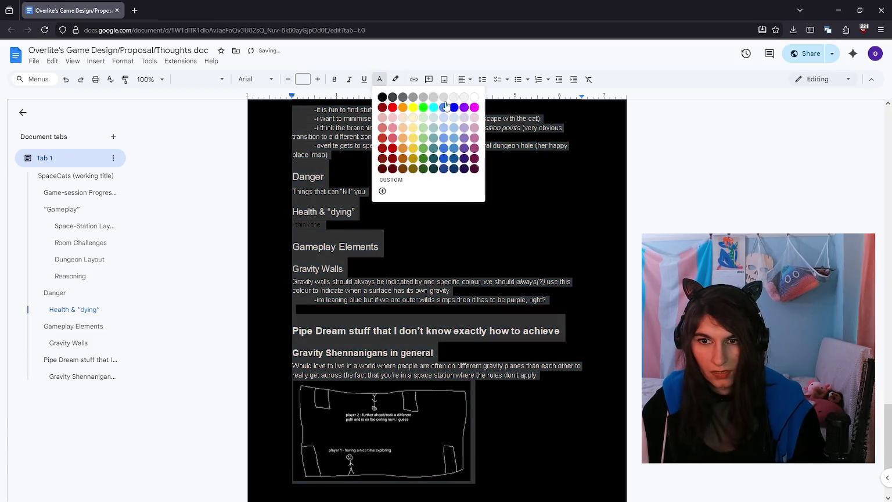
click(446, 103)
click(402, 226)
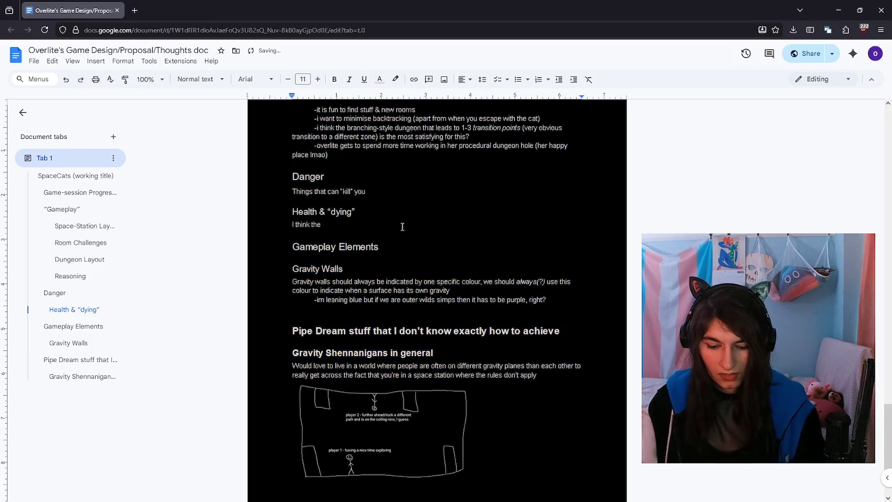
Step: Add an indented line: hazards can knock you out, like spilled acid (space lava) or electrified walls
text( players should get one life)
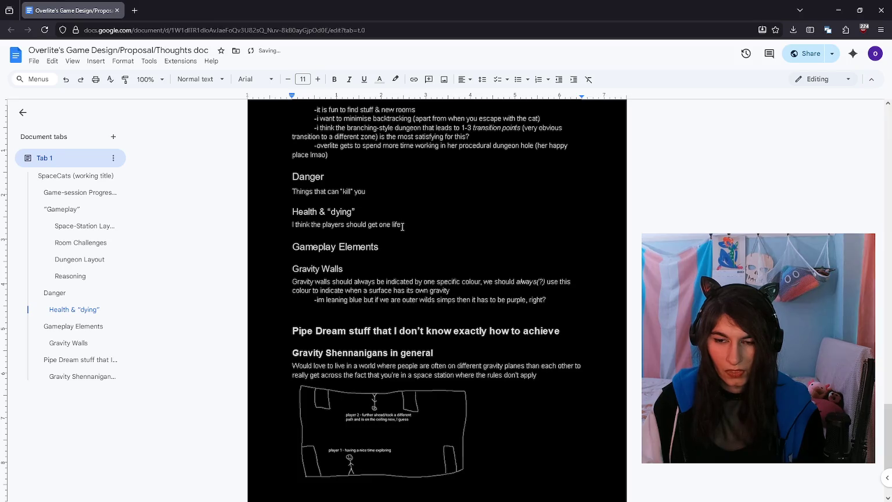
key(Return)
key(Tab)
text(And there )
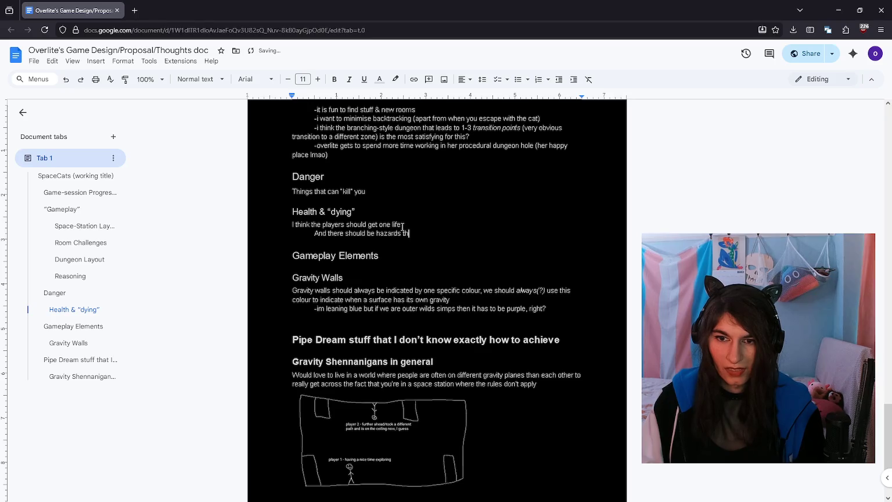
text(ll you ba)
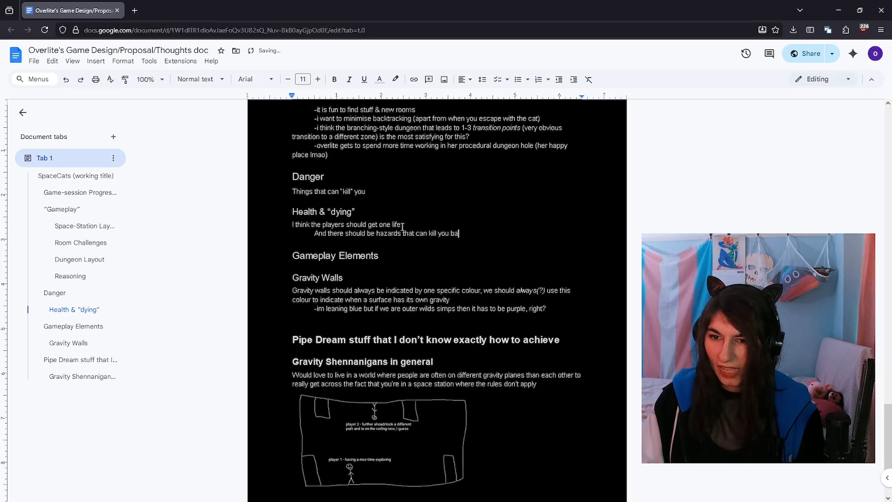
text(dly !)
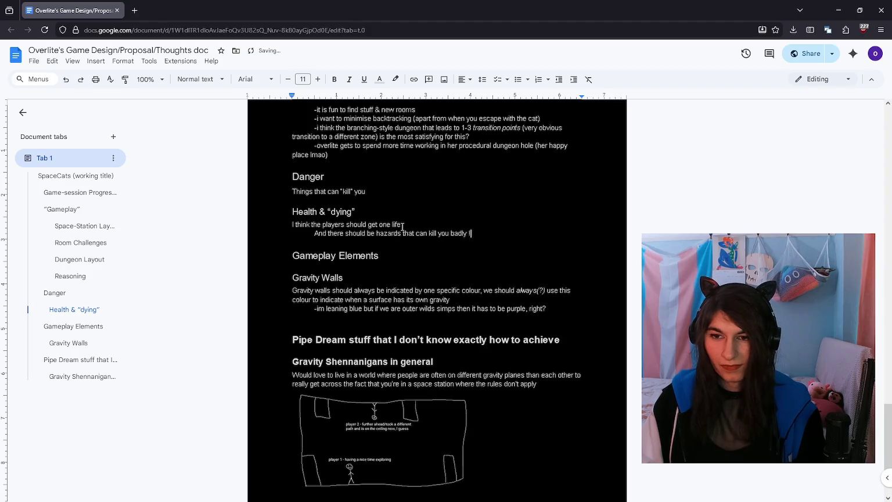
key(ctrl+BackSpace)
key(ctrl+BackSpace)
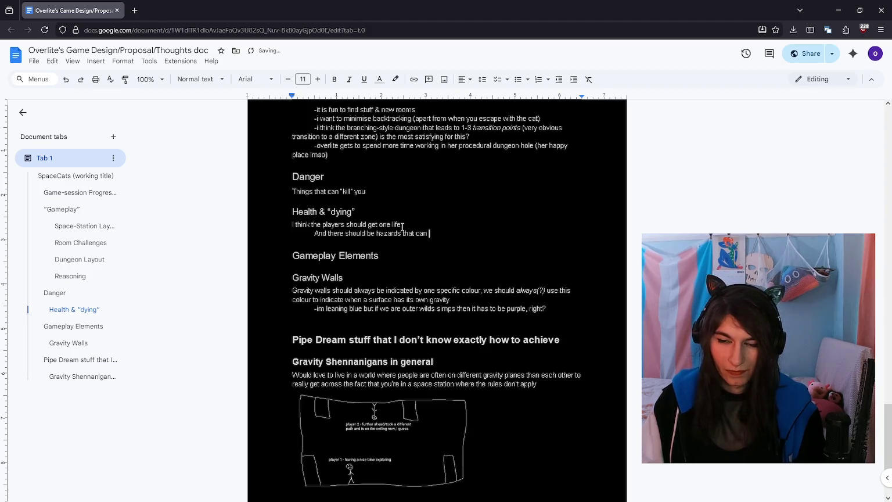
text(knmock k you)
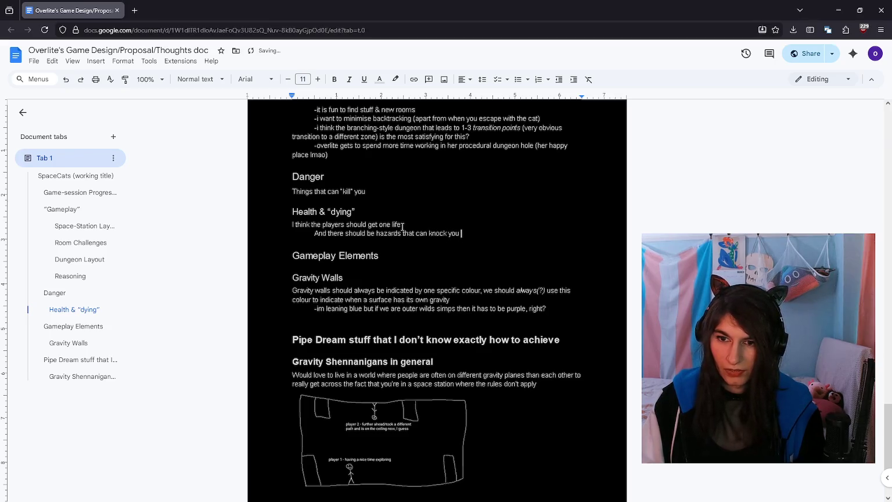
key(Return)
text(Aka )
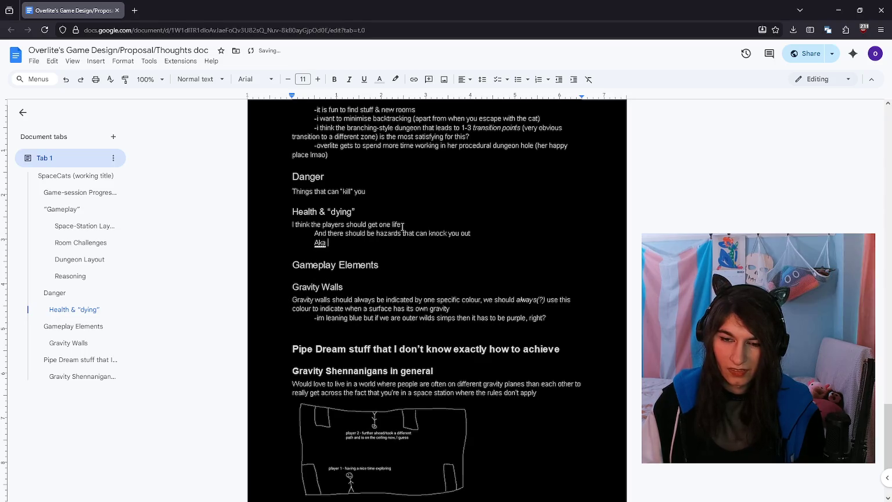
text(a room with spilled)
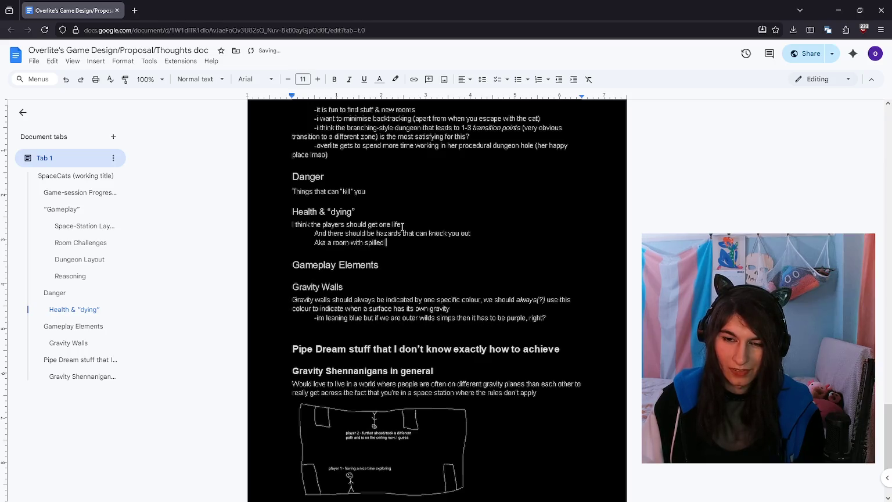
text( (space lava)
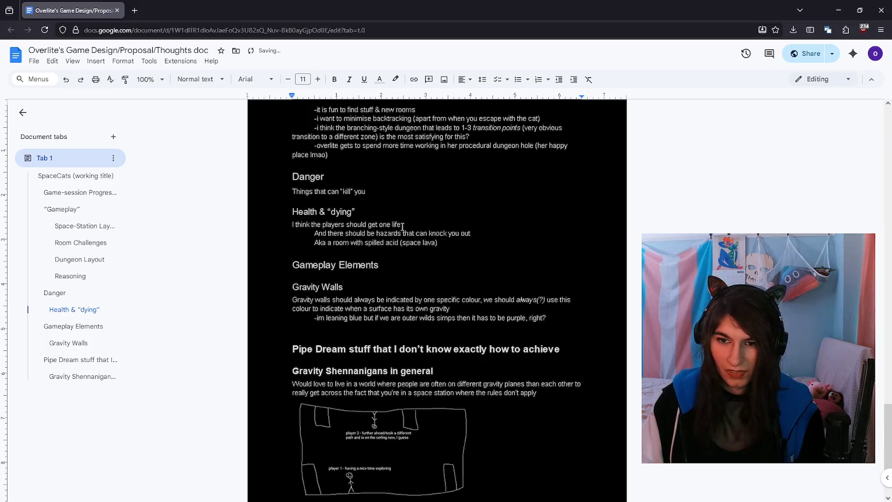
text(or electrified walls)
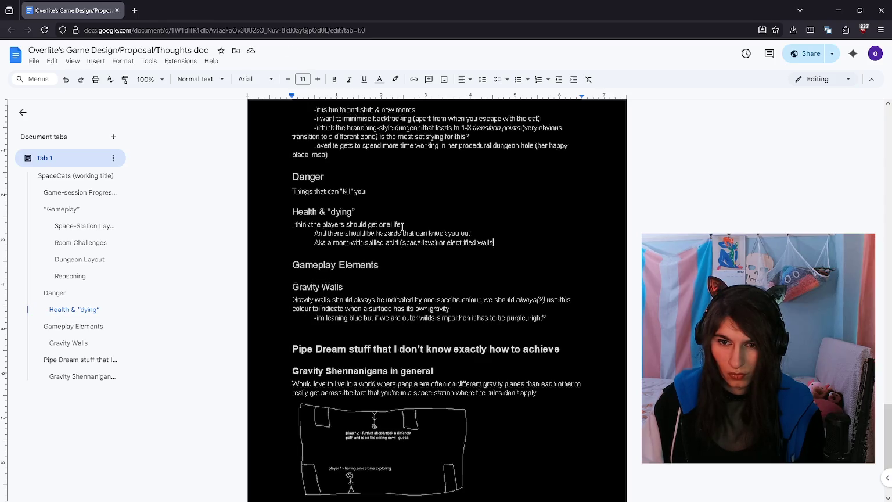
key(Return)
Step: Write that players should defibrilate/res each other, because saving your friends feels best (smileyface)
text(Mostly because)
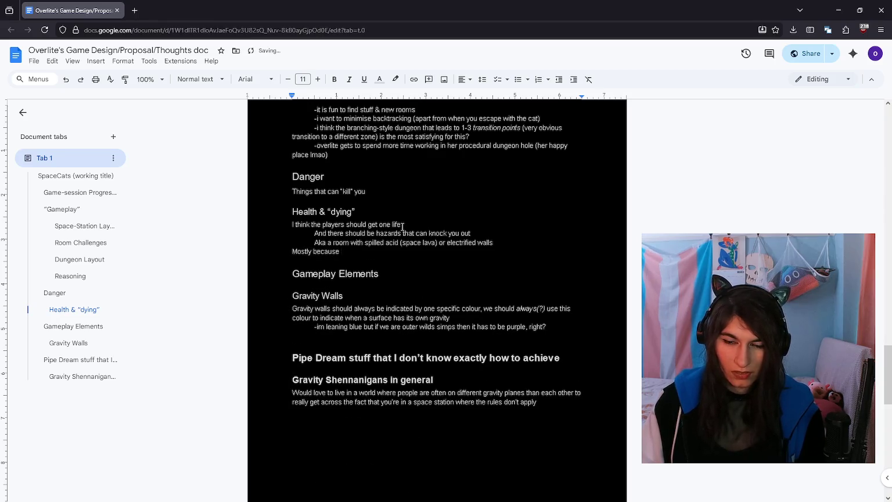
text( i think)
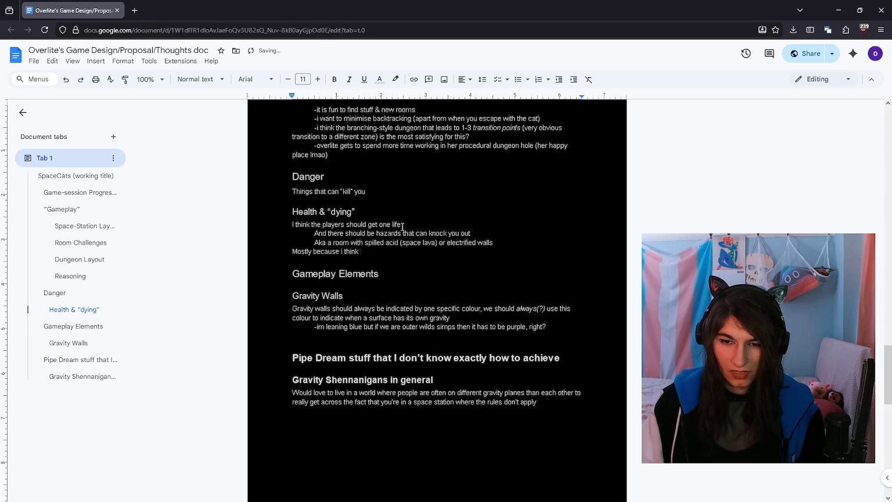
text( players should be able to def)
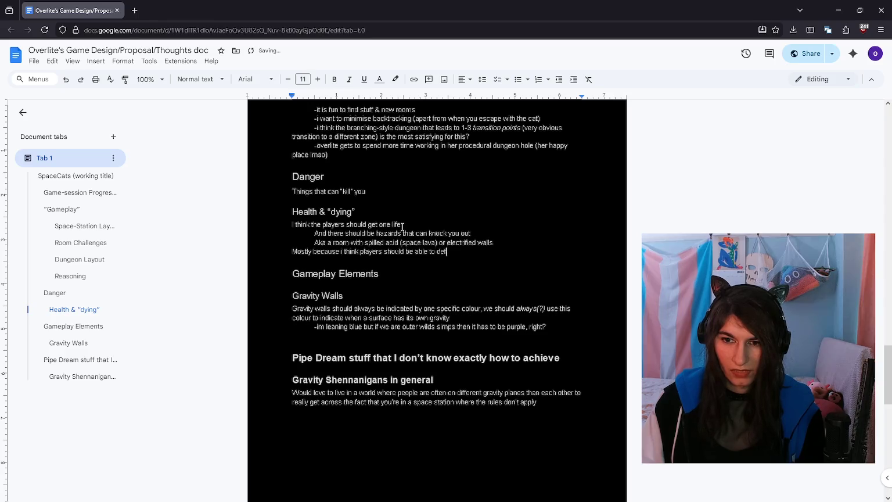
text(ibrilate/res each)
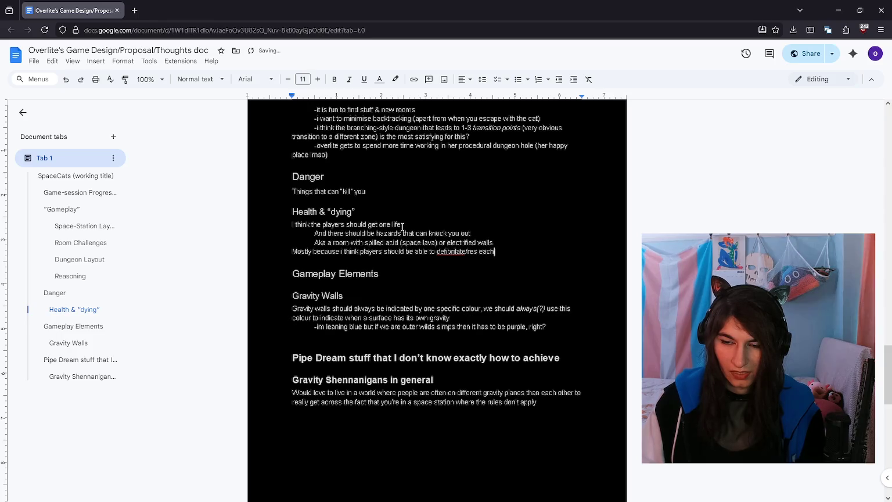
key(Return)
key(Tab)
text(becau)
key(ctrl+BackSpace)
key(ctrl+BackSpace)
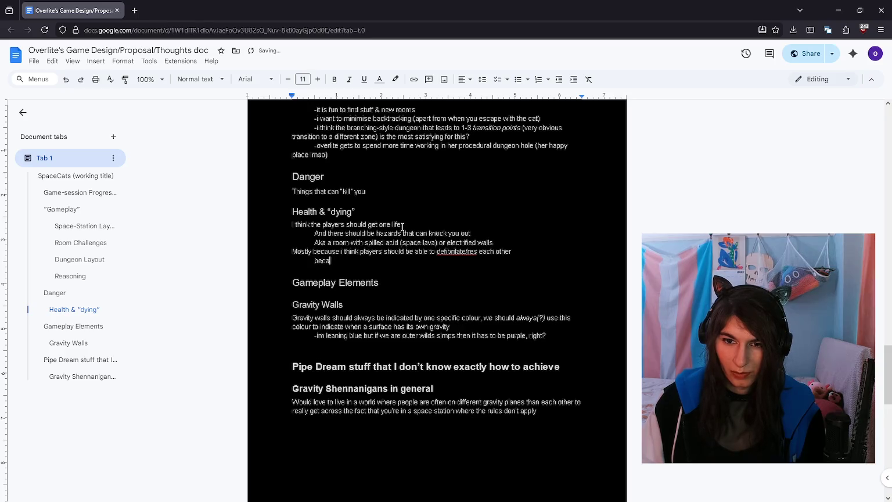
text(se working toget)
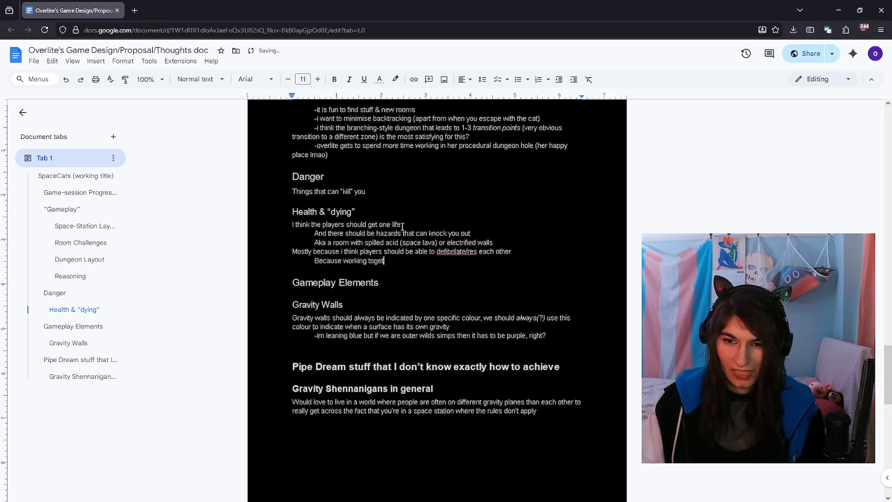
key(ctrl+BackSpace)
key(ctrl+BackSpace)
key(ctrl+BackSpace)
text(saving your friends feels gr)
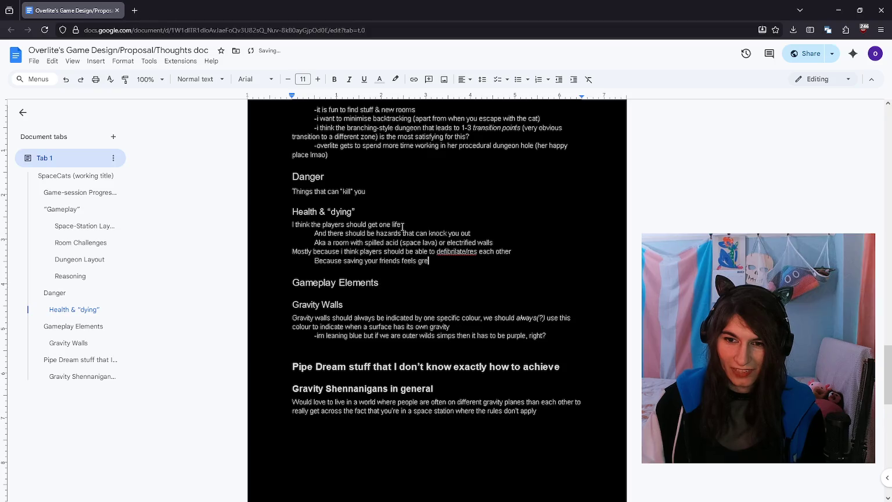
text( i fuckin love )
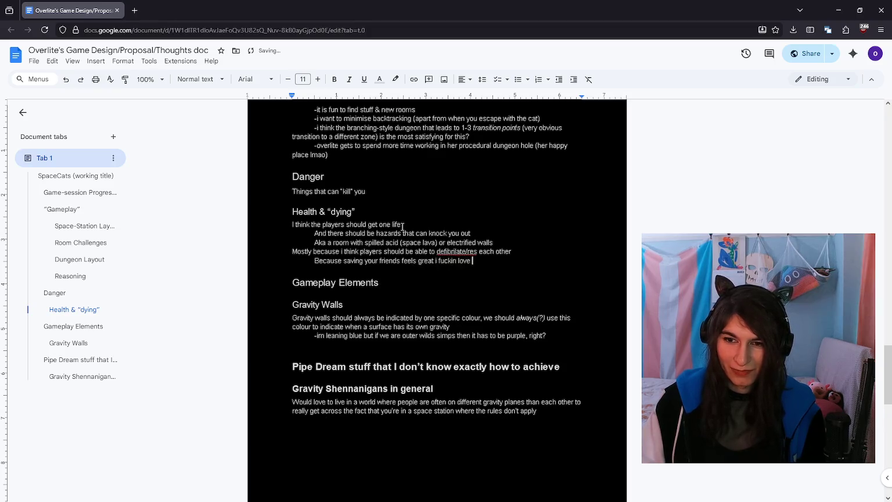
text(saving my friends)
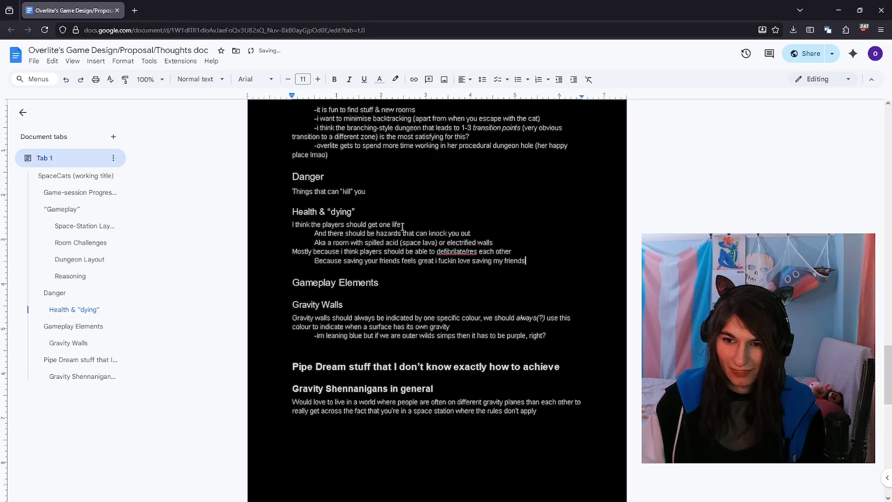
text(r best feel)
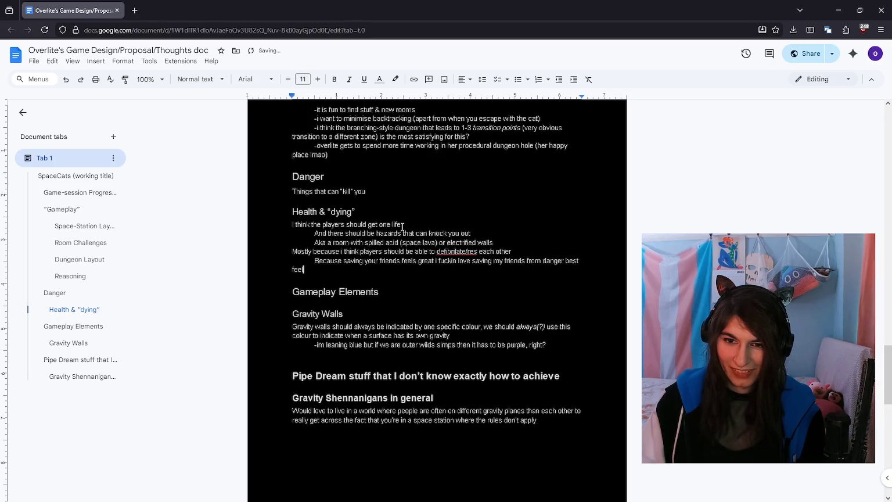
text(se)
text( (*)
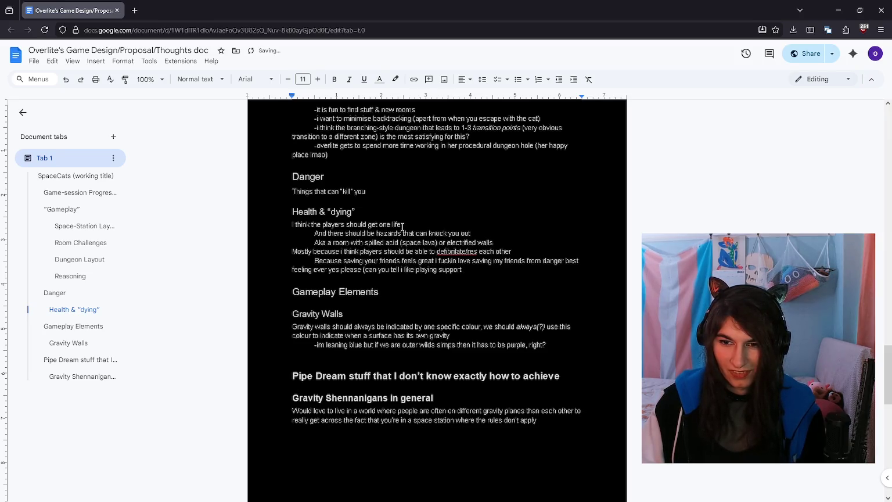
text(ys smileyface))
click(461, 252)
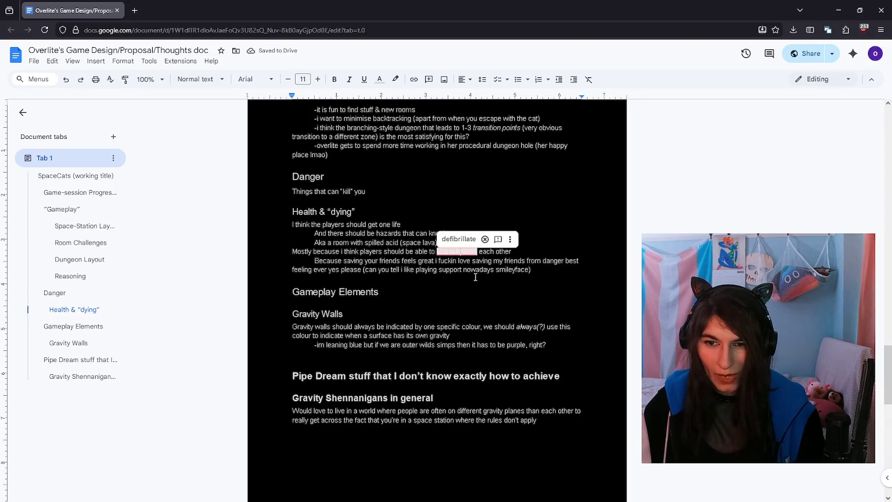
Step: Correct the spelling to 'defibrillate/res', keeping 'res' lowercase
click(441, 292)
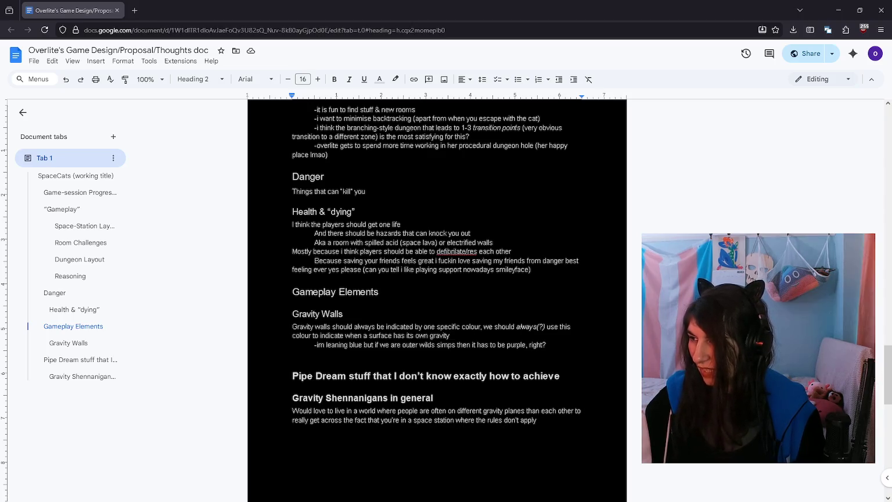
click(470, 251)
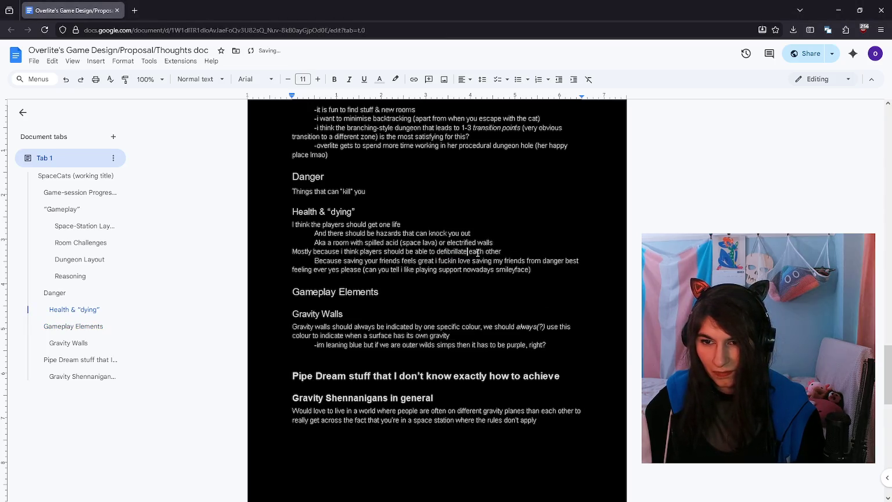
text(/Res)
key(ctrl+z)
click(483, 289)
key(Up)
key(Up)
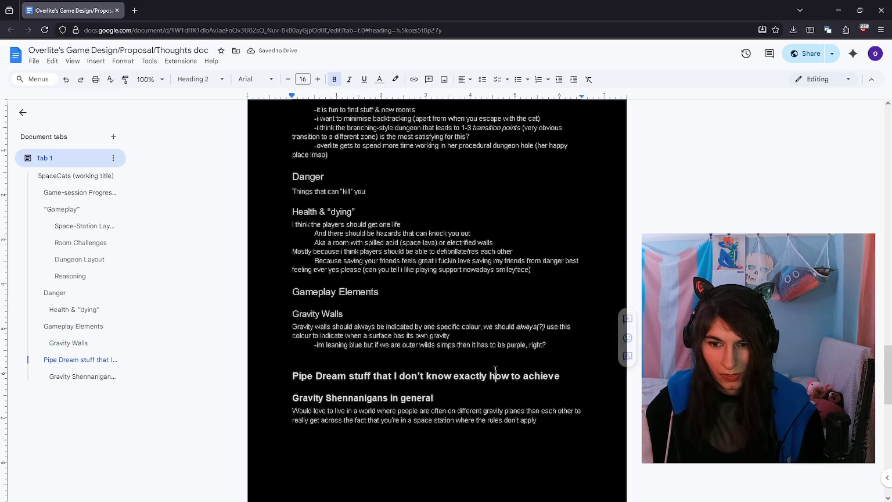
scroll(477, 349, up, 1)
key(Up)
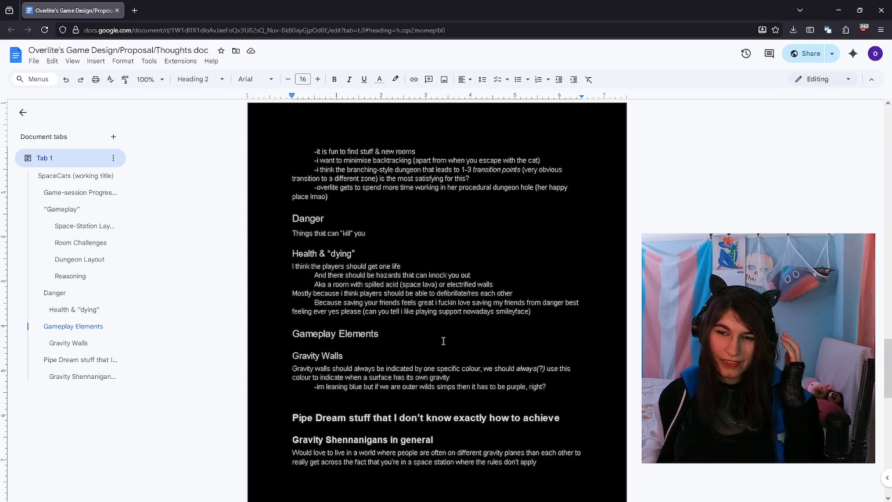
click(567, 307)
scroll(540, 313, down, 1)
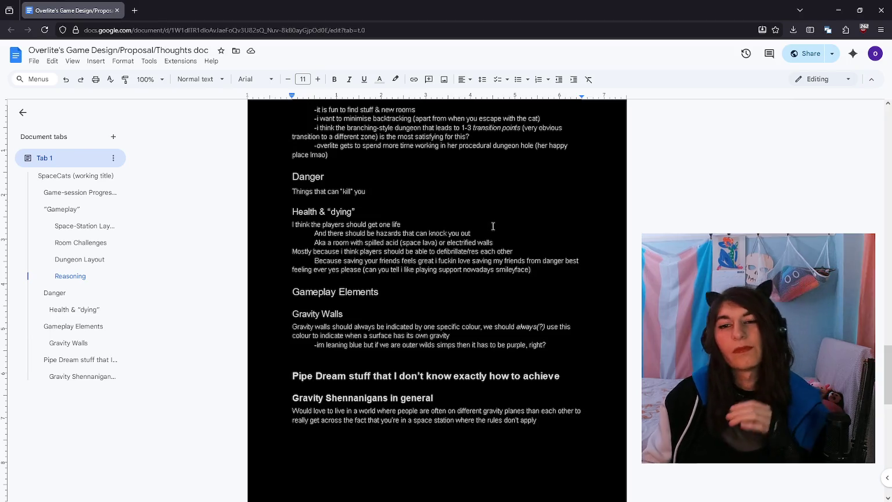
Step: Add 'it allows for us to make silly little hazards' with dash items: space lava (acid), electrified walls
key(Return)
key(Return)
text(Also )
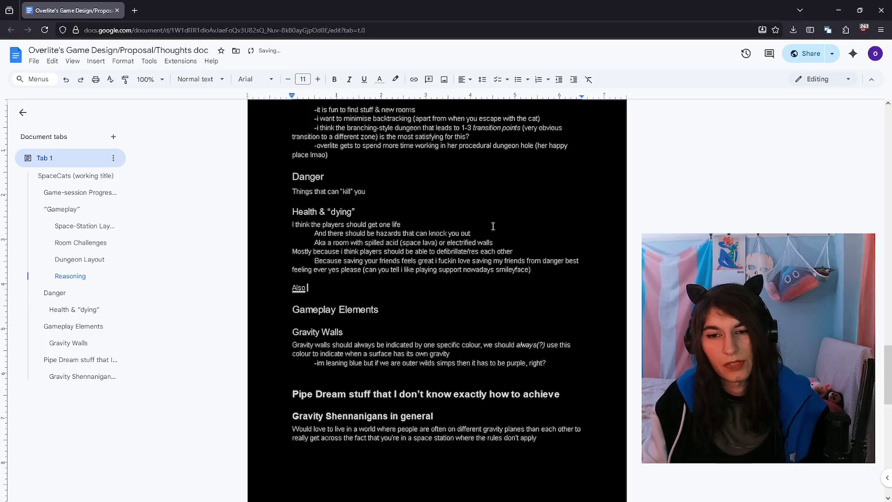
text(it allows for )
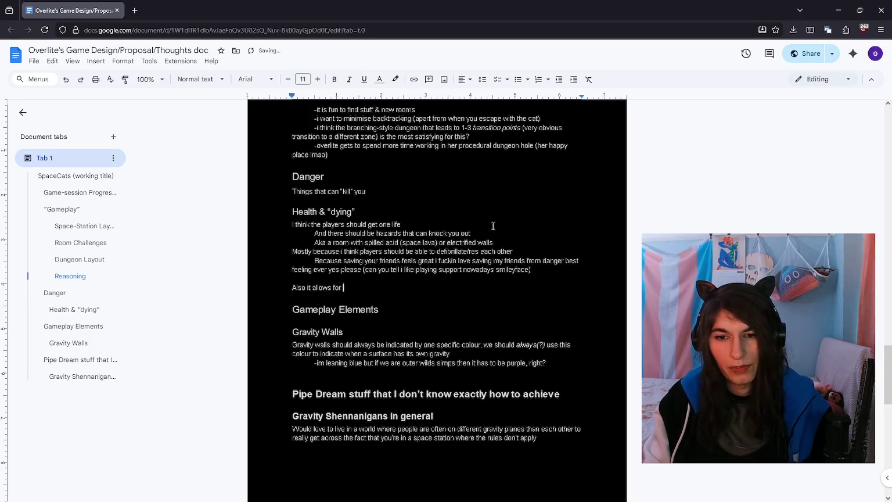
text(us to make silly littl)
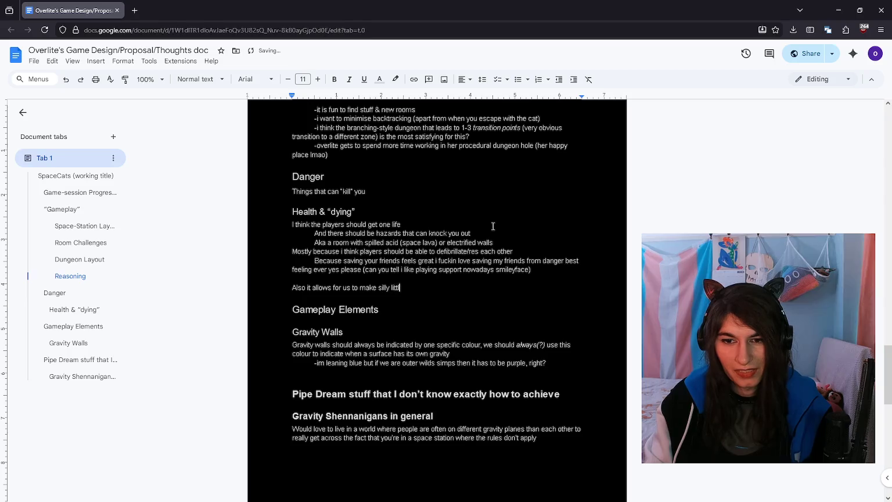
text(zards)
key(Home)
key(ctrl+Delete)
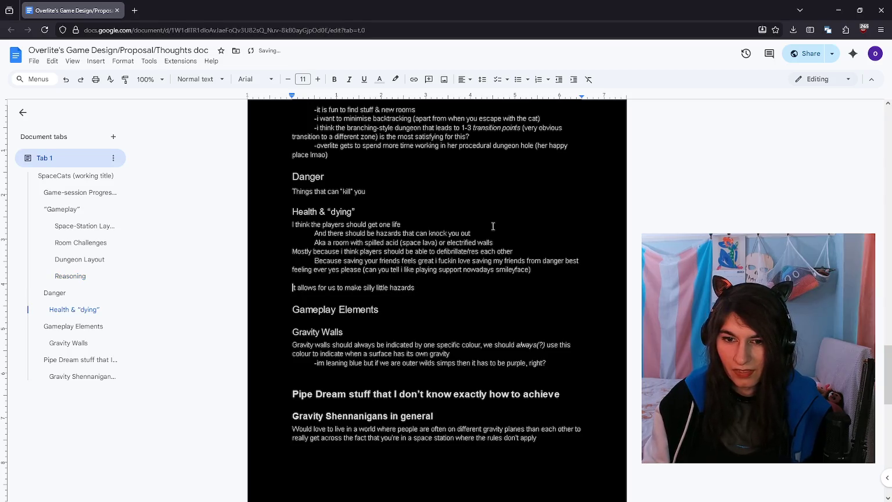
key(Return)
text(-space lava (acid))
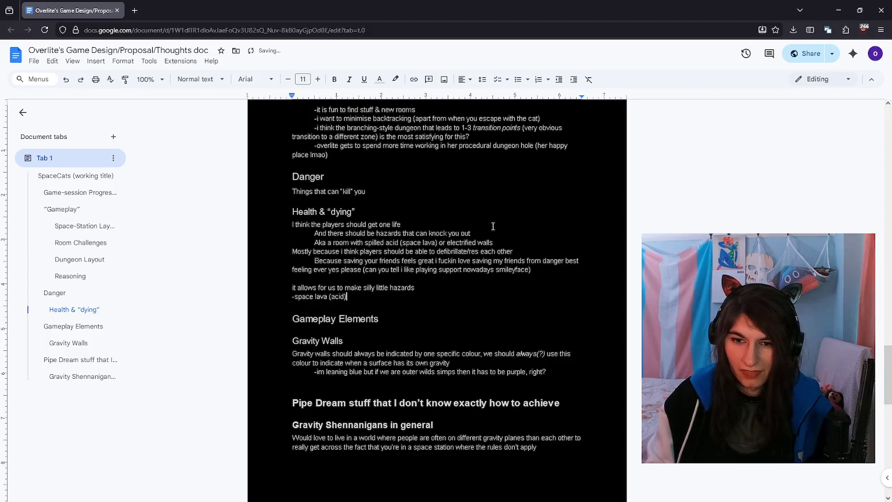
key(Return)
text(-electrified walls)
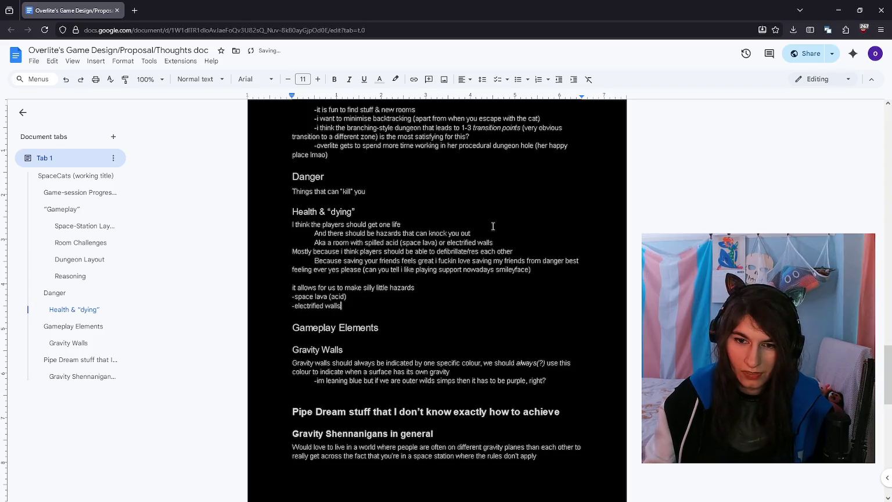
key(Return)
text(-grenade on the floor that)
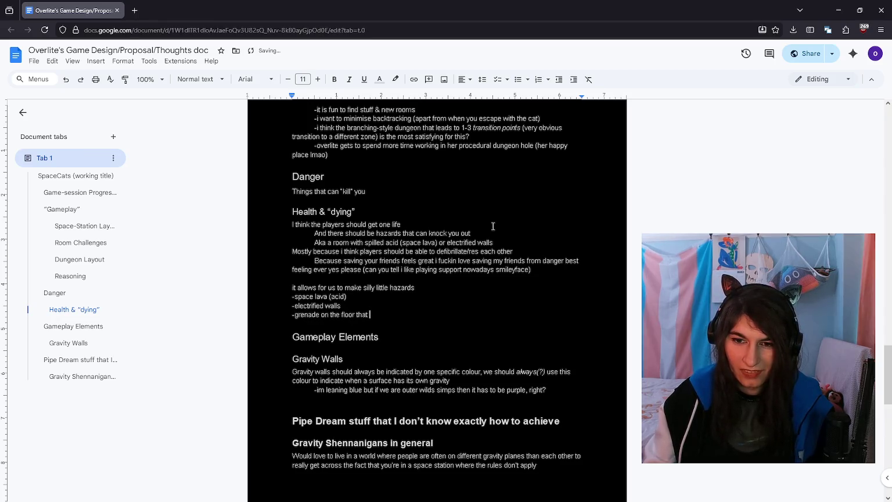
text(om)
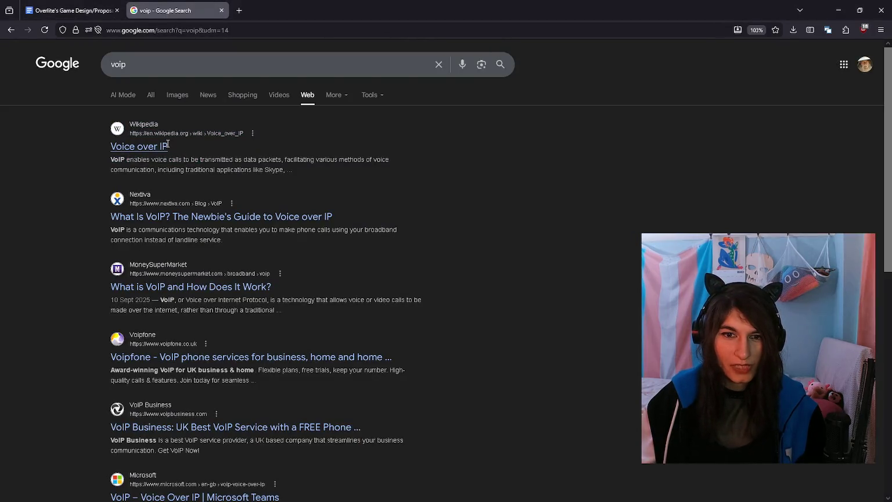
drag(167, 144, 184, 162)
Step: Select part of the Voice over IP result title, then close the 'voip' search tab
click(105, 163)
mouse_move(113, 154)
mouse_down()
mouse_move(167, 147)
mouse_move(113, 149)
mouse_up()
click(103, 151)
drag(172, 147, 123, 149)
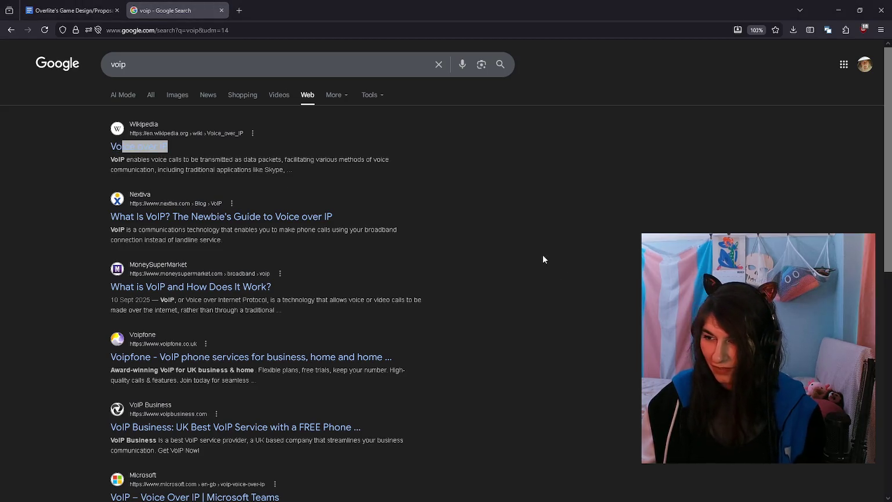
click(459, 6)
key(ctrl+w)
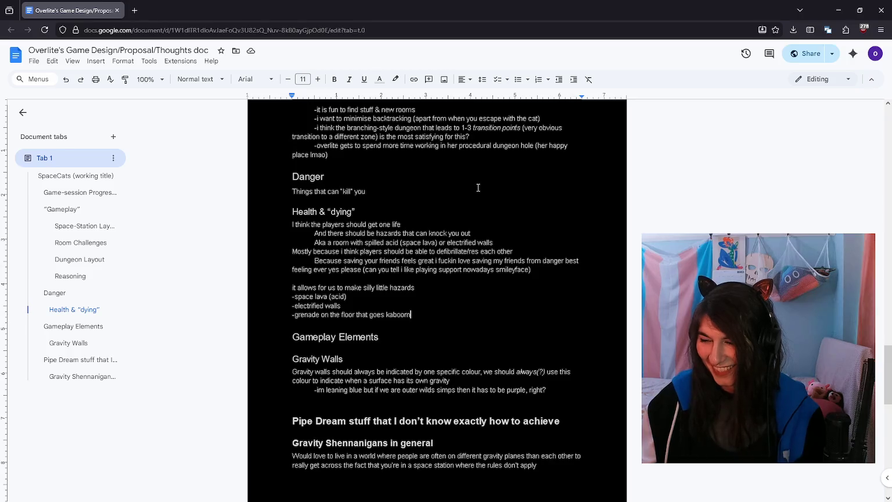
scroll(479, 188, down, 3)
scroll(480, 188, down, 1)
click(575, 319)
scroll(576, 318, down, 3)
scroll(560, 309, down, 5)
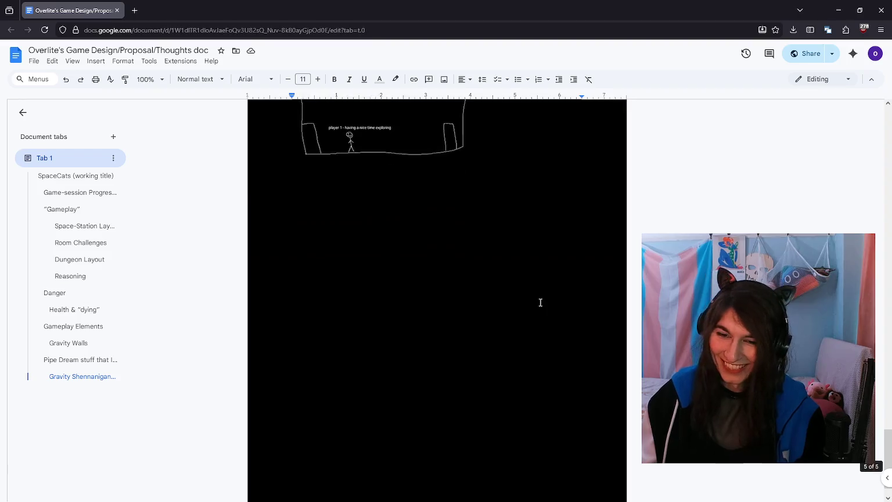
scroll(539, 301, up, 3)
scroll(536, 277, up, 4)
click(563, 210)
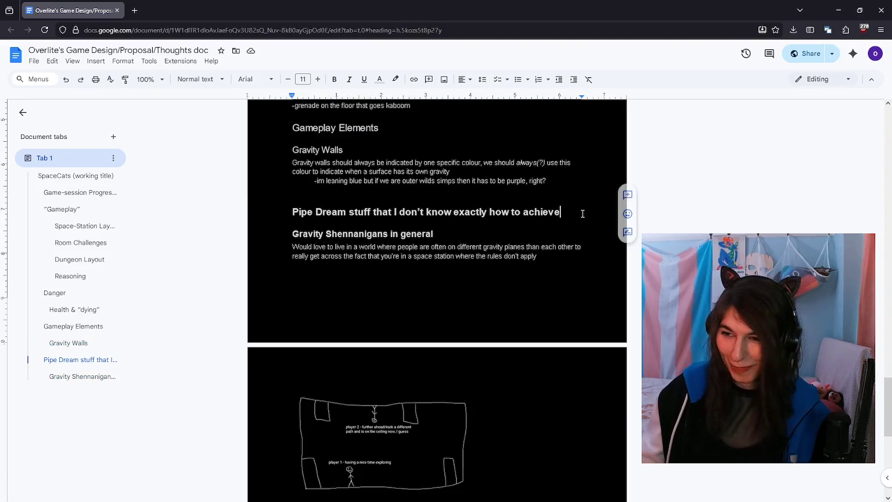
click(577, 176)
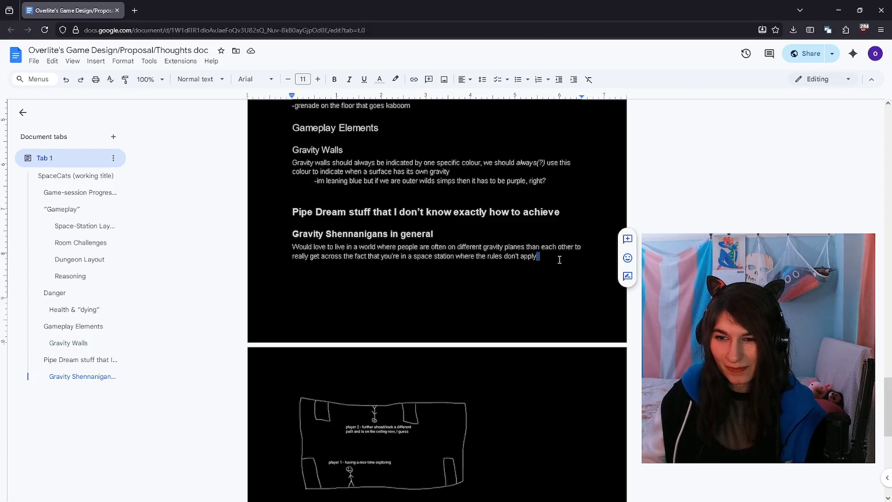
scroll(559, 259, down, 4)
scroll(559, 259, up, 3)
scroll(559, 256, up, 1)
scroll(557, 247, up, 1)
key(alt+Tab)
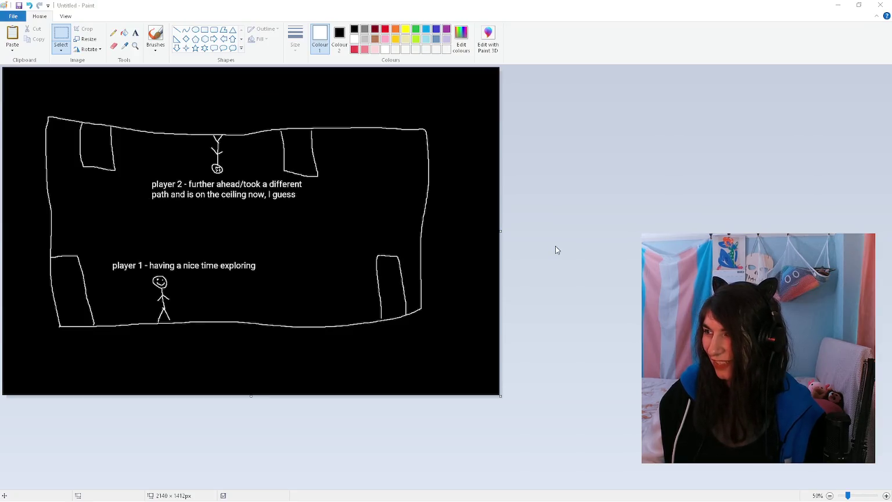
Step: Minimise the Paint window showing the two-player room drawing
click(838, 4)
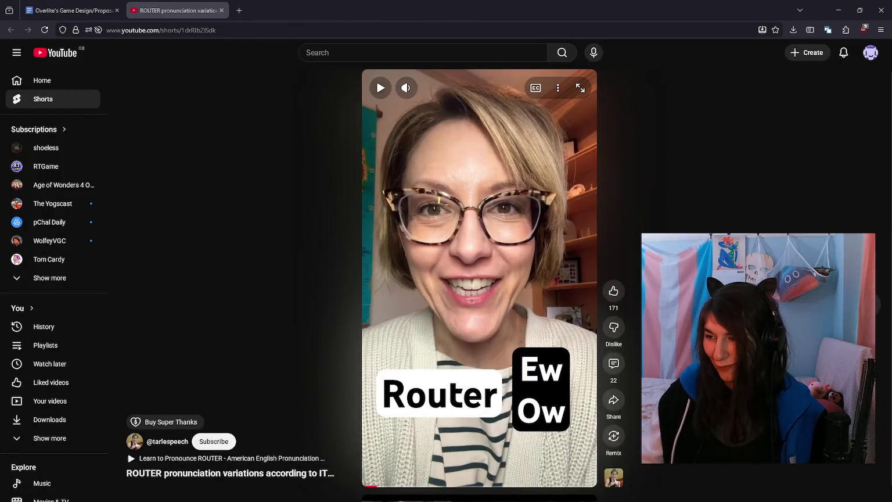
Step: Play the ROUTER pronunciation Short with its volume turned down slightly
click(406, 244)
mouse_move(406, 88)
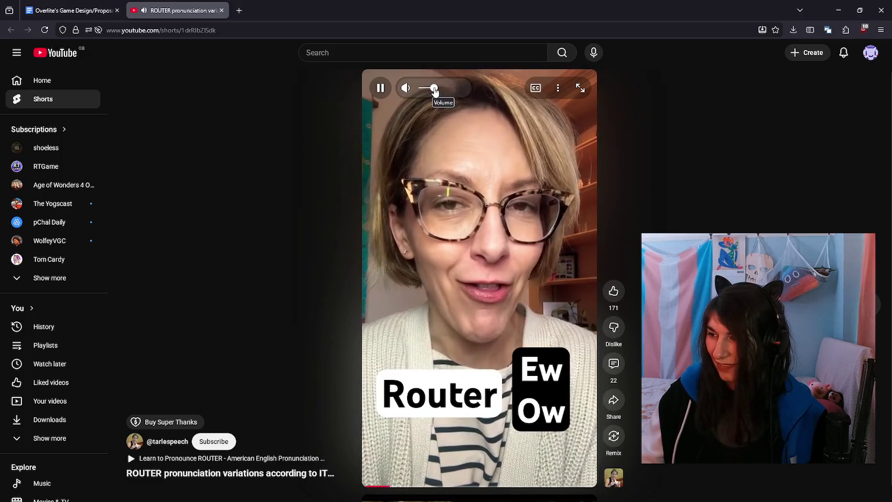
drag(432, 88, 427, 89)
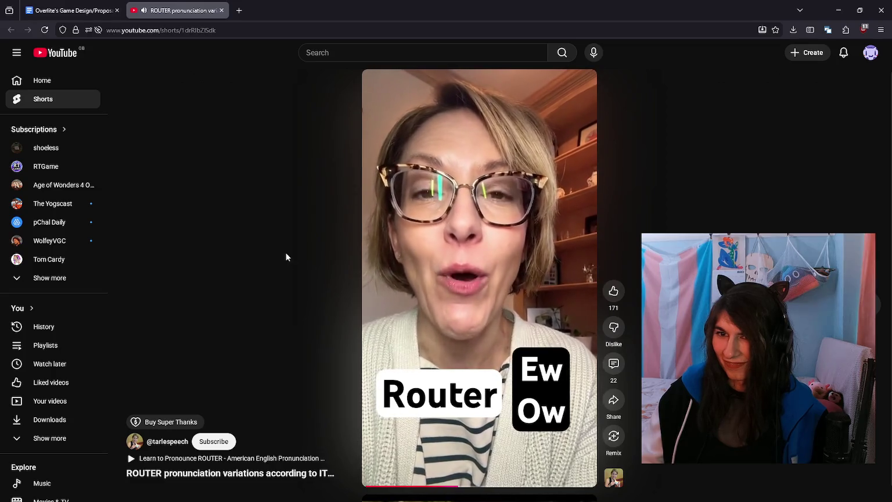
click(393, 282)
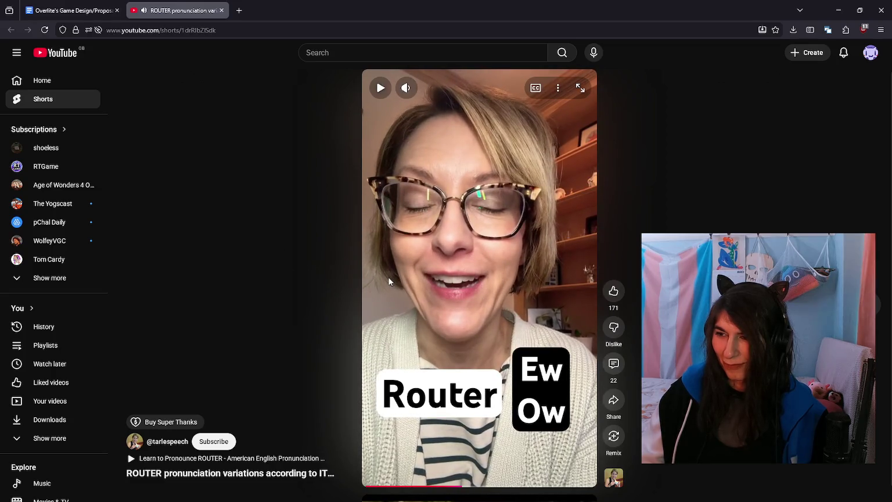
click(389, 280)
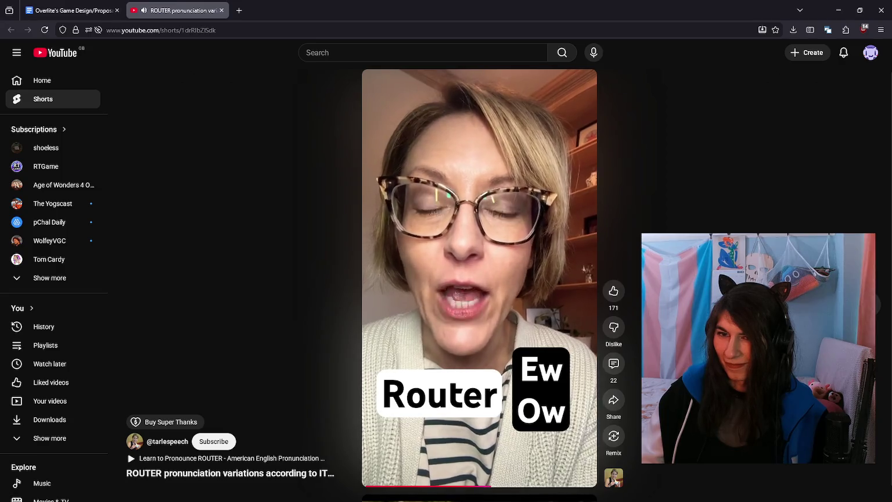
click(544, 294)
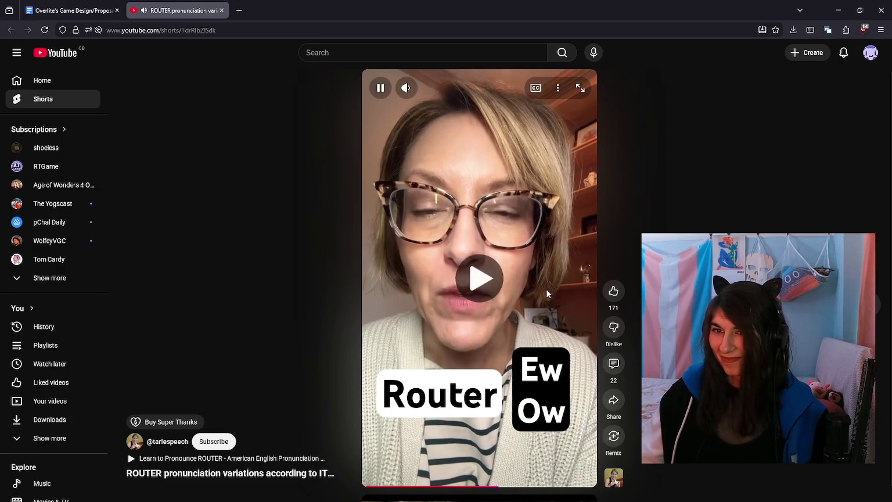
Step: Scroll through the Short's comments, close them, and close the YouTube tab
click(618, 370)
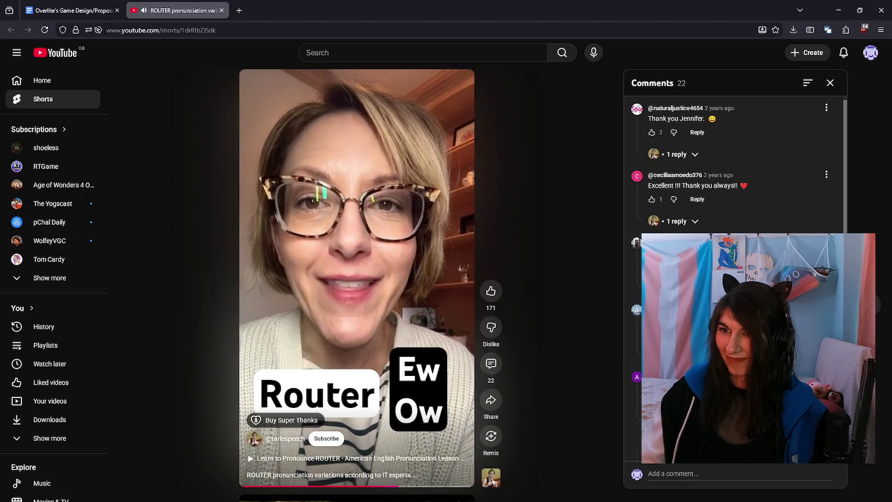
scroll(732, 175, down, 3)
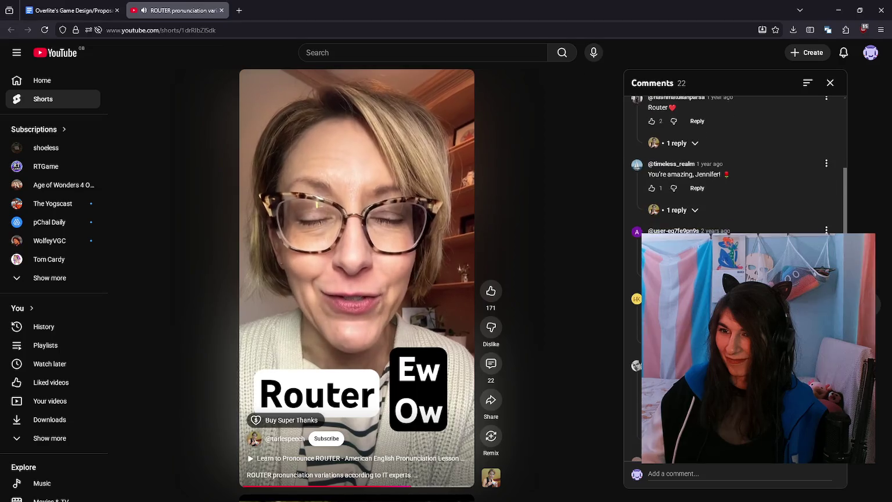
scroll(735, 175, down, 2)
scroll(735, 175, down, 2)
scroll(735, 175, down, 1)
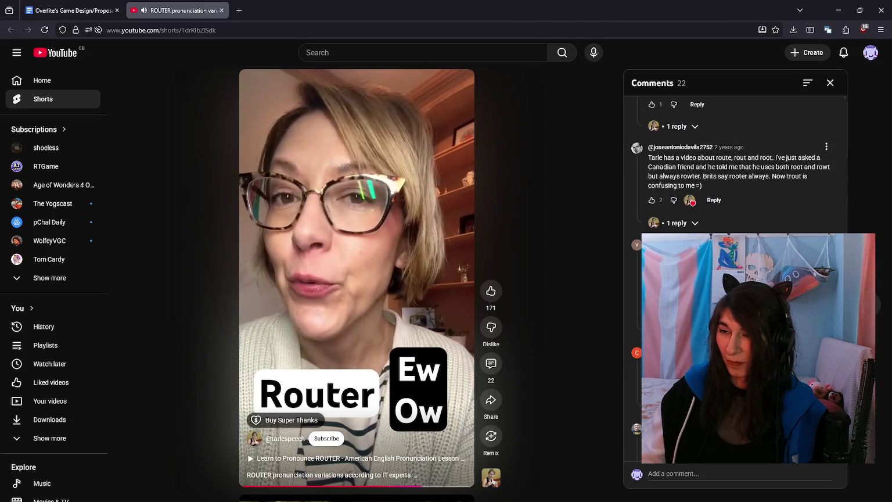
click(830, 82)
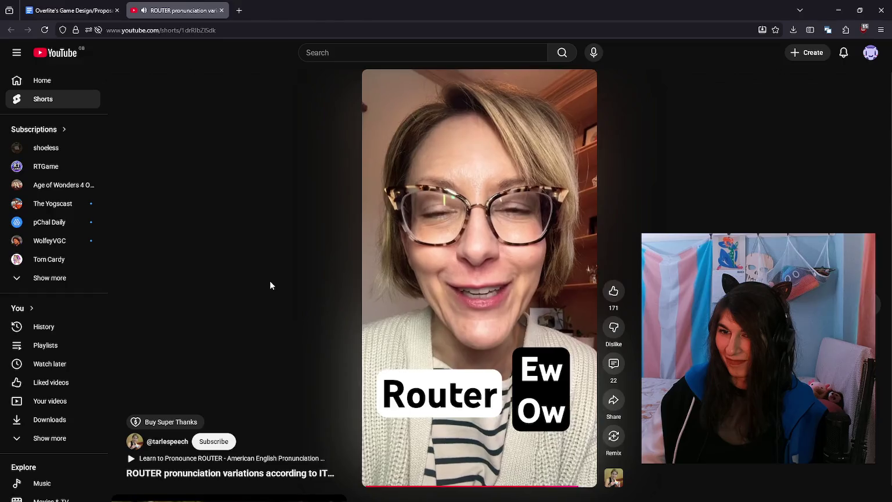
key(ctrl+w)
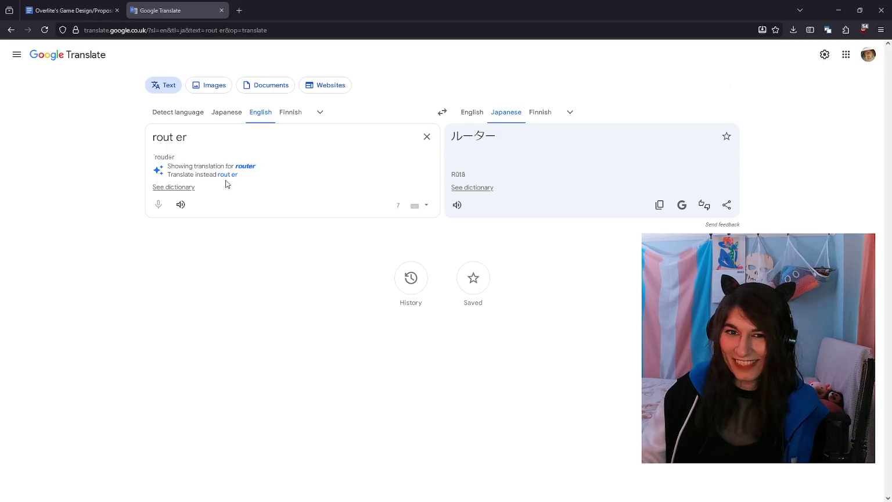
Step: Play the English pronunciation of 'router' and close the Translate tab
click(181, 205)
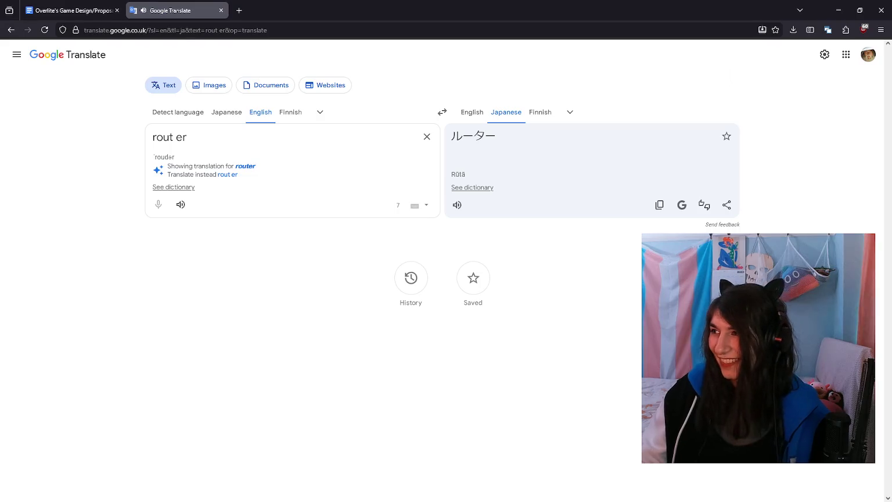
key(ctrl+w)
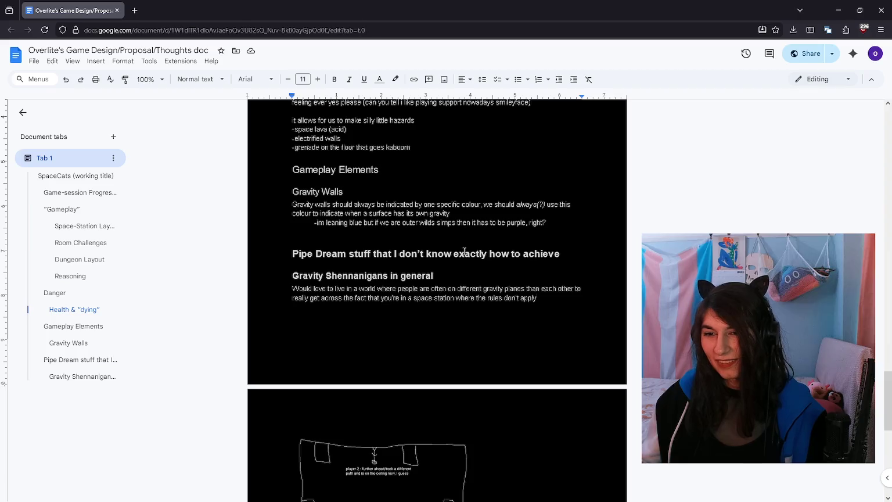
Step: Scroll the doc to locate the blank line above the Pipe Dream heading
scroll(464, 251, down, 1)
scroll(529, 264, down, 2)
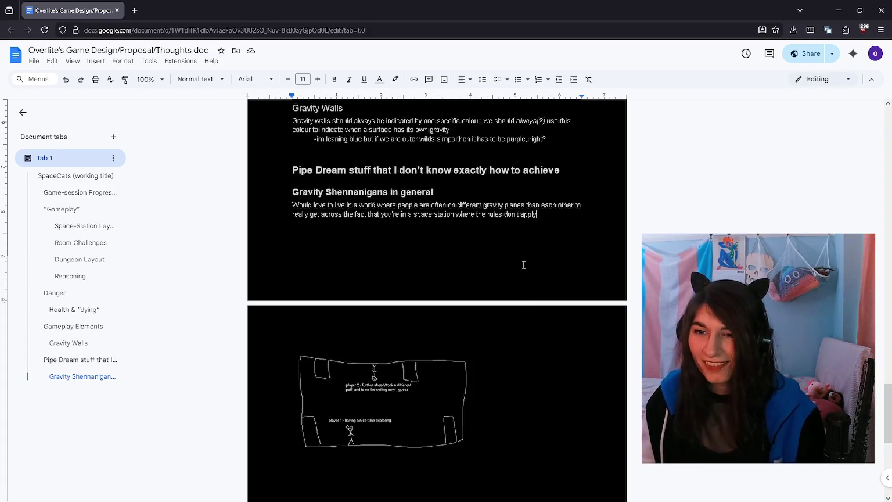
scroll(549, 229, down, 1)
scroll(550, 228, down, 5)
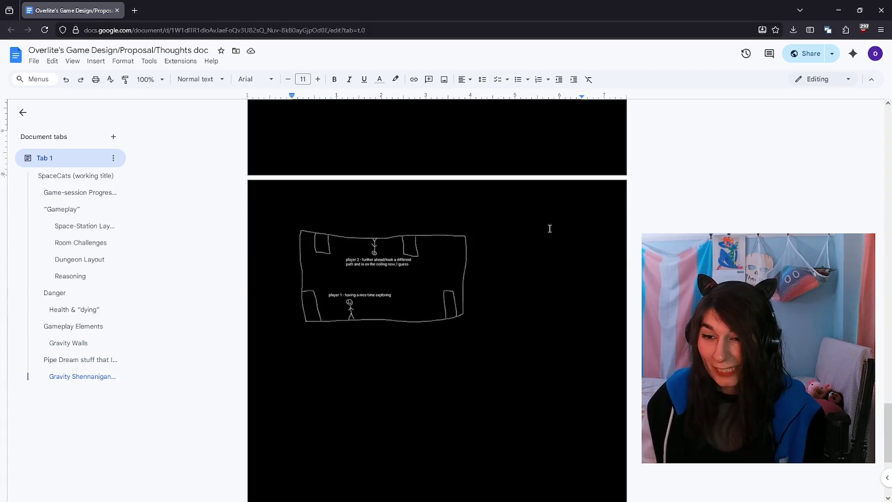
scroll(544, 295, up, 4)
click(545, 294)
scroll(557, 262, up, 3)
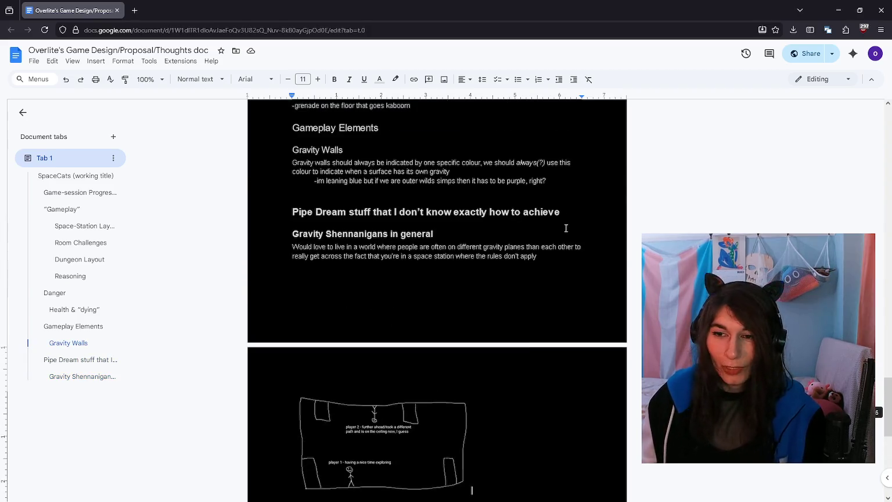
scroll(559, 277, up, 1)
scroll(564, 273, up, 1)
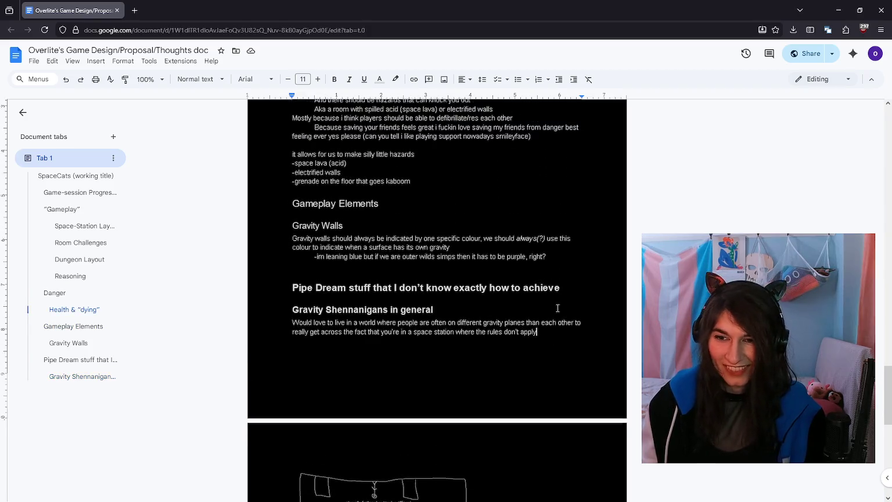
Step: Delete that empty line and move the caret back up through the Gravity Walls notes
click(568, 272)
key(Delete)
key(End)
key(Up)
key(Up)
key(Up)
key(Up)
key(Up)
key(Up)
key(Up)
key(Up)
key(Up)
key(End)
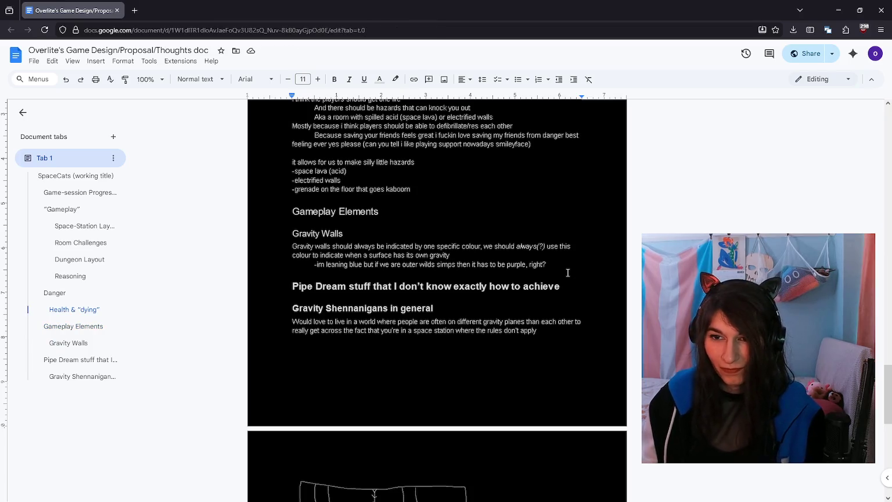
scroll(568, 273, up, 2)
scroll(578, 266, up, 2)
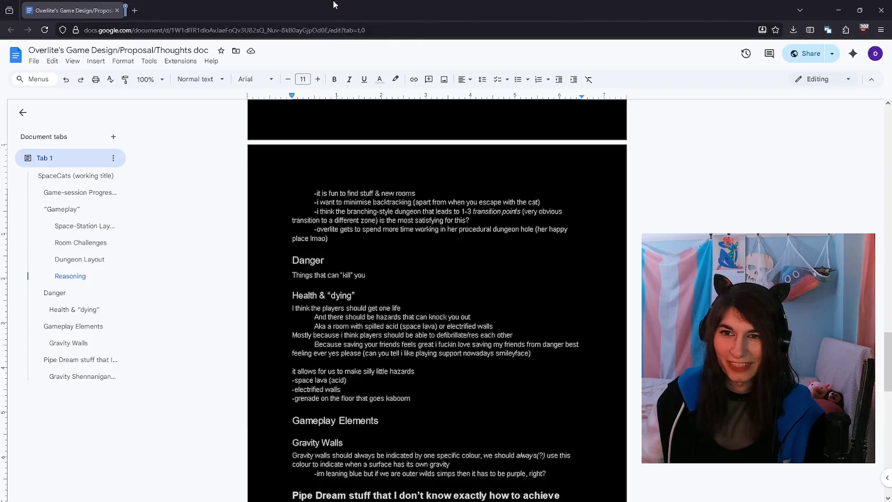
Step: Open the 'Aaron Earned An Iron Urn (Baltimore Accent)' Short in a new tab, unmuted, volume raised slightly
drag(372, 10, 177, 11)
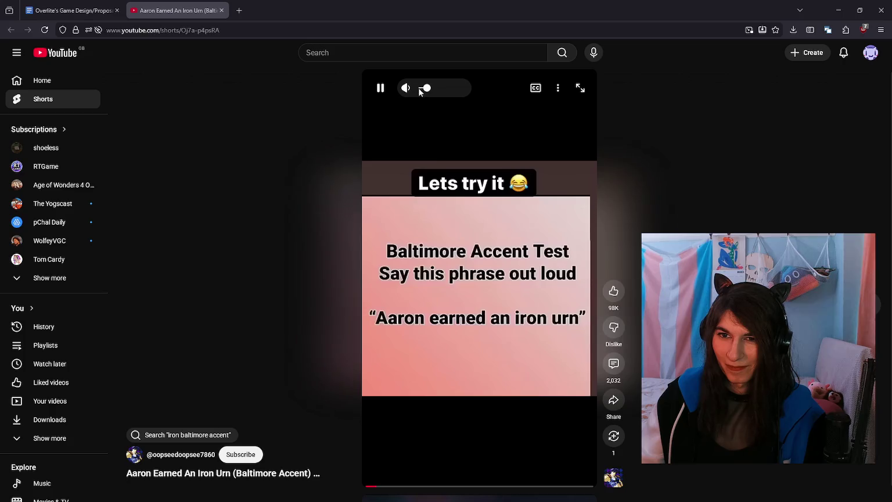
click(426, 89)
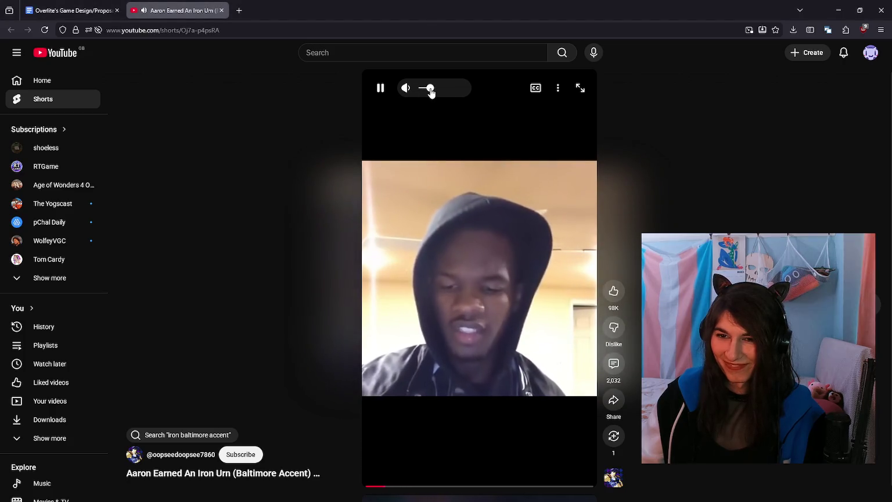
drag(427, 88, 435, 88)
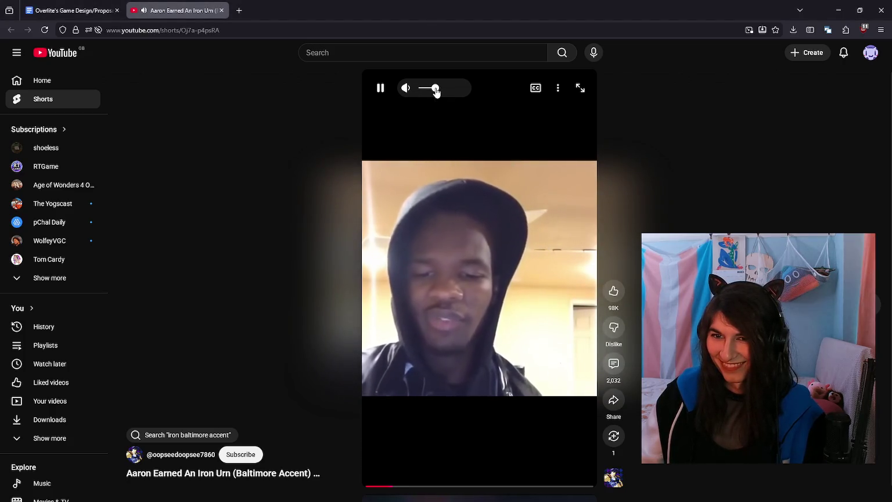